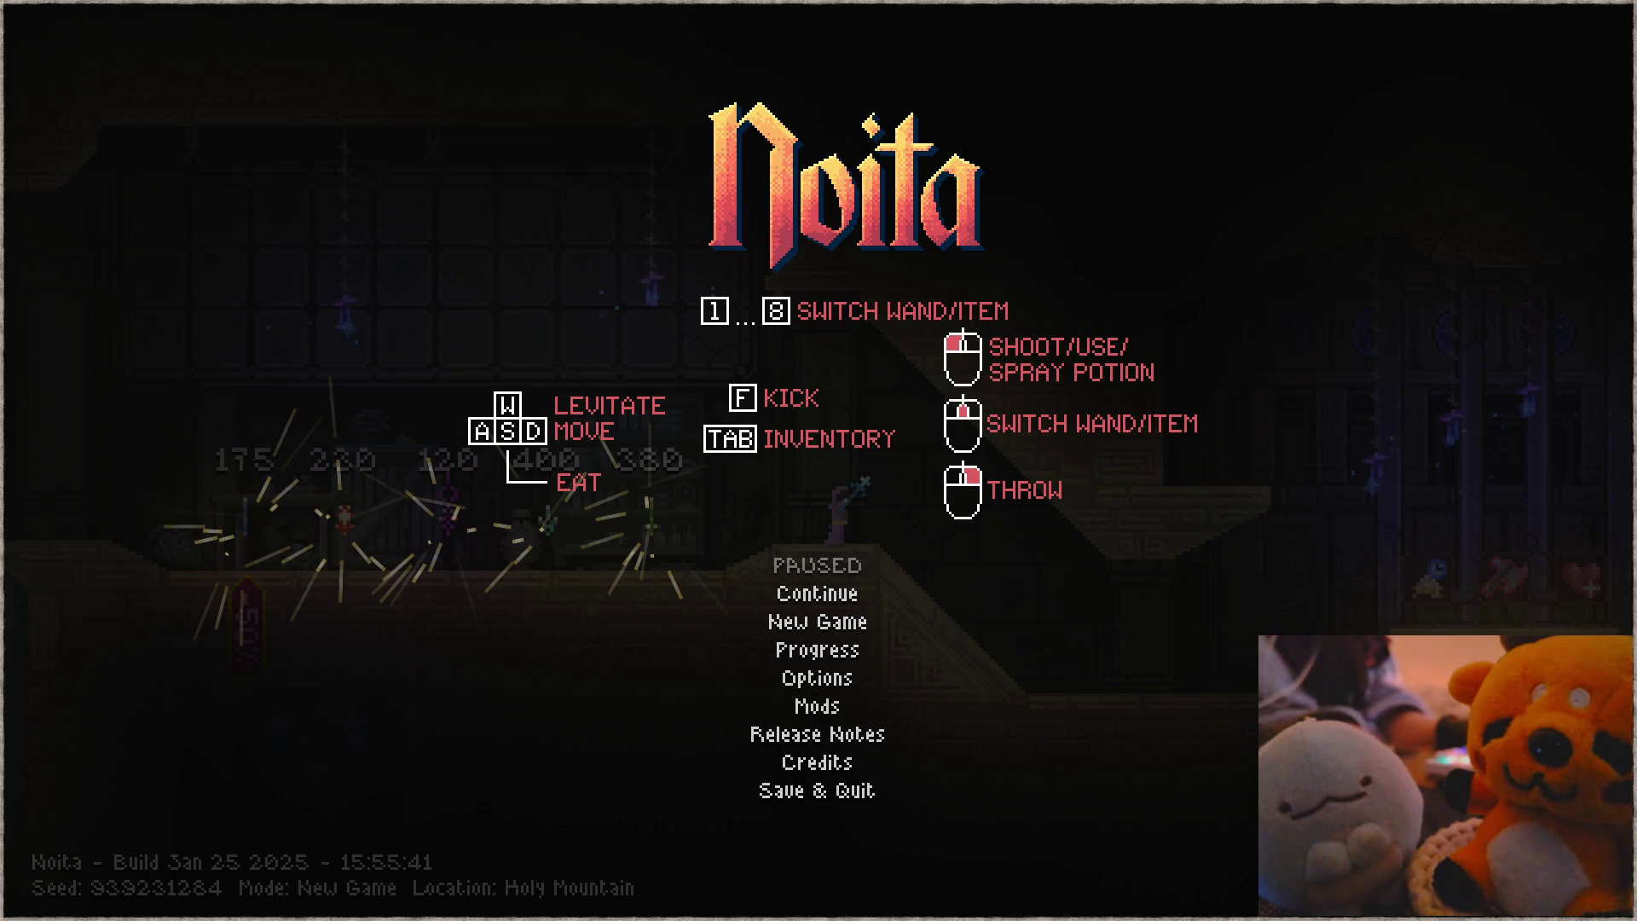
Step: Start the Super Cozytendo Snoozytainment System Vinyl Rip video on YouTube, then Save & Quit Noita
key("alt+Tab")
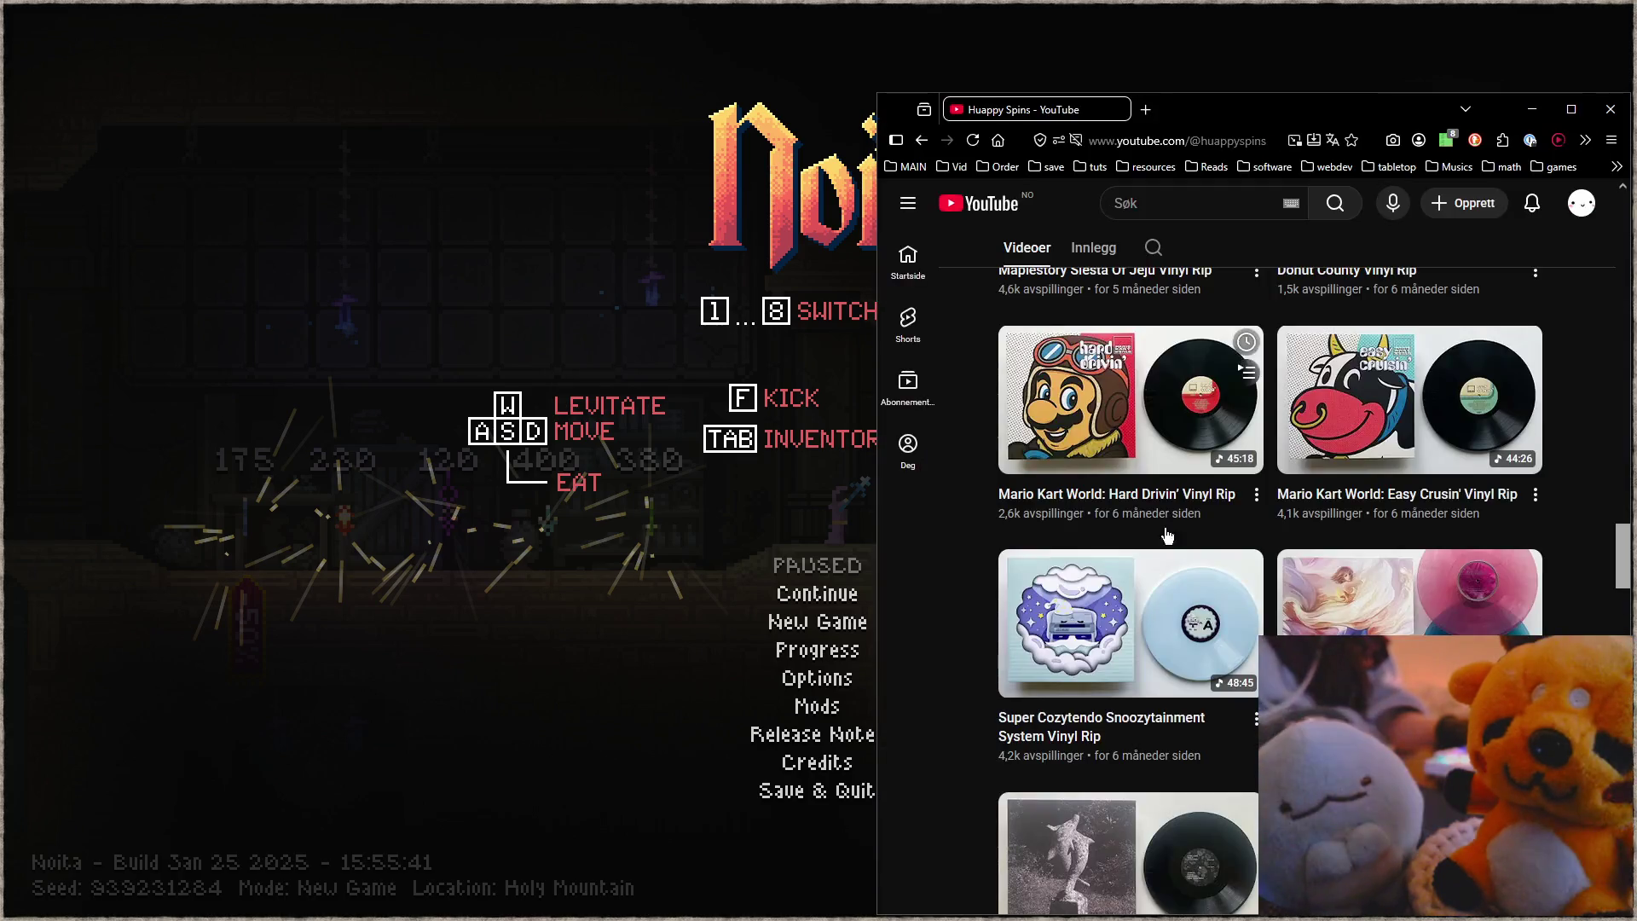
scroll(1177, 546, "down", 4)
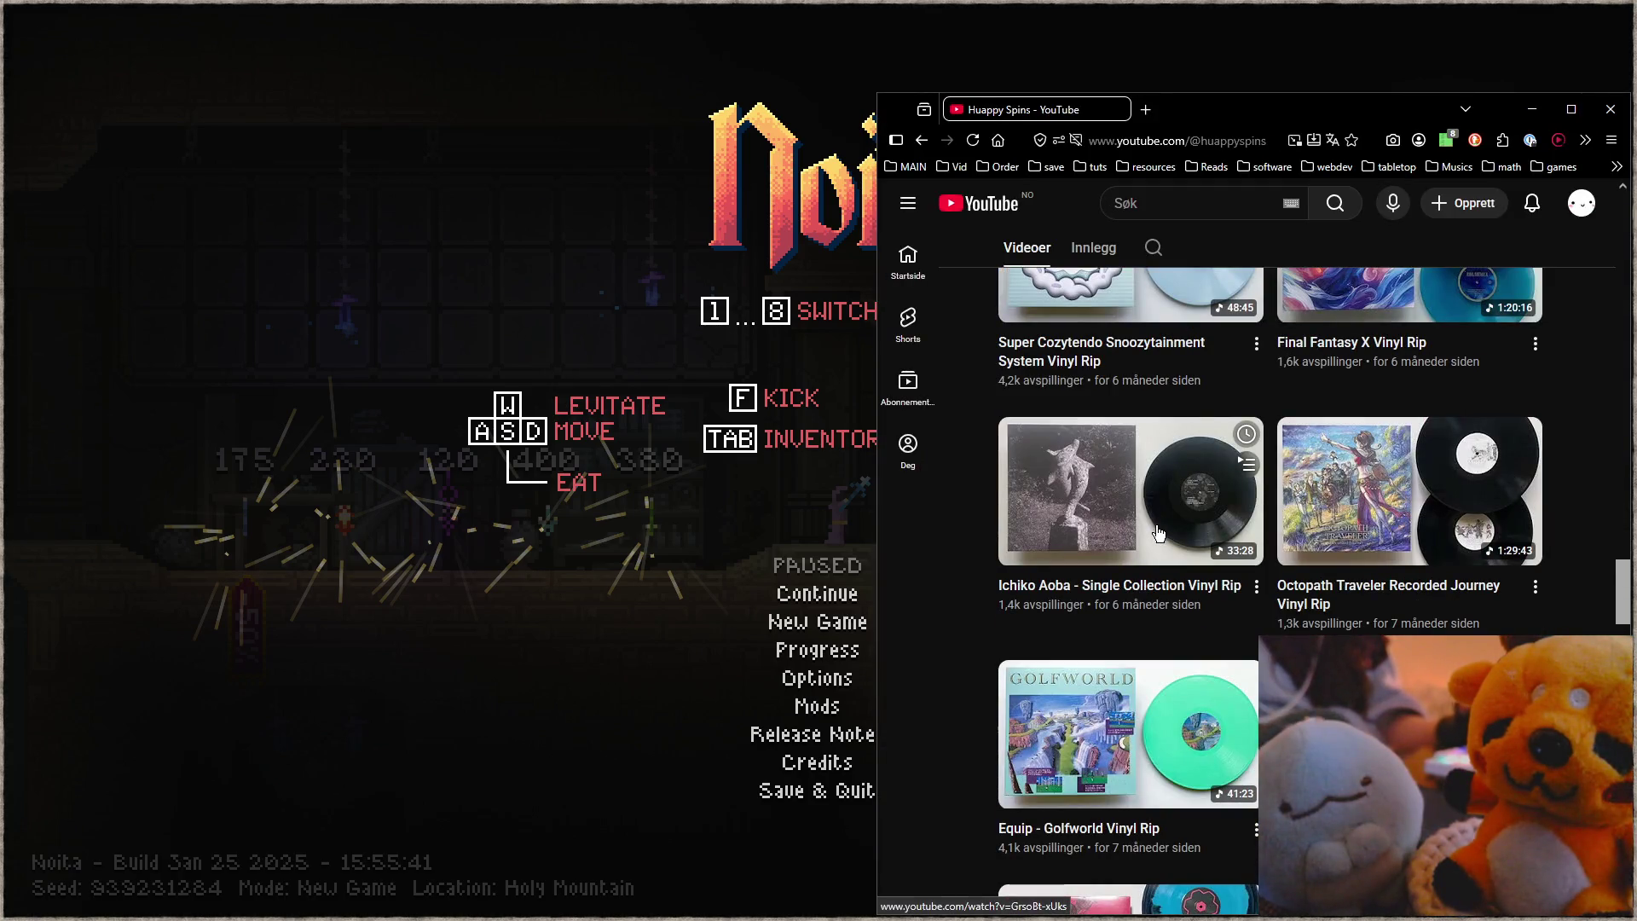
left_click(1106, 308)
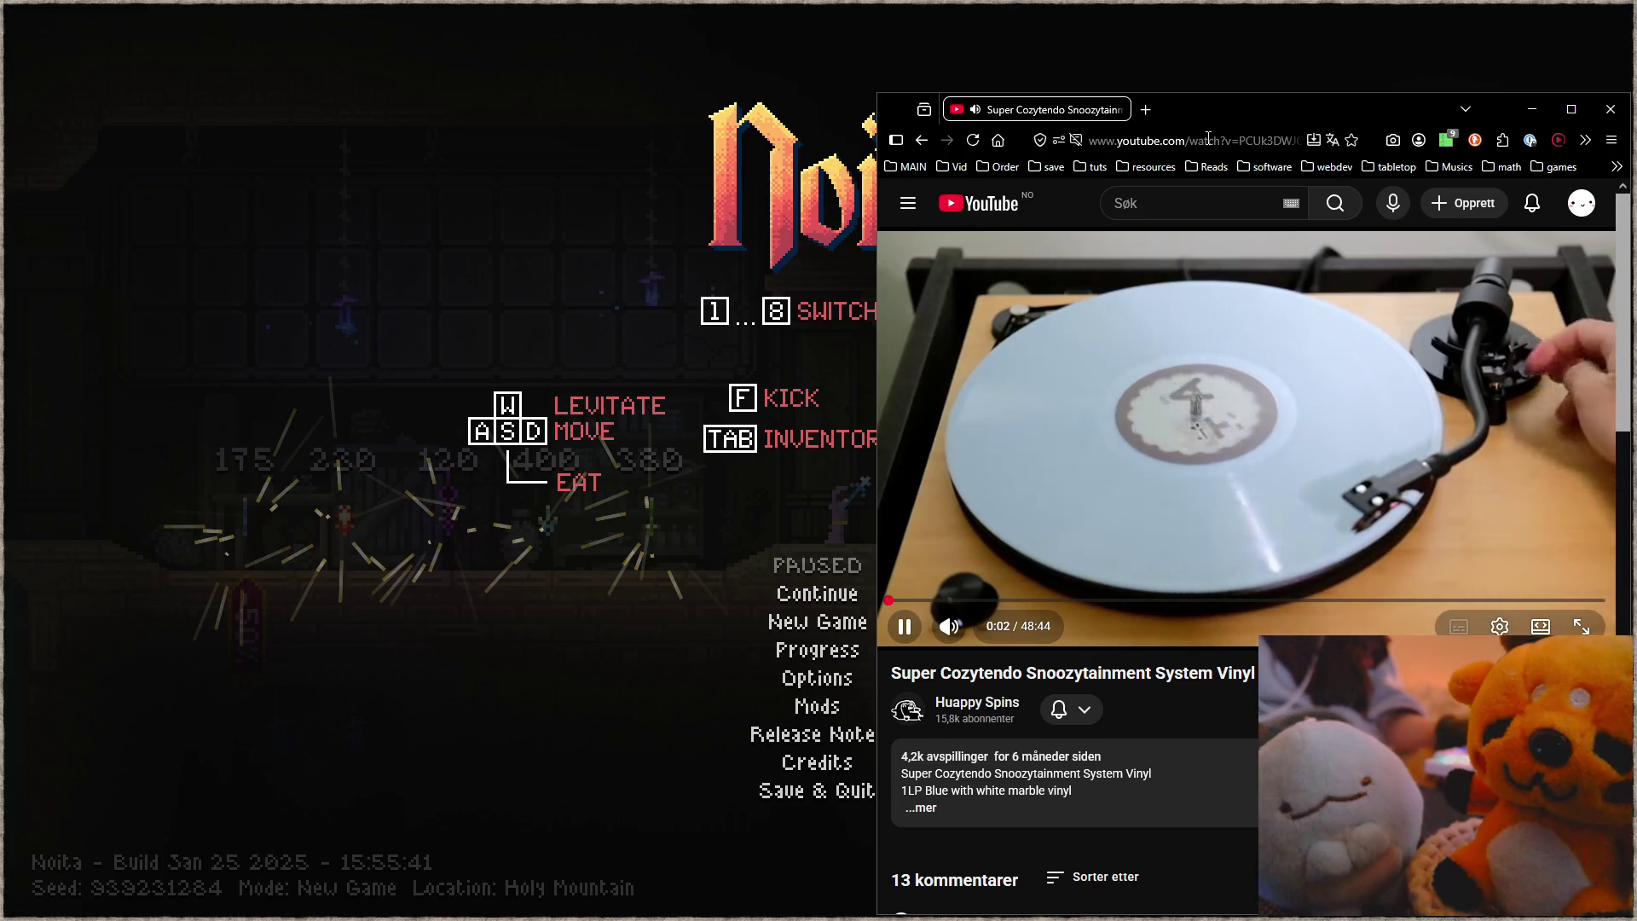
left_click_drag(1291, 112, 1294, 48)
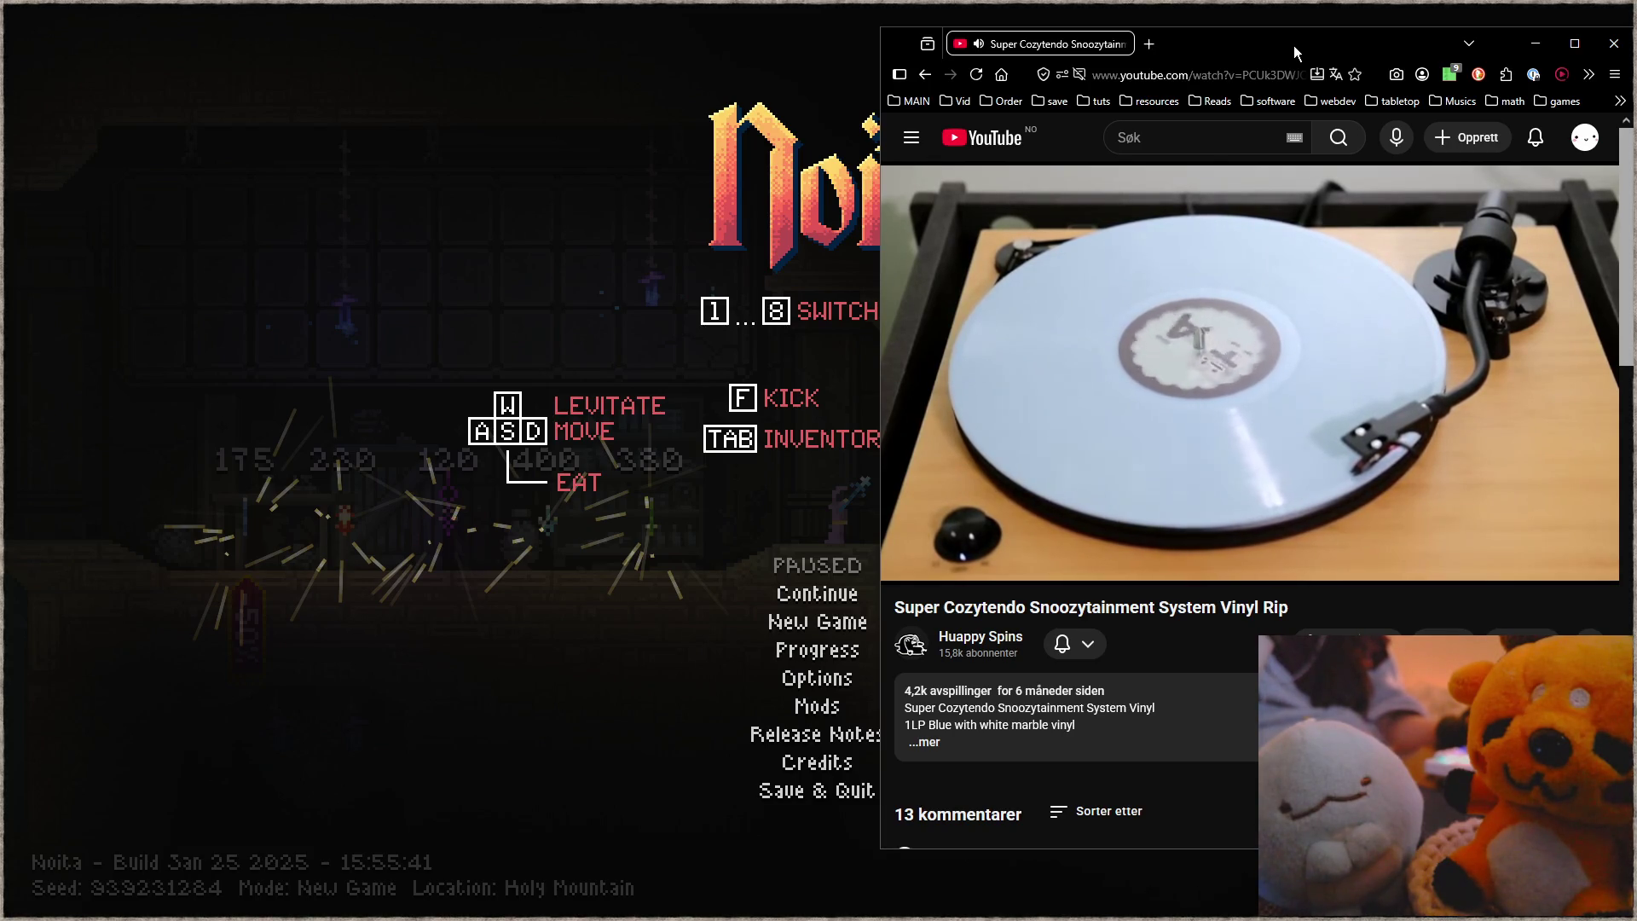
left_click(798, 798)
left_click(797, 791)
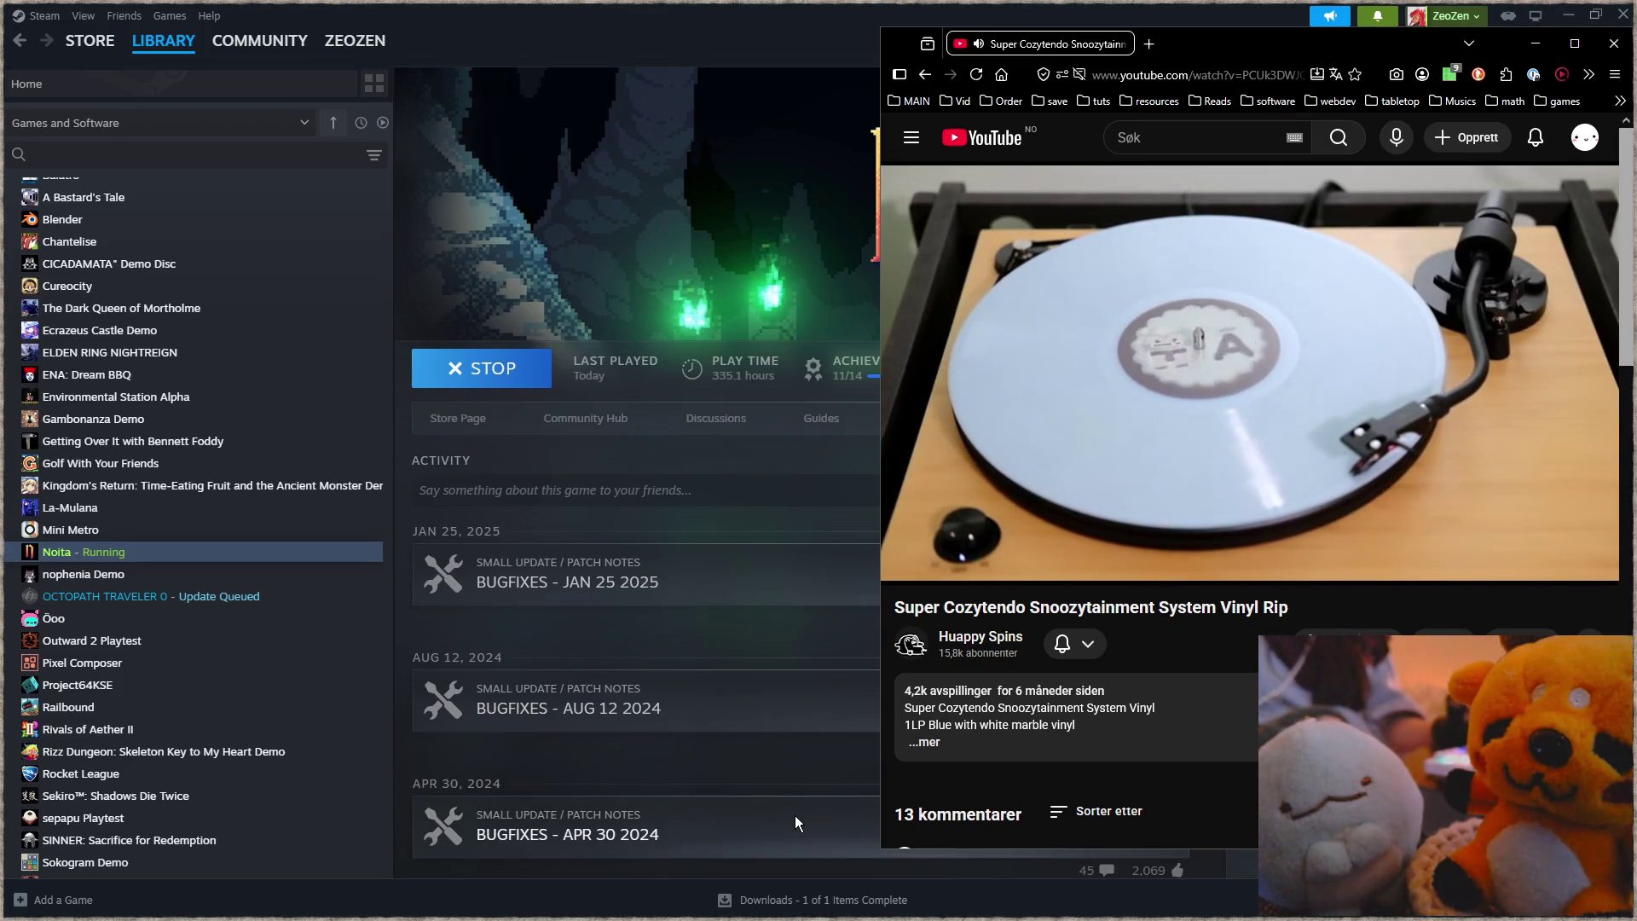
Step: Snap Steam's nophenia Demo page left beside YouTube and detach a new blank tab
left_click(136, 574)
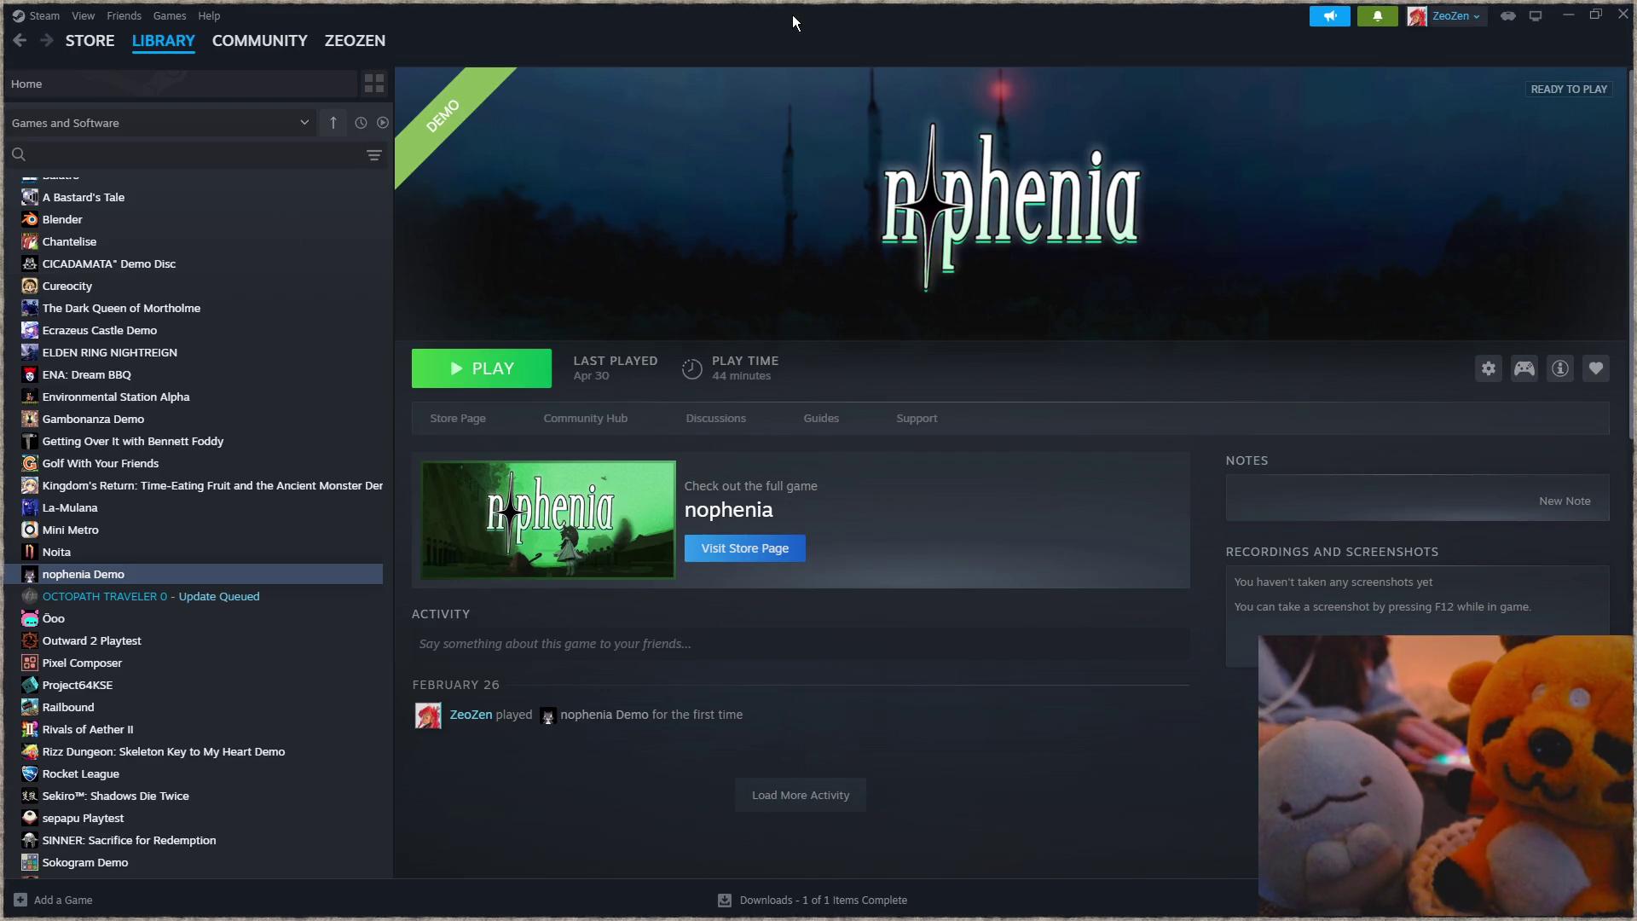
key("super+Left")
left_click(1030, 176)
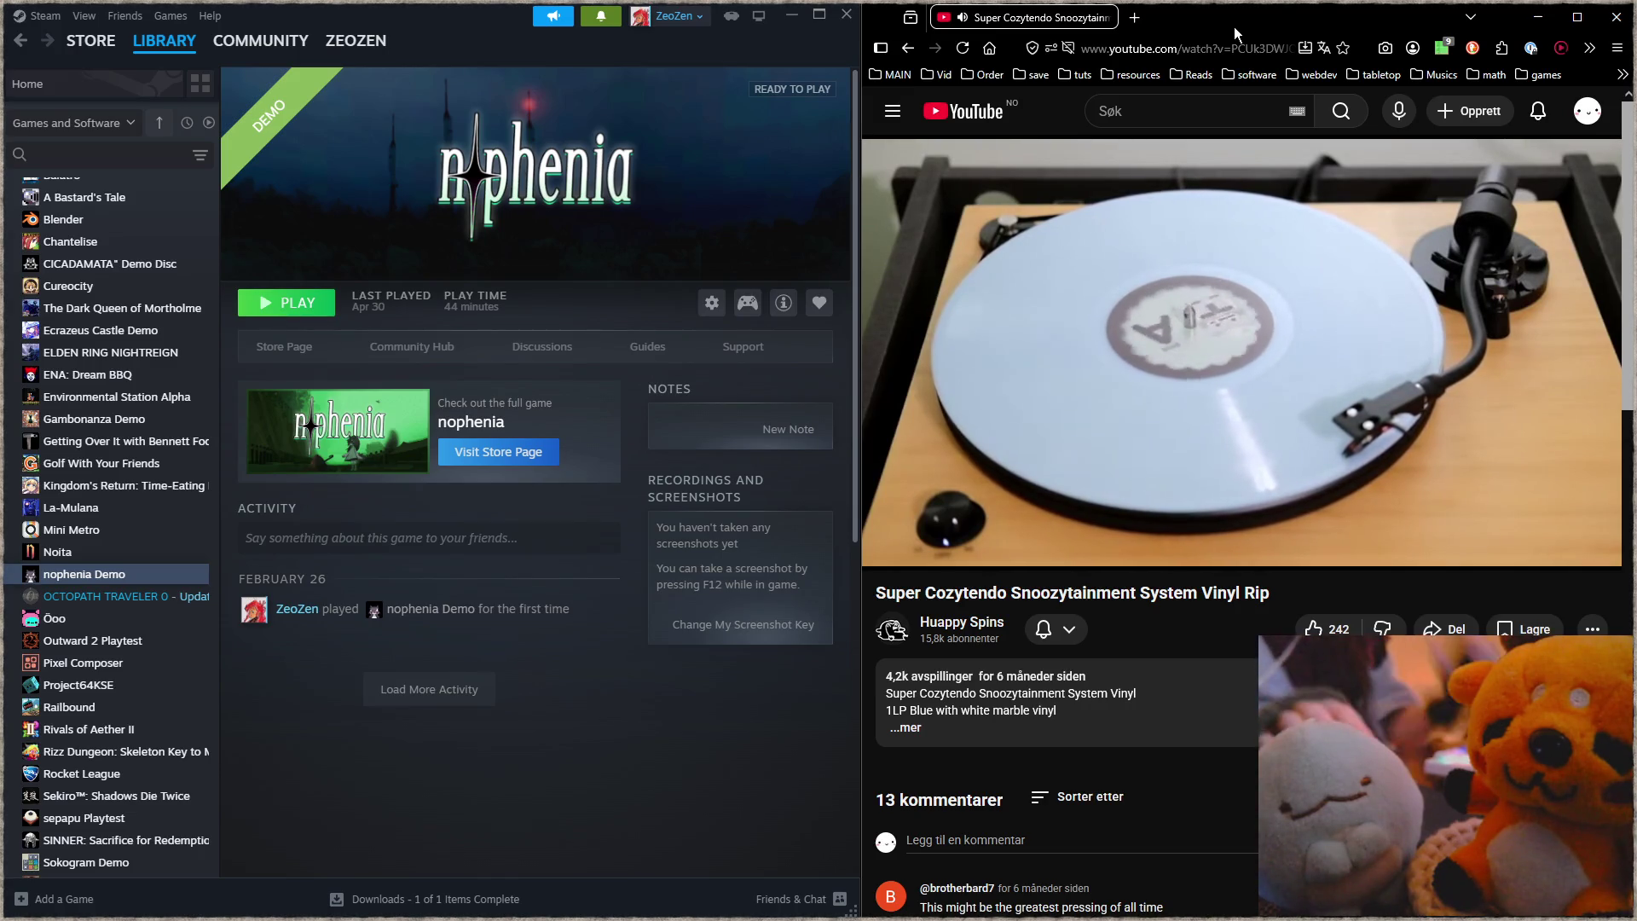
left_click(1134, 17)
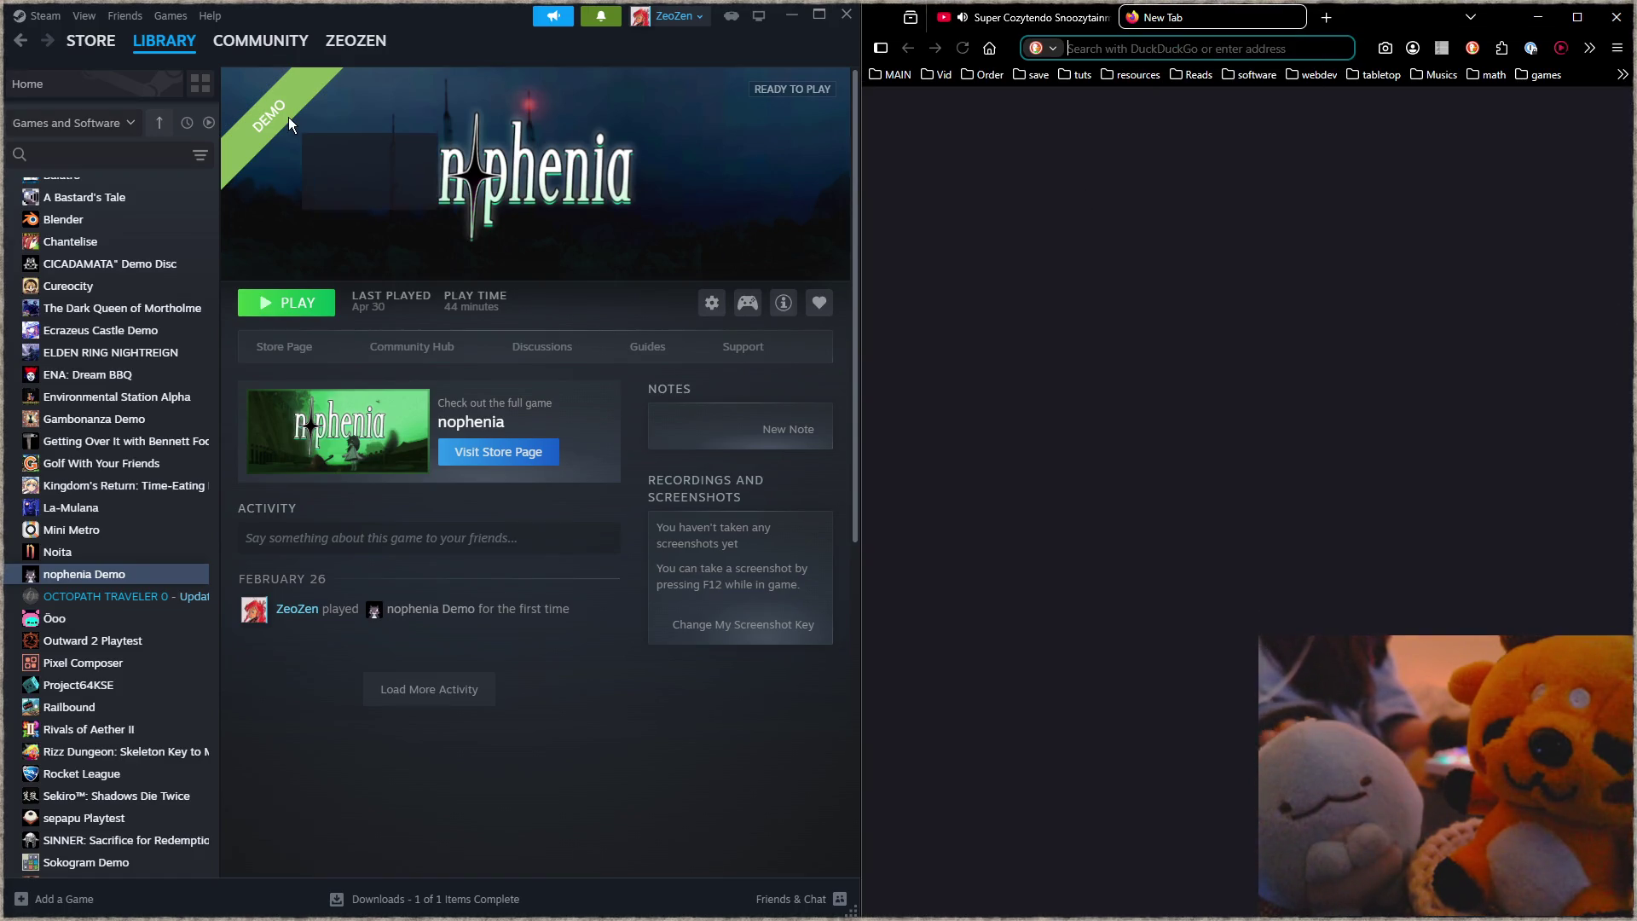
left_click_drag(288, 119, 305, 128)
Step: Search DuckDuckGo for 'obliques' and switch to the image results
left_click(549, 48)
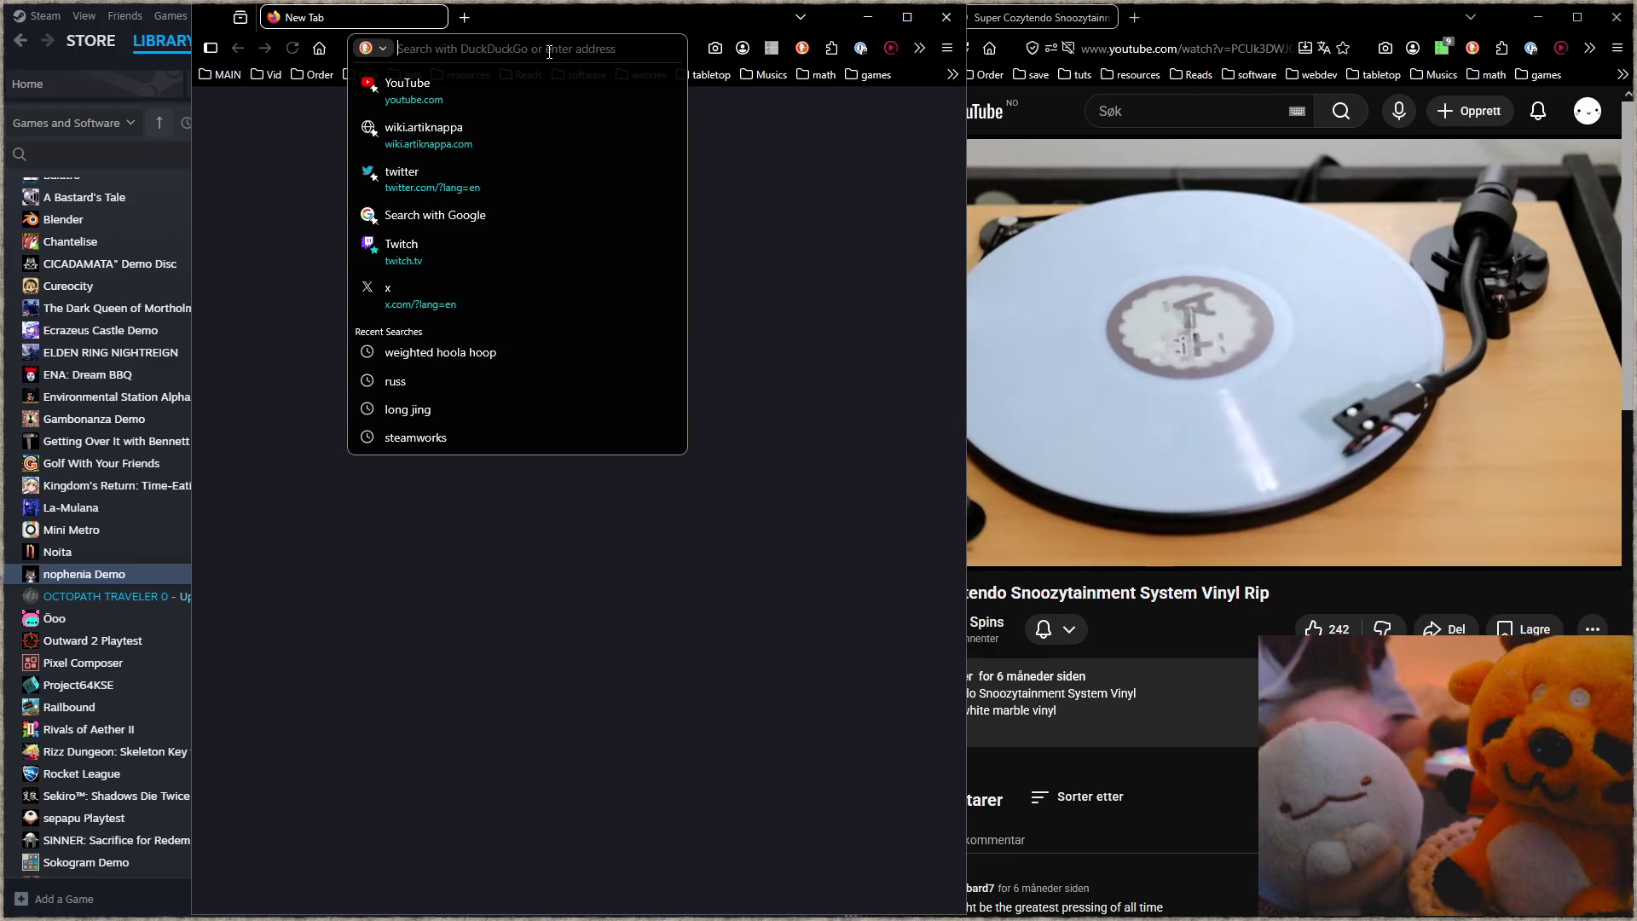
type("obliques")
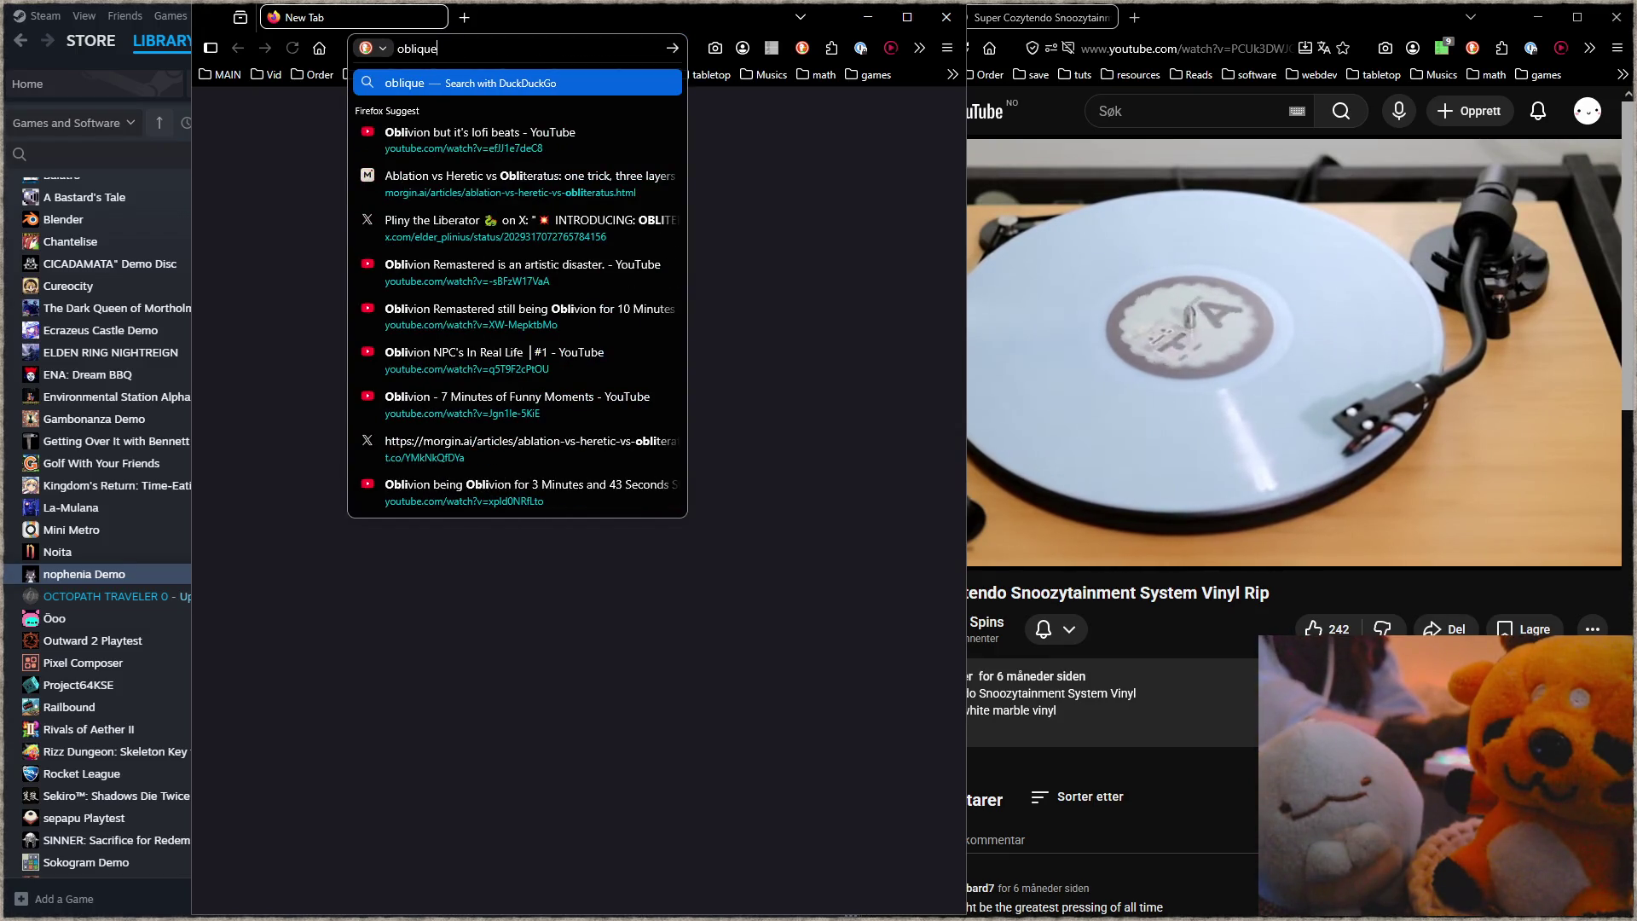
key("Return")
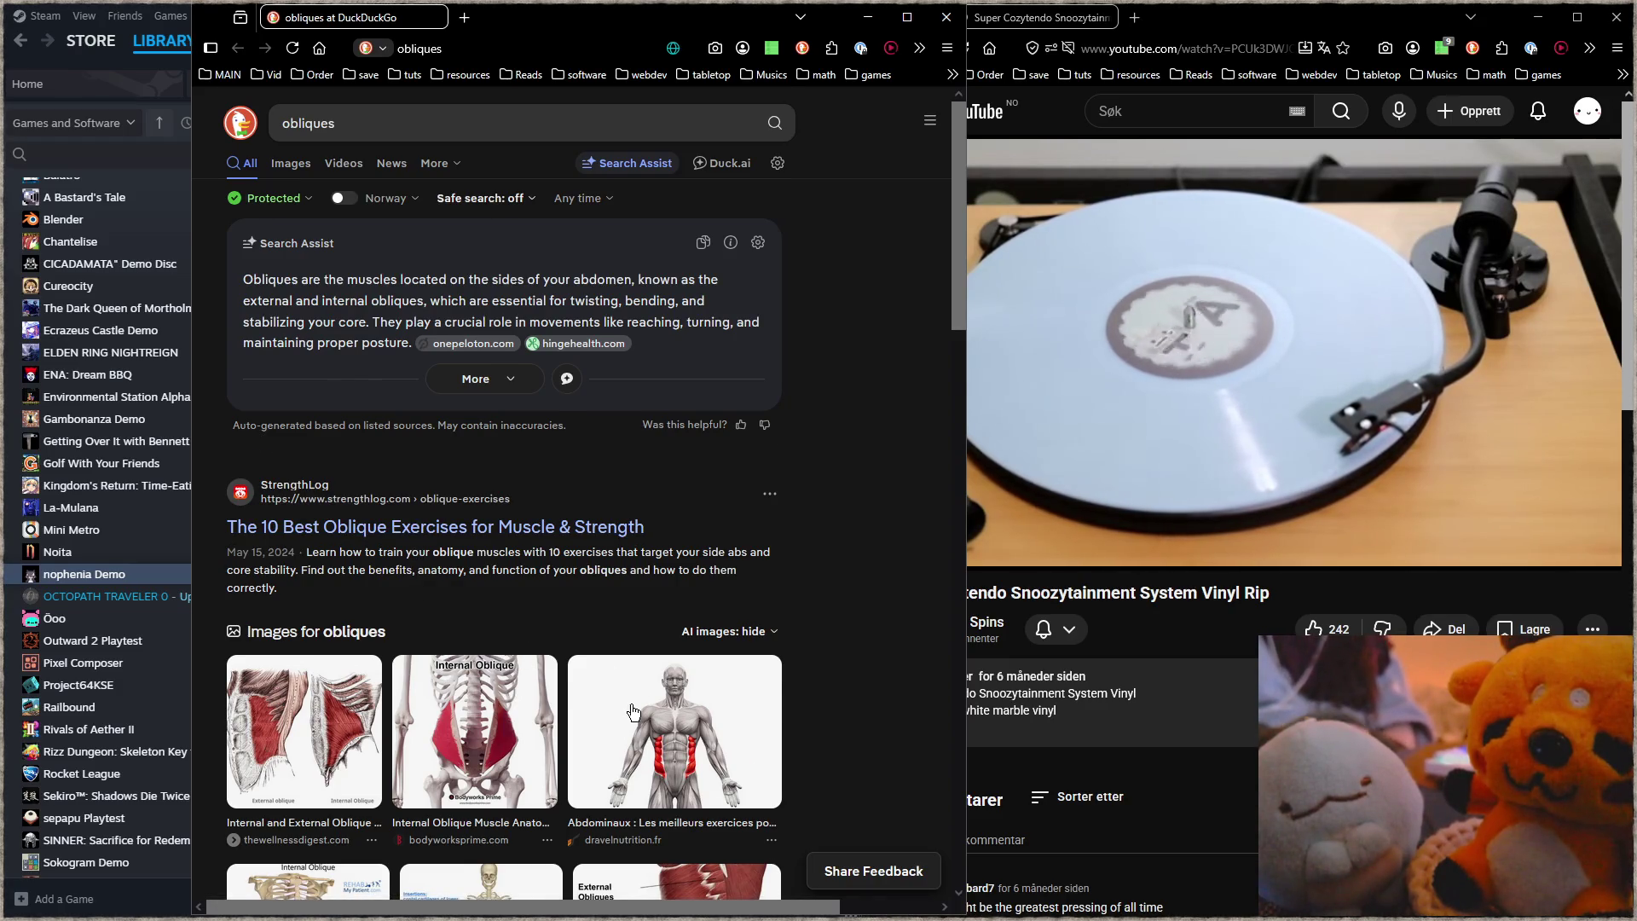
scroll(546, 648, "down", 2)
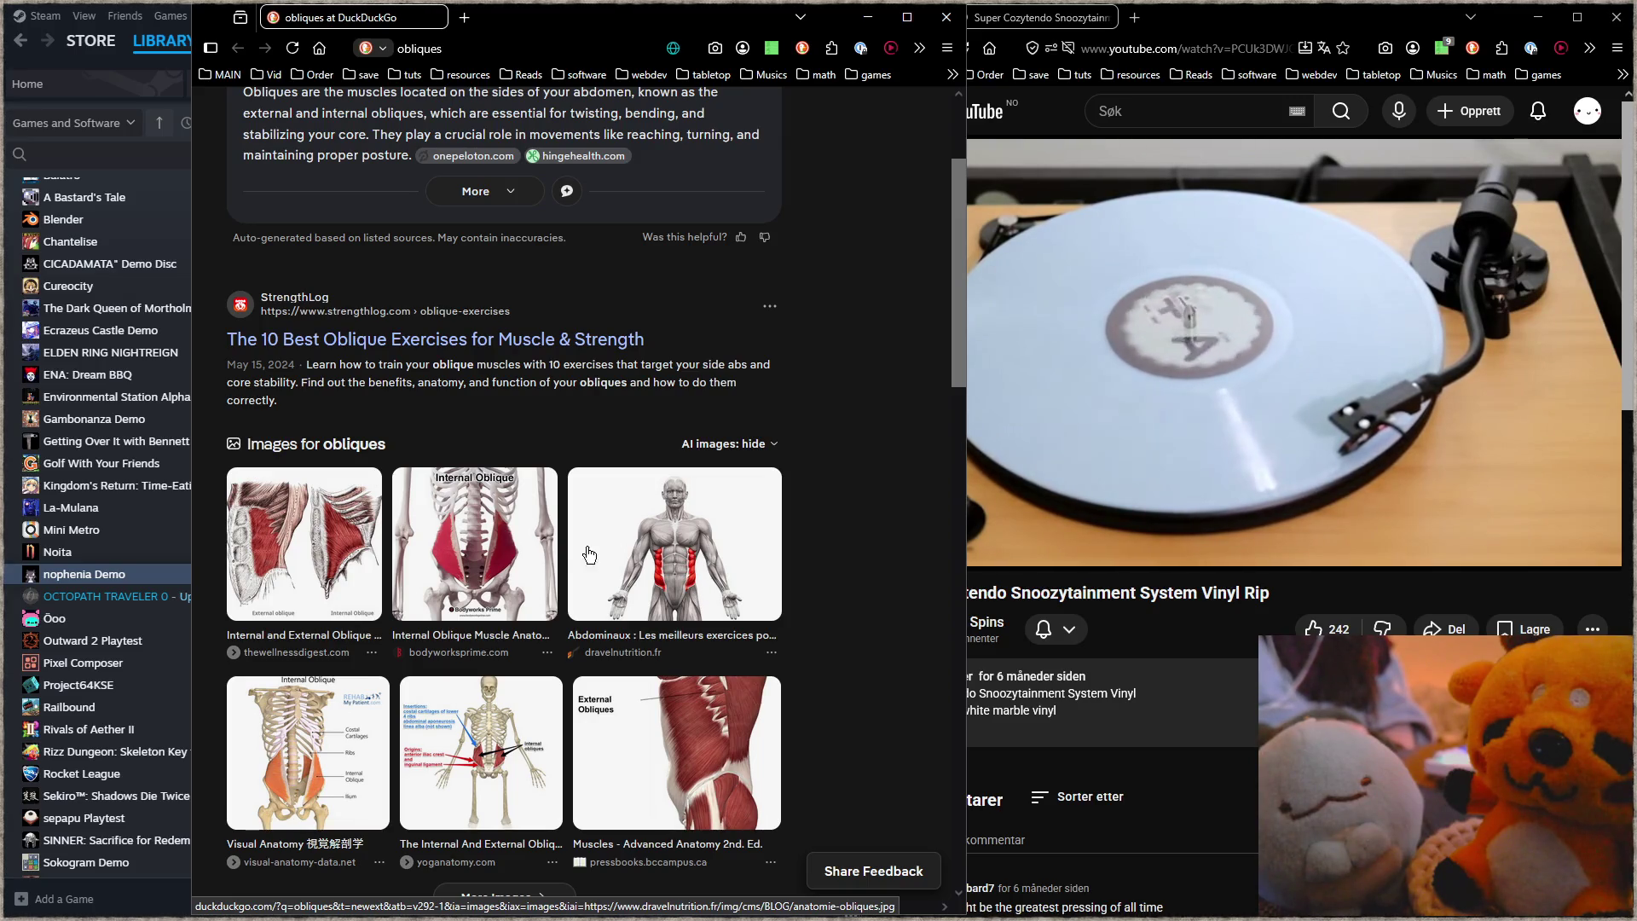
scroll(570, 554, "up", 2)
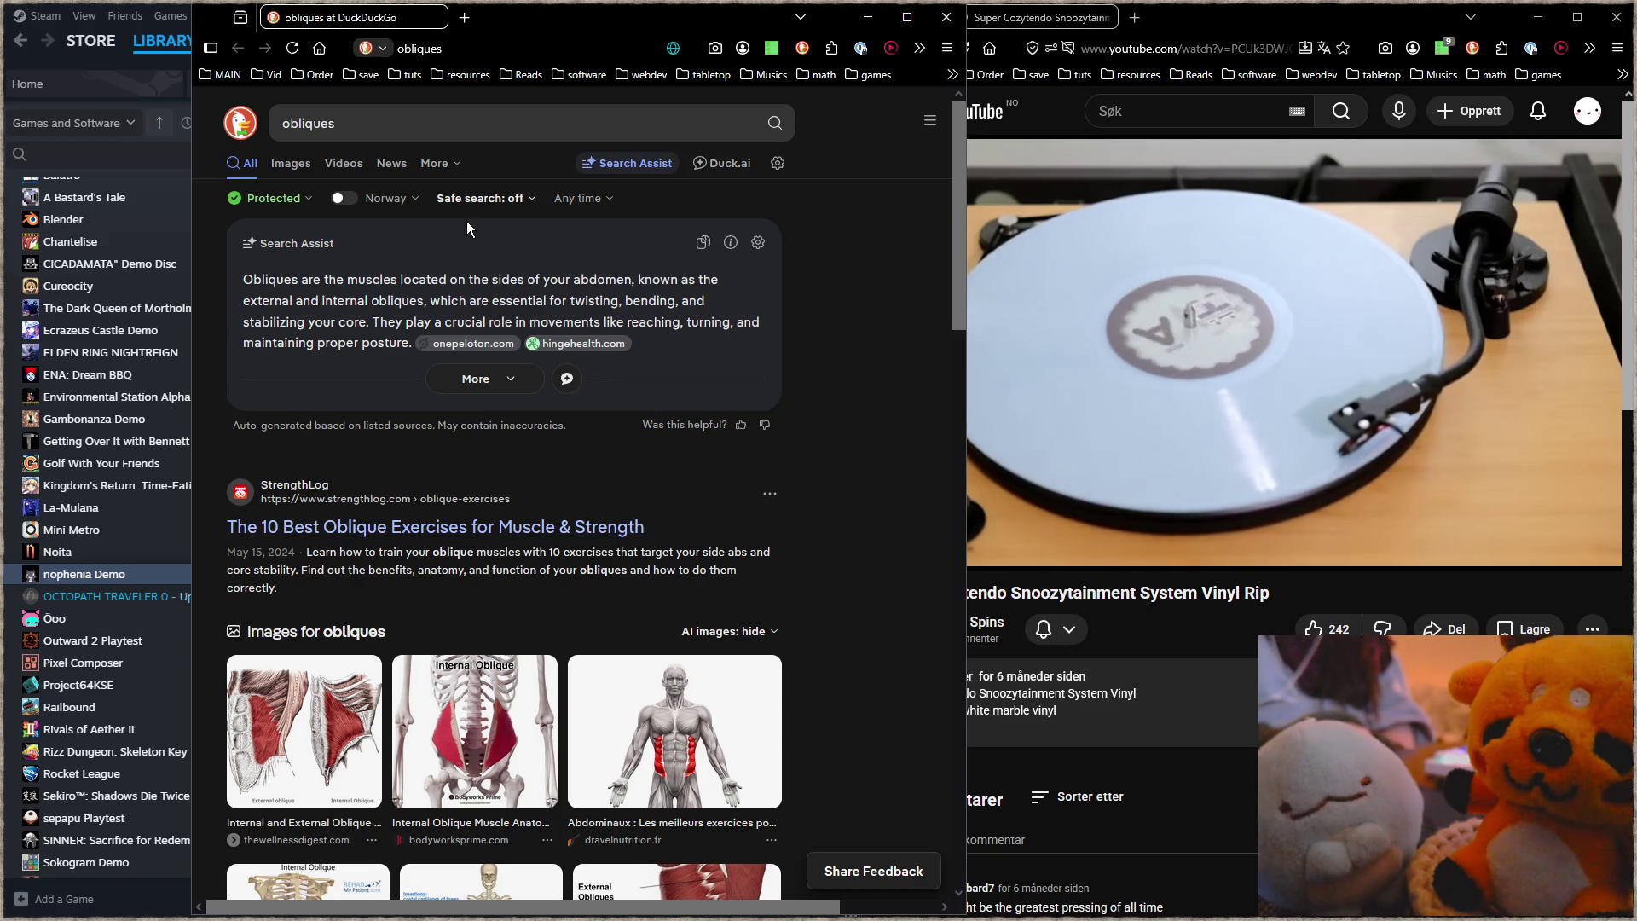
left_click(300, 166)
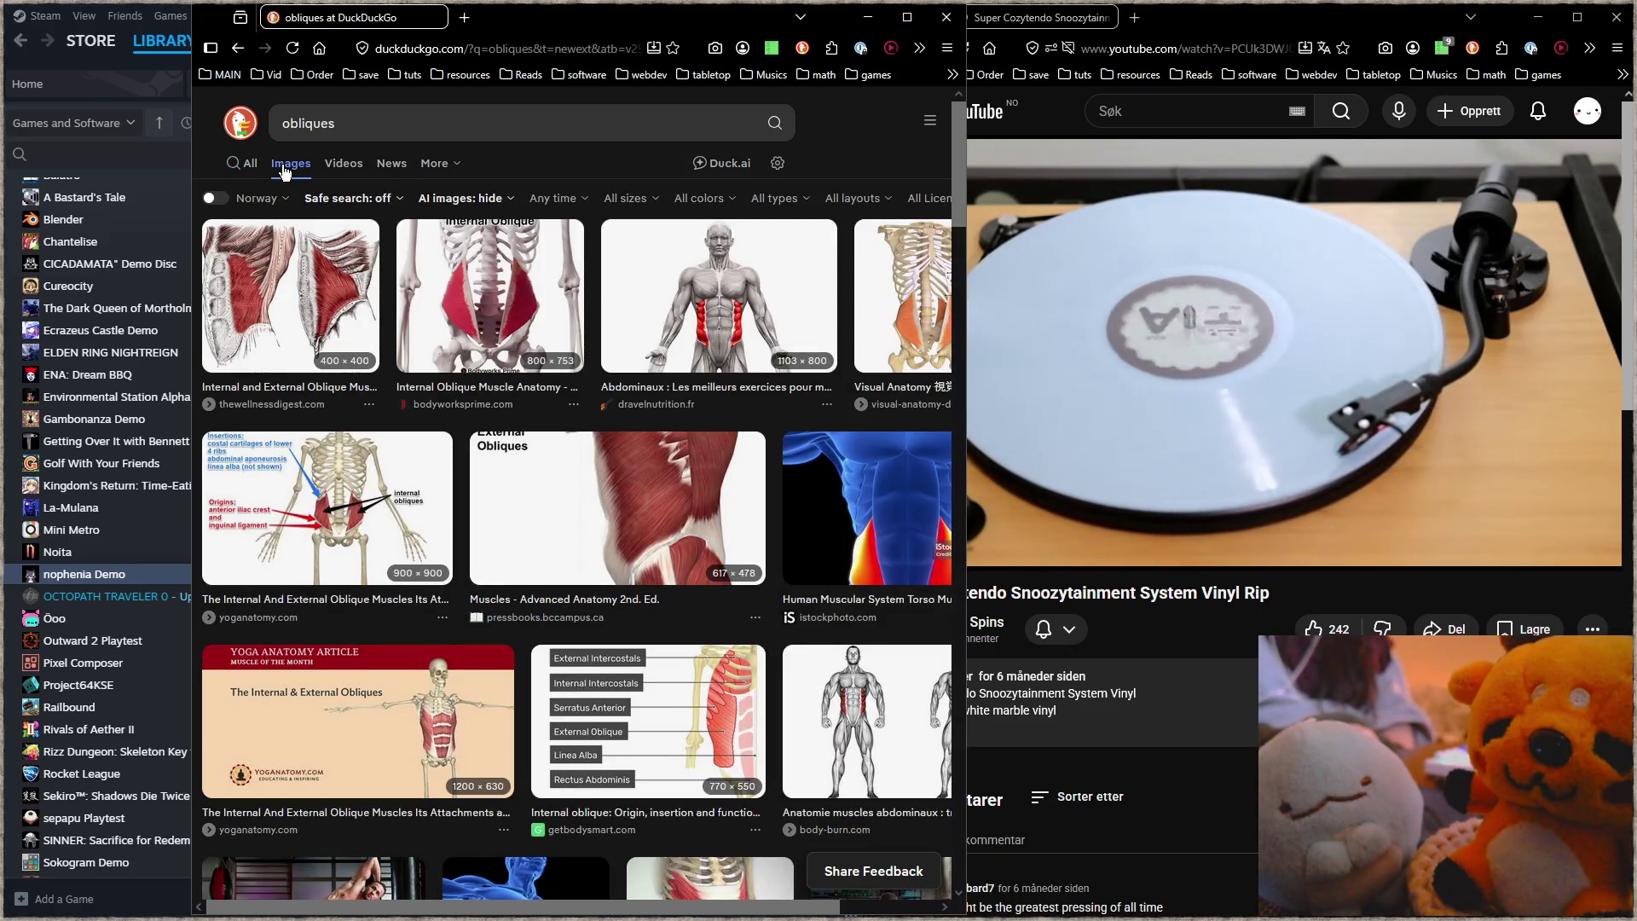
Step: Preview the 'Top 5 Exercises' and 'The 6 Best Obliques Exercises' images
scroll(593, 483, "down", 1)
scroll(594, 479, "down", 1)
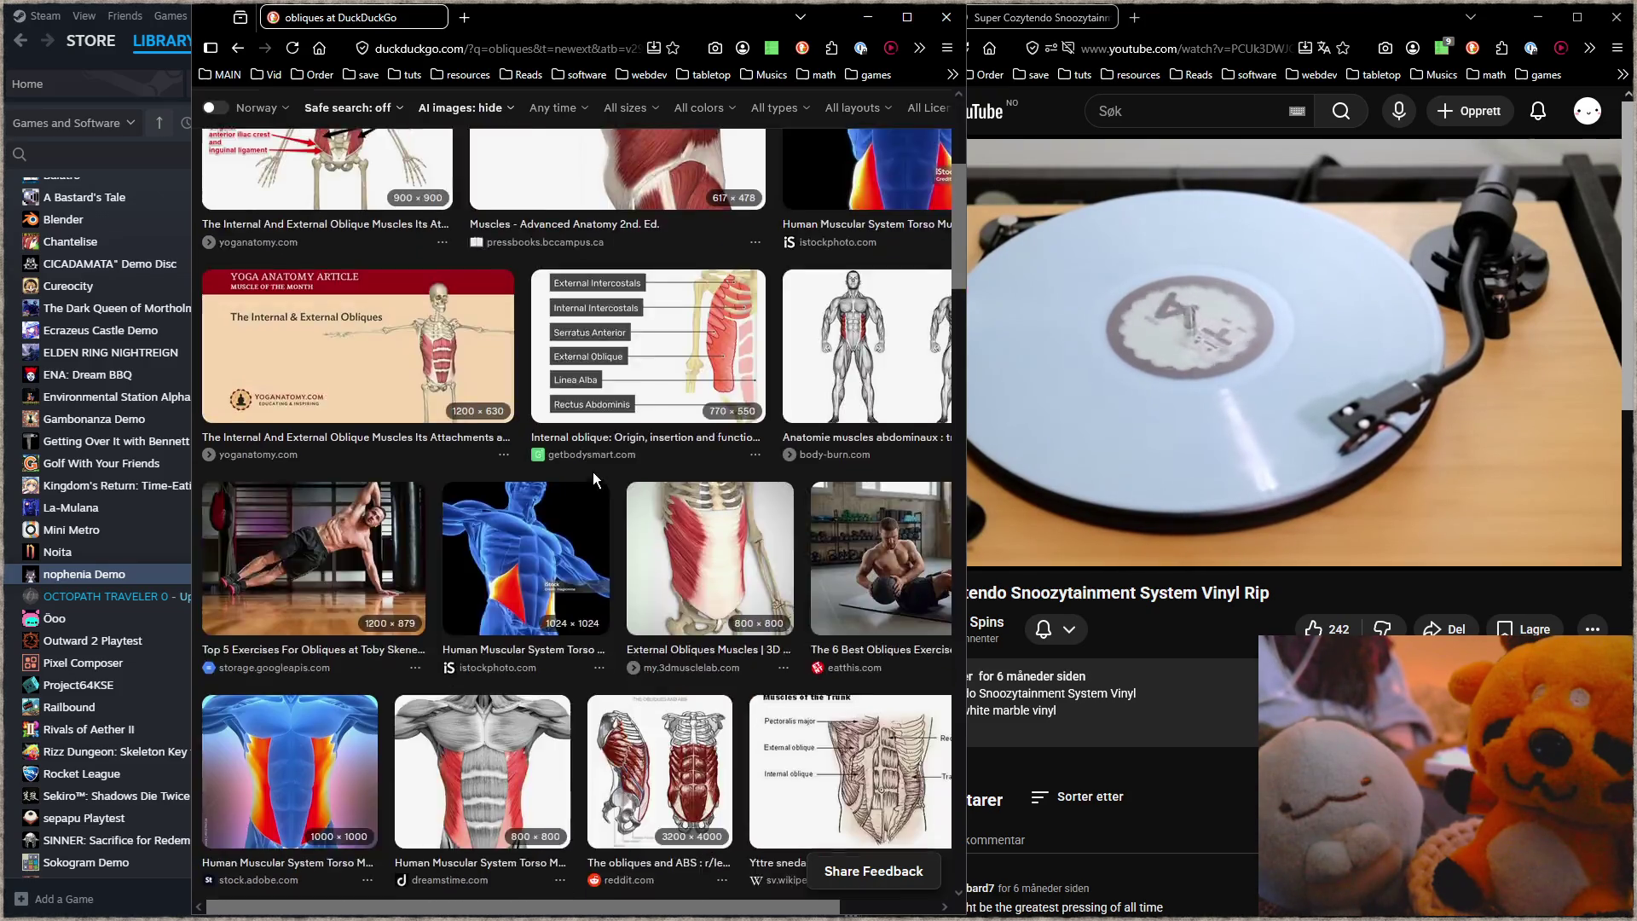
scroll(594, 480, "down", 1)
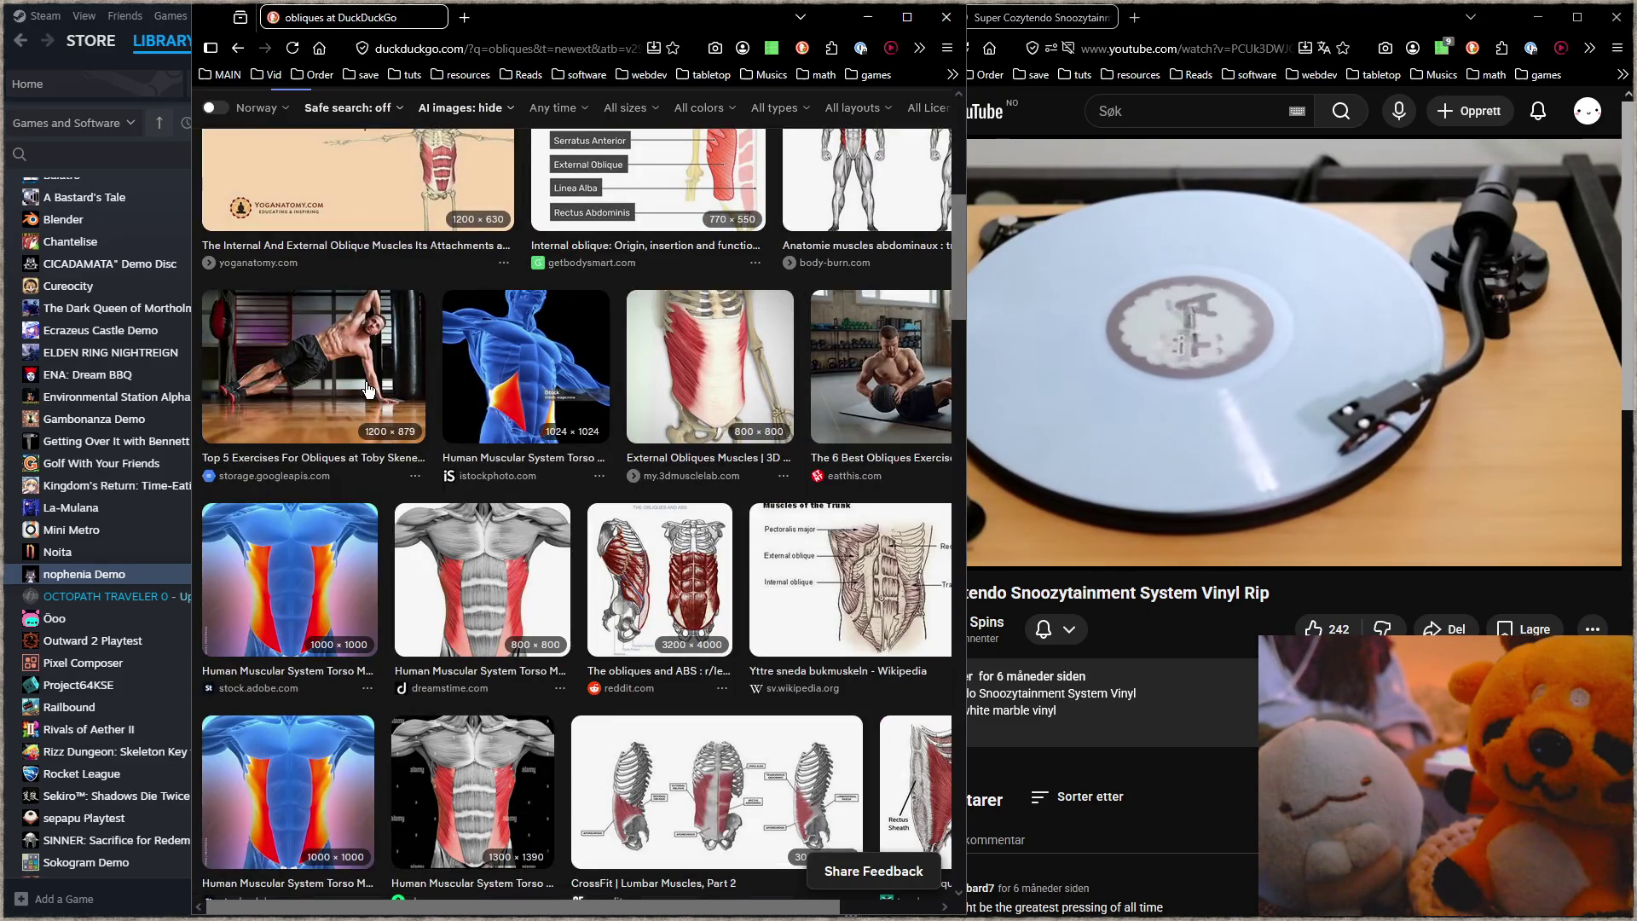
left_click(368, 389)
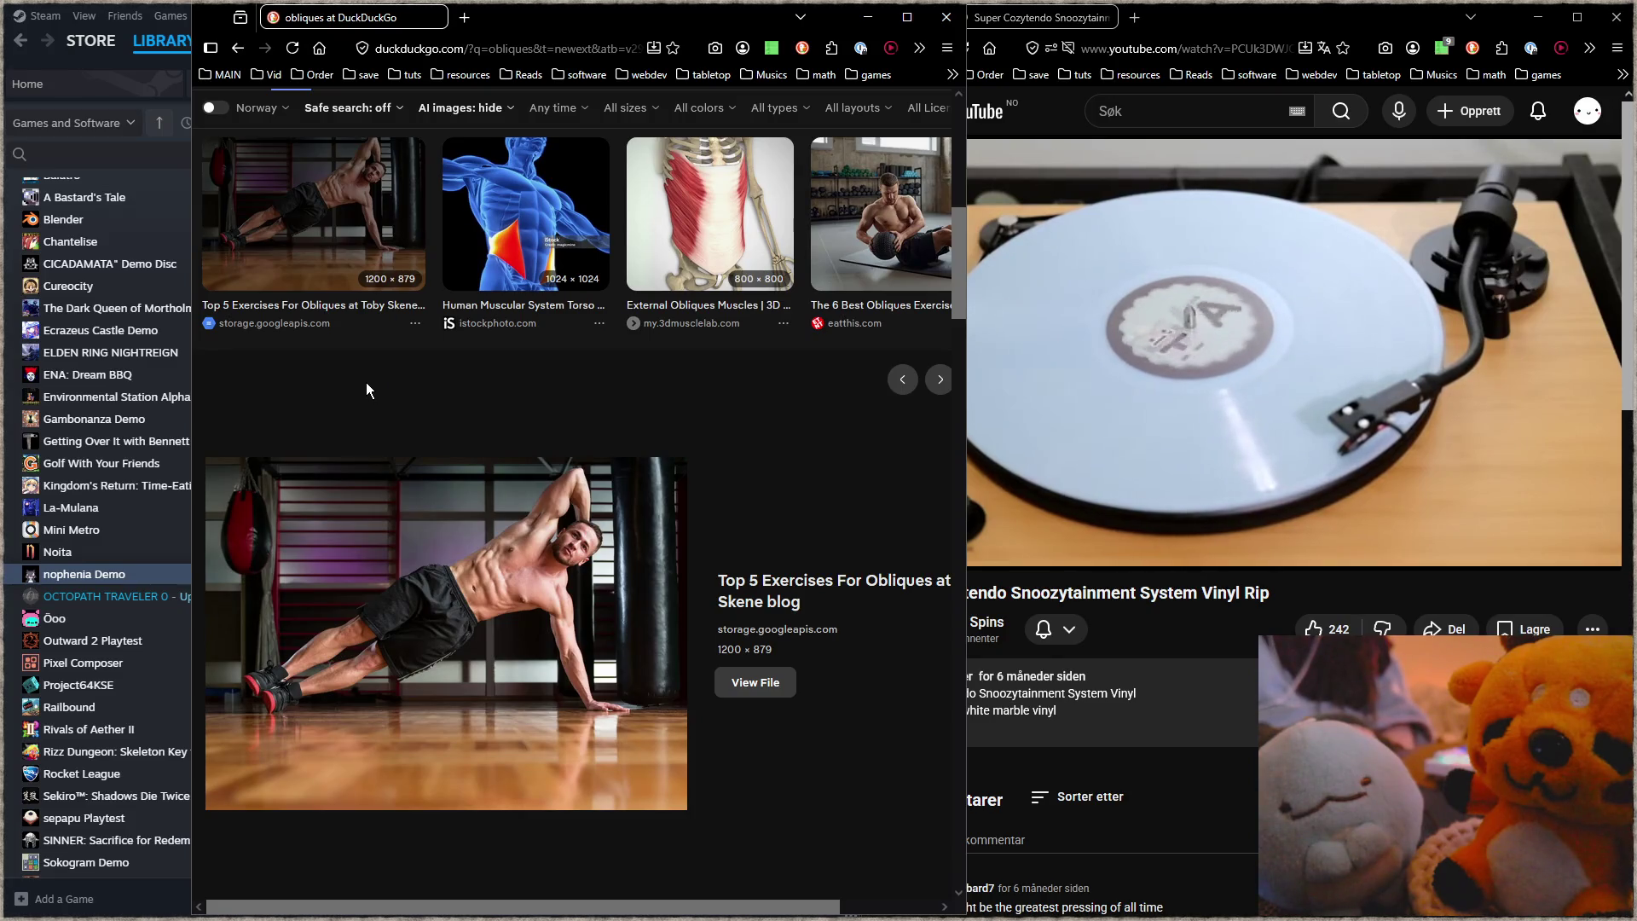
left_click(878, 213)
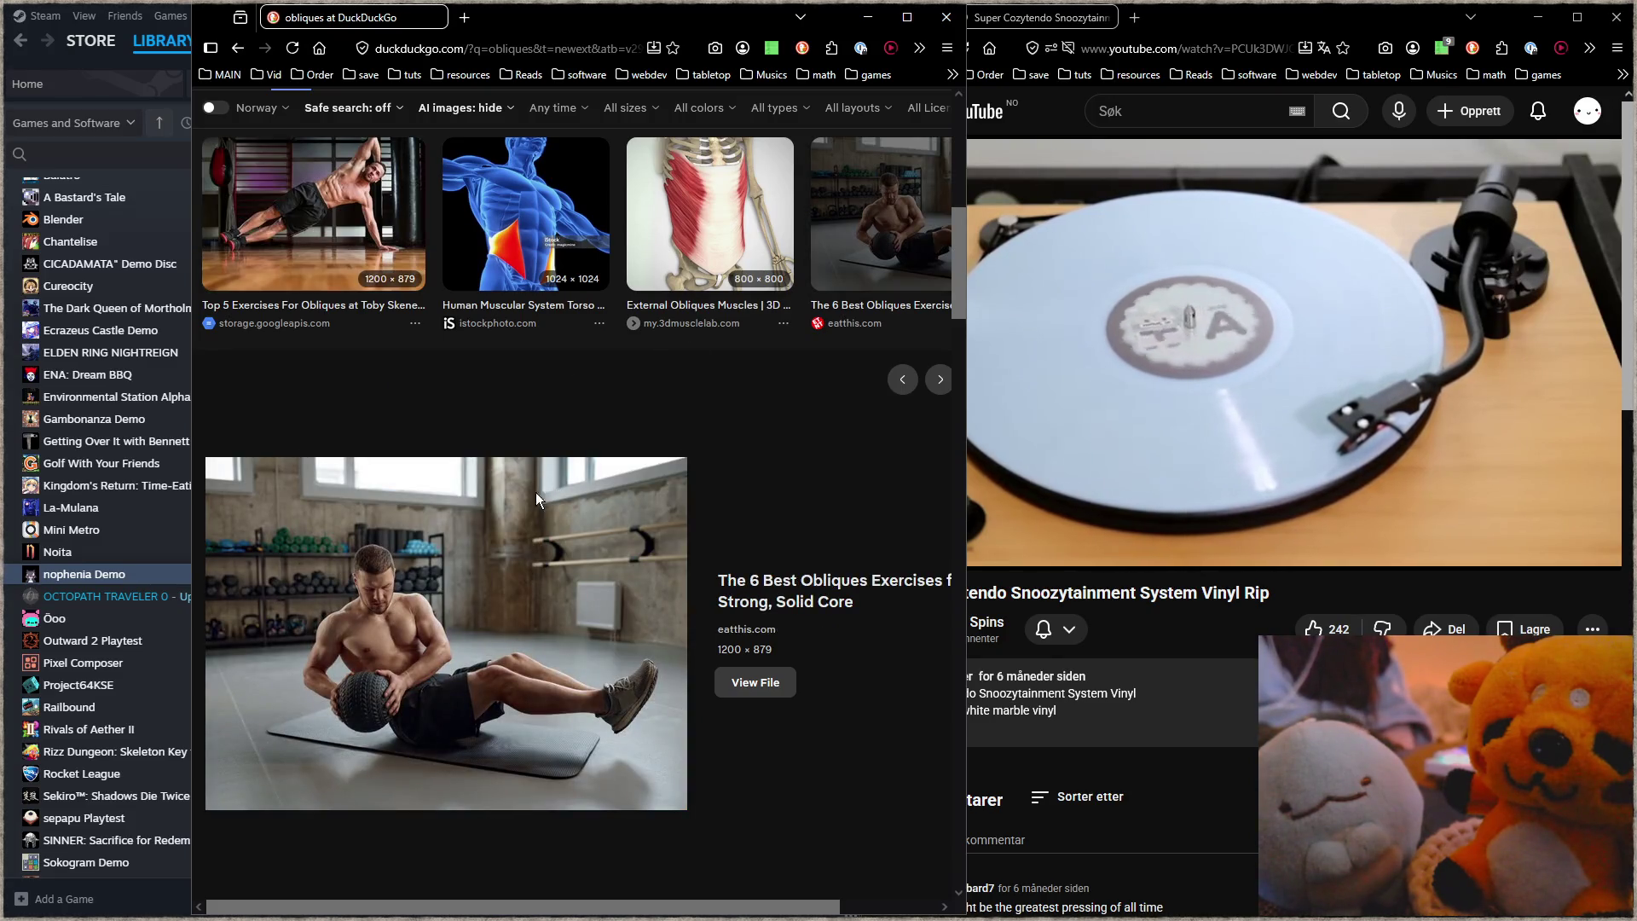
Step: Scroll further down the obliques images and open the side-plank yoga photo preview
scroll(512, 663, "down", 1)
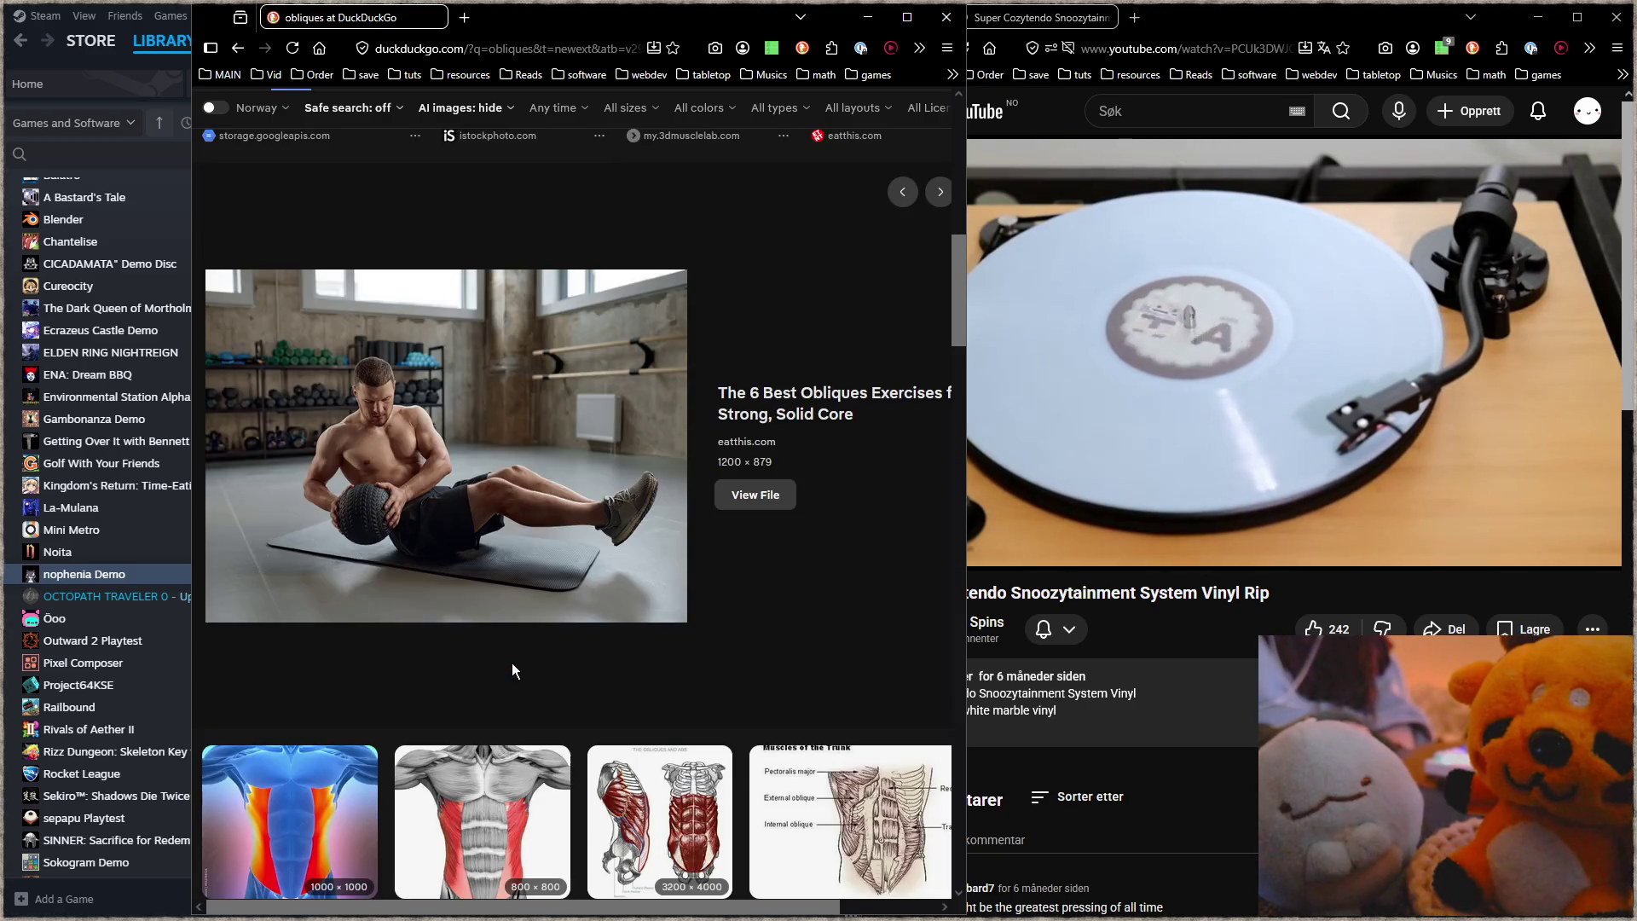
scroll(514, 660, "down", 1)
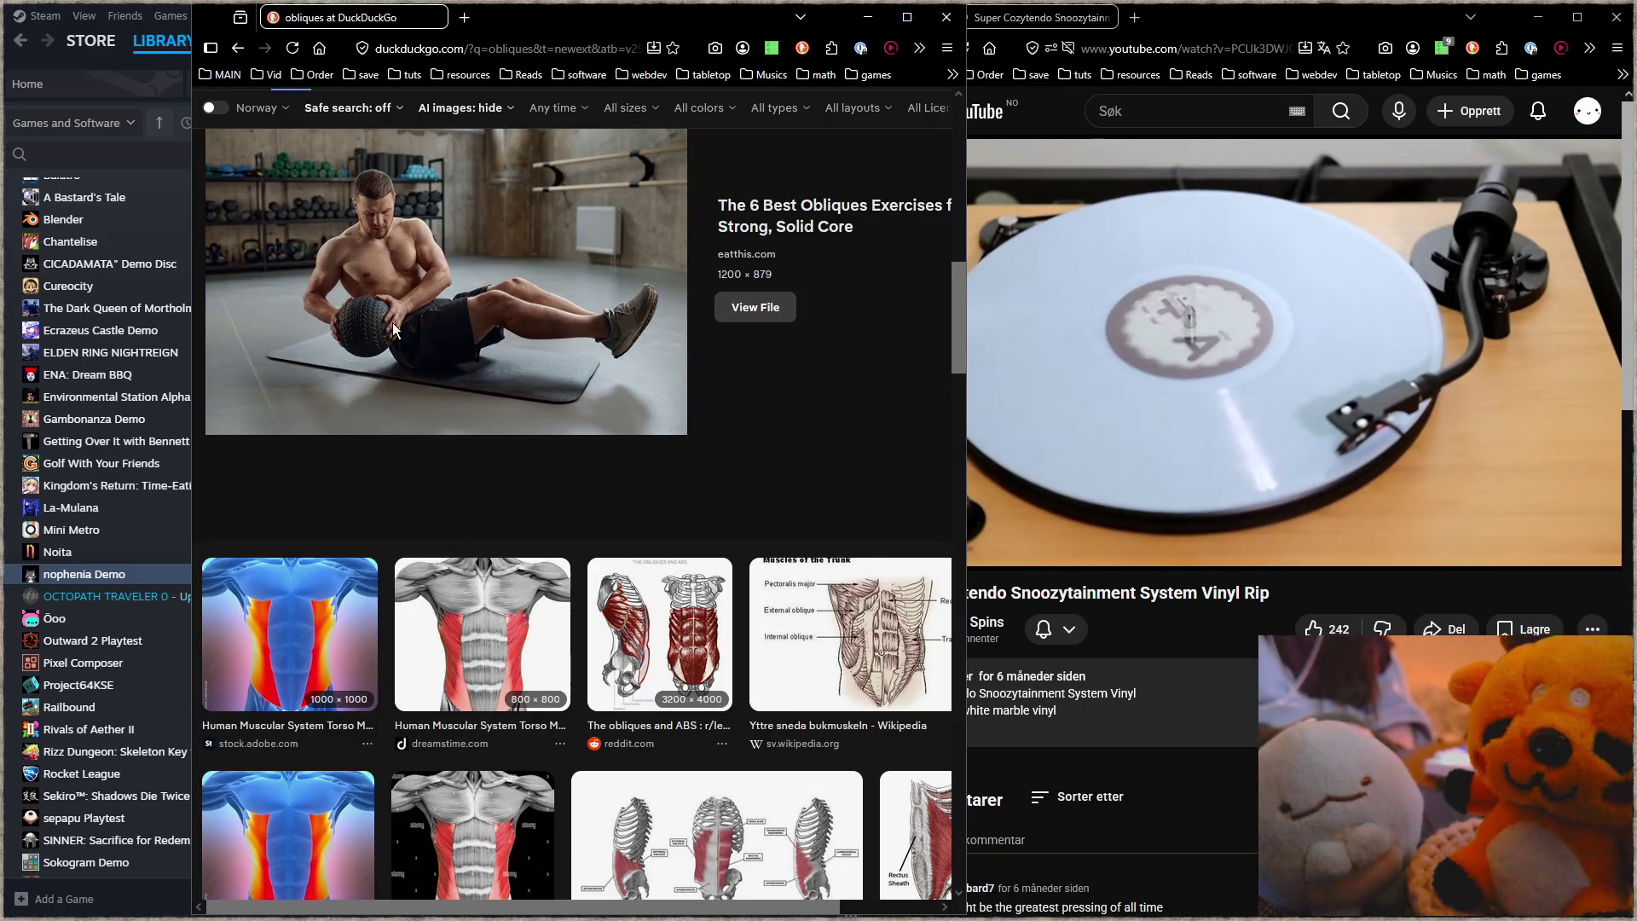
scroll(303, 331, "down", 1)
scroll(410, 400, "down", 1)
scroll(525, 479, "down", 1)
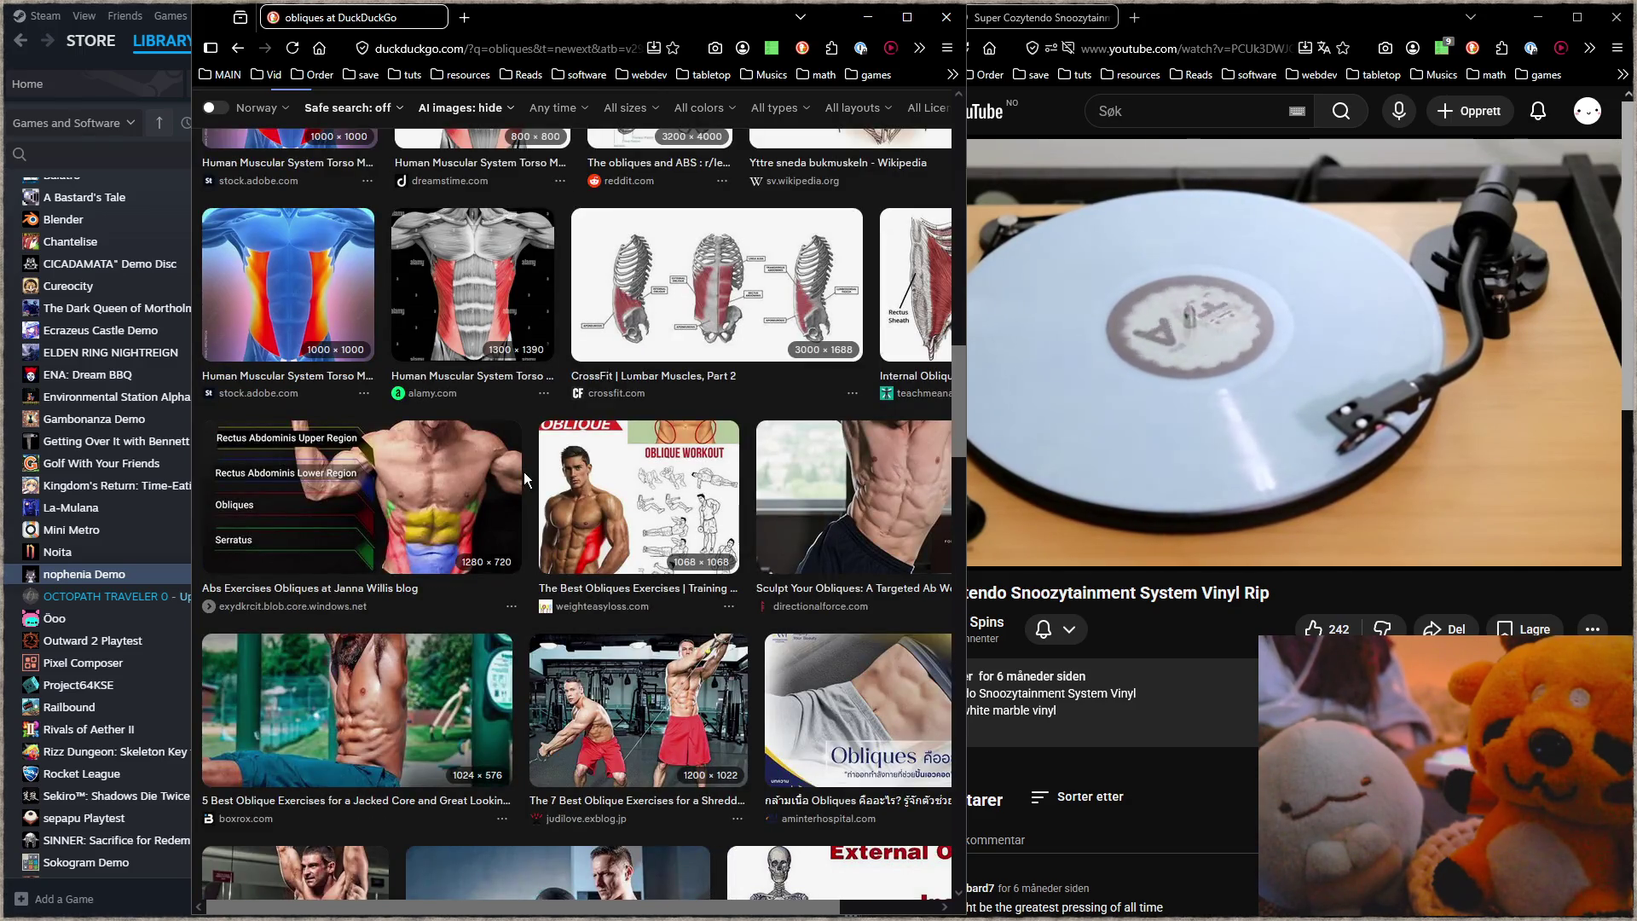
scroll(524, 472, "down", 1)
scroll(525, 477, "down", 1)
scroll(526, 479, "down", 1)
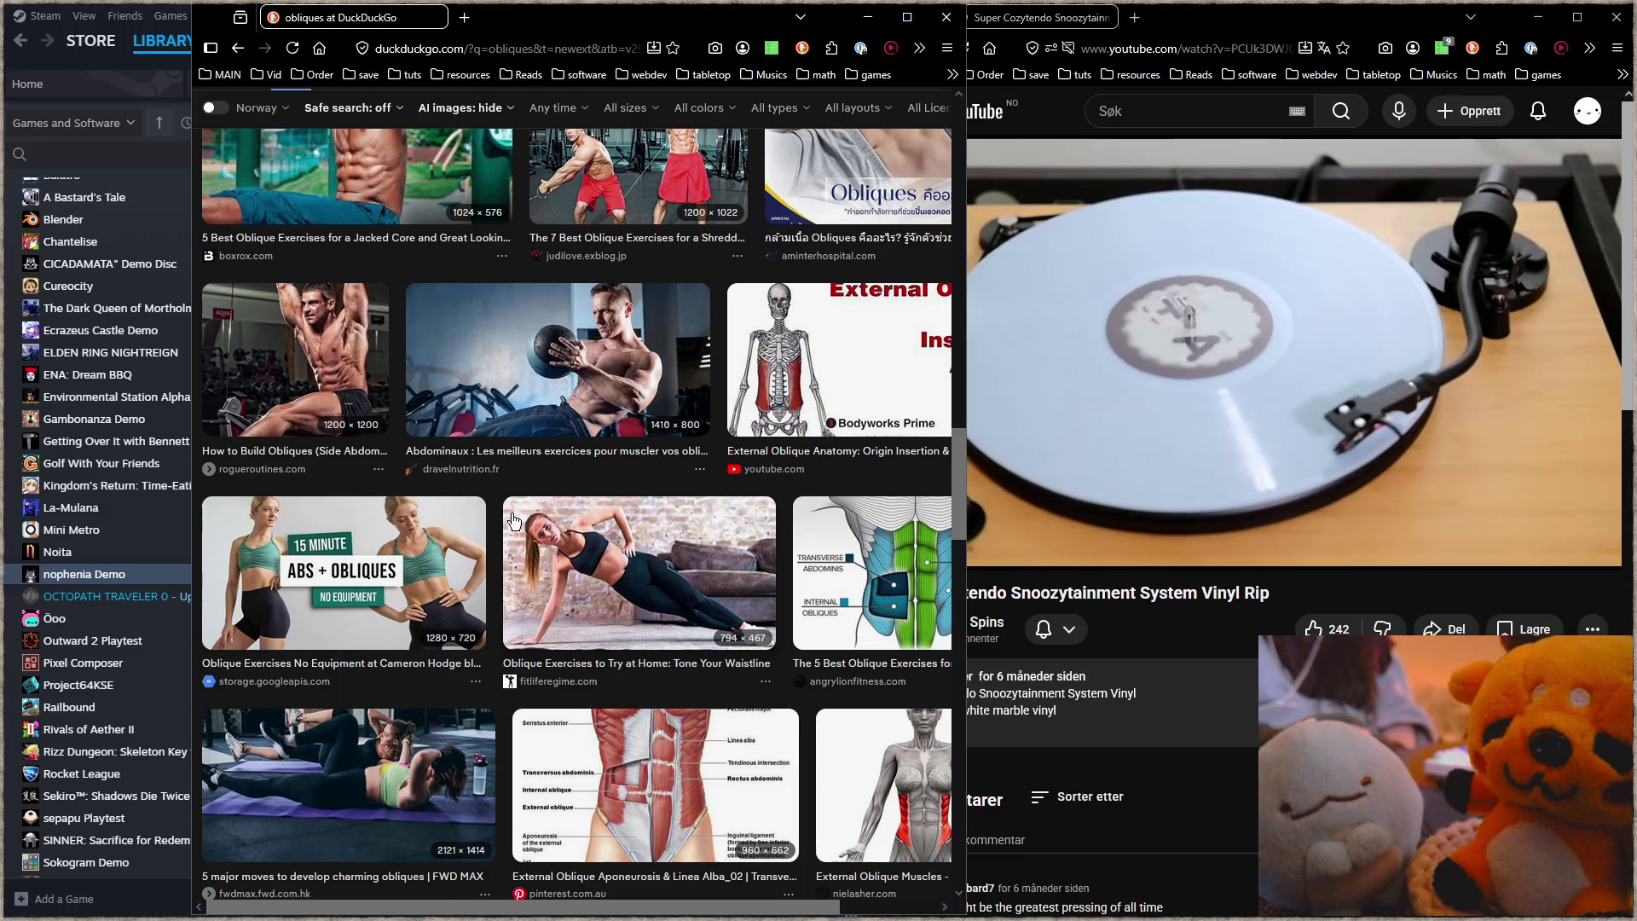
scroll(512, 520, "down", 2)
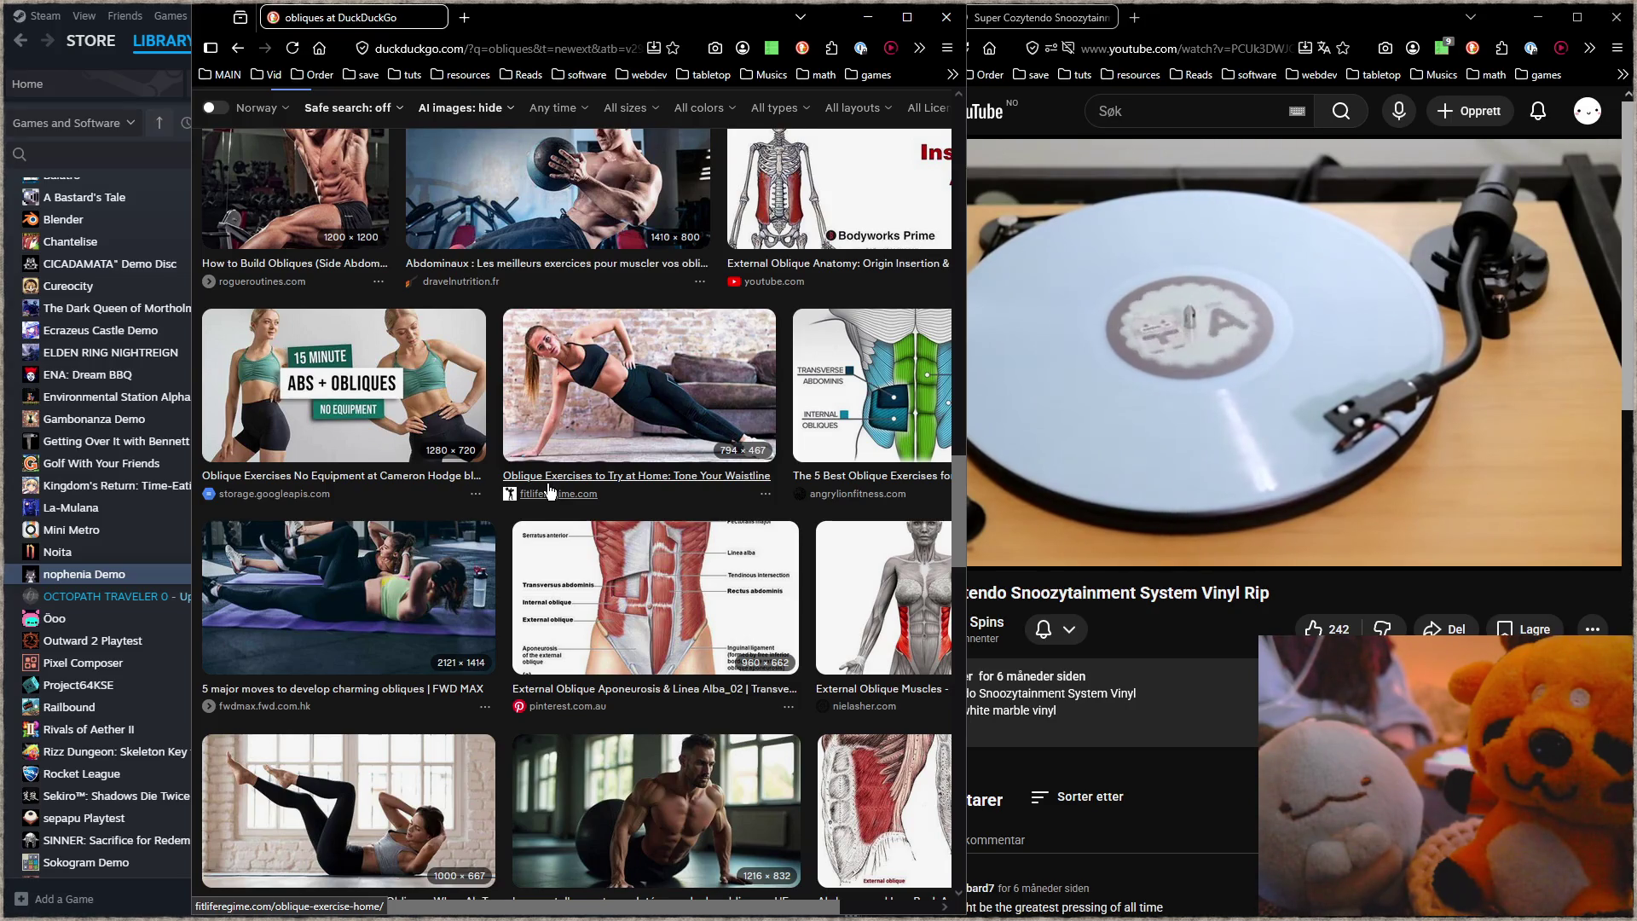
scroll(551, 492, "down", 2)
scroll(547, 487, "down", 2)
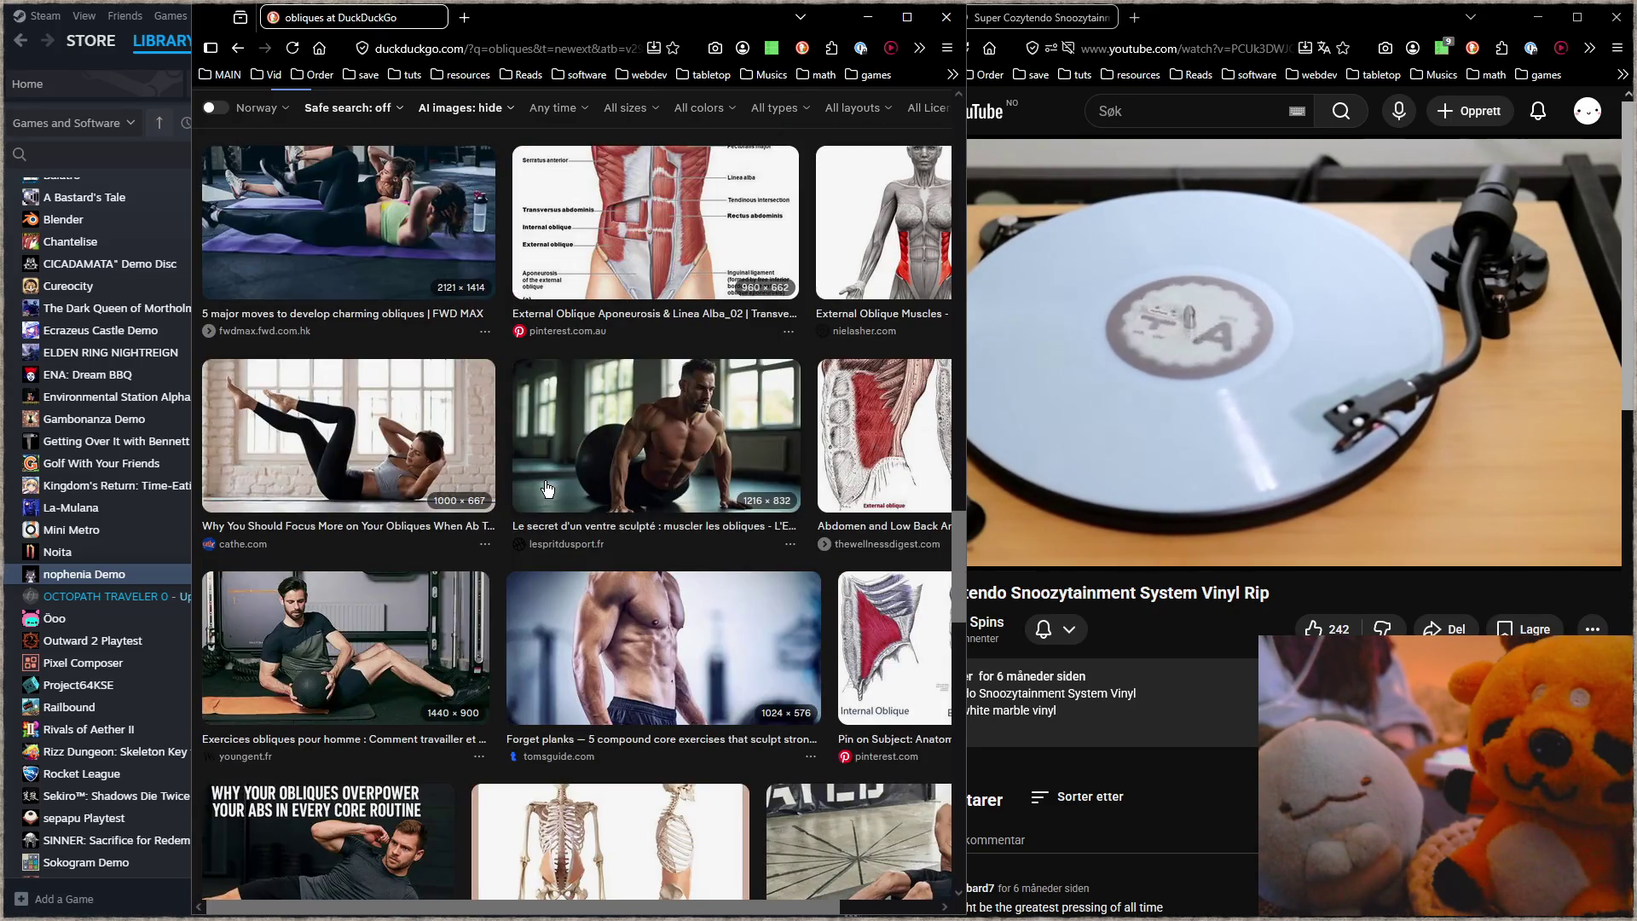
scroll(547, 487, "down", 2)
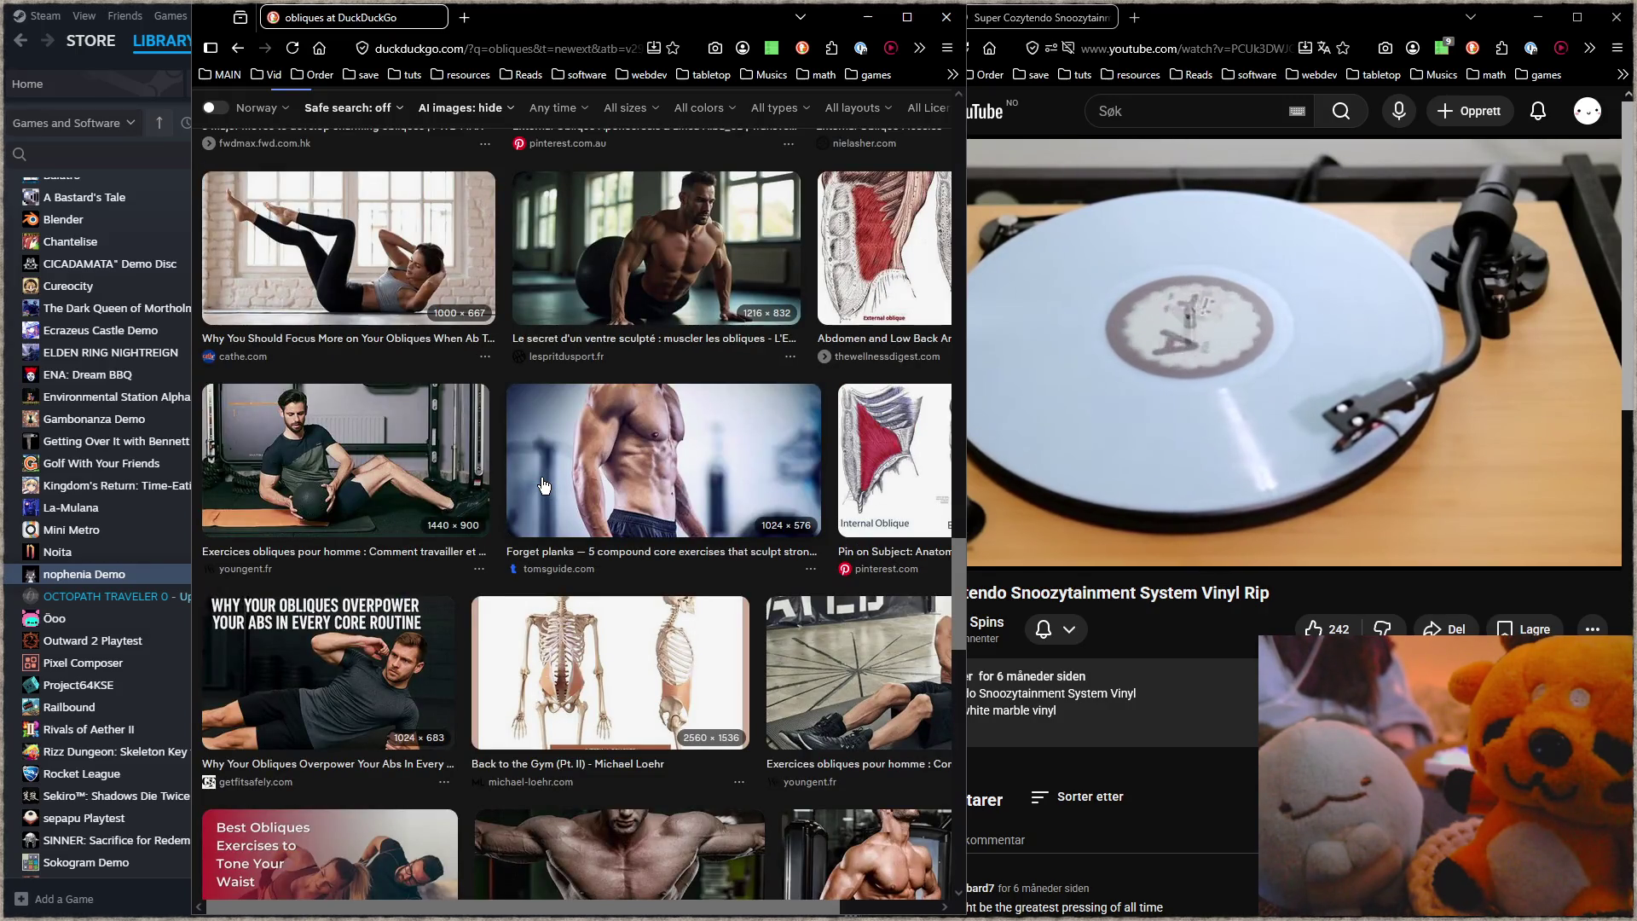
scroll(543, 485, "down", 2)
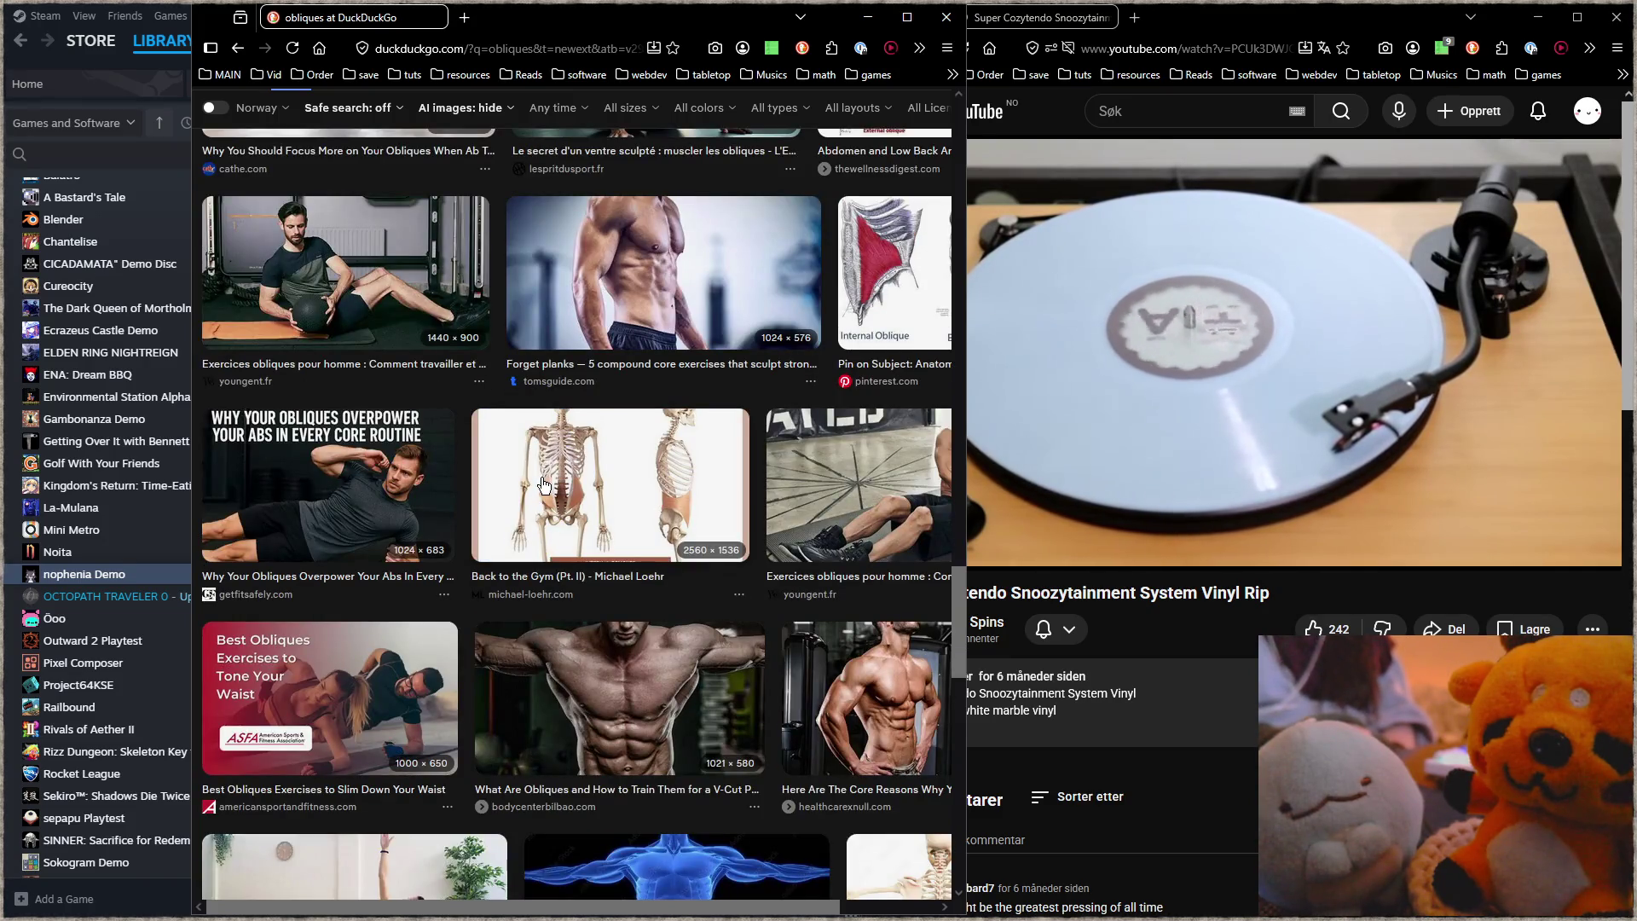
scroll(543, 485, "down", 4)
scroll(541, 477, "down", 2)
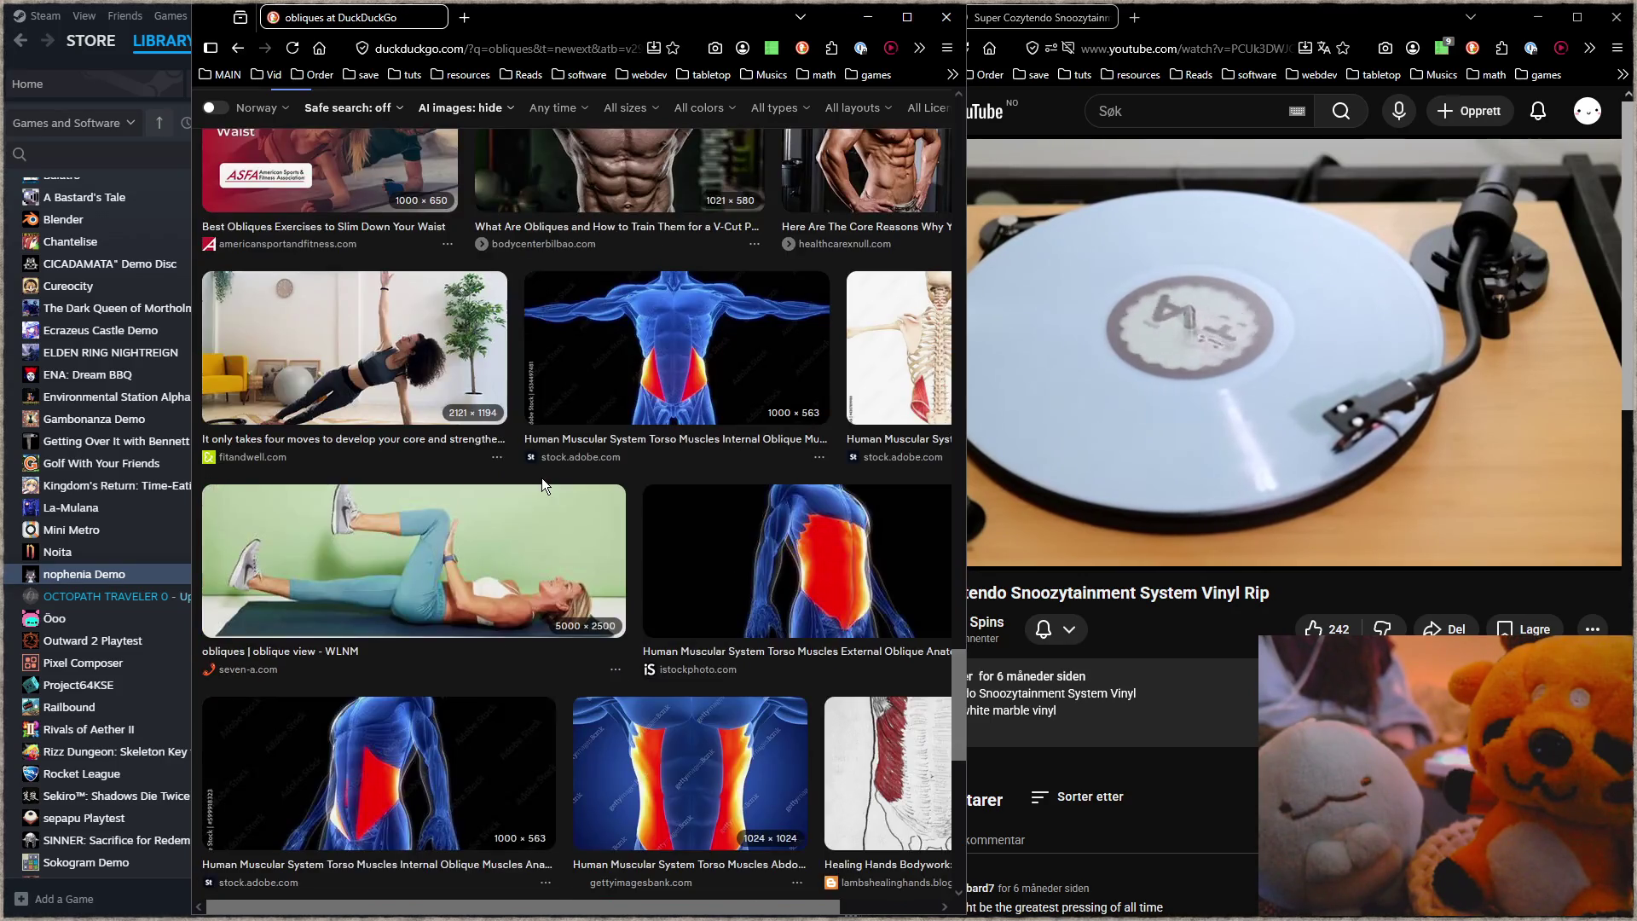
left_click(452, 376)
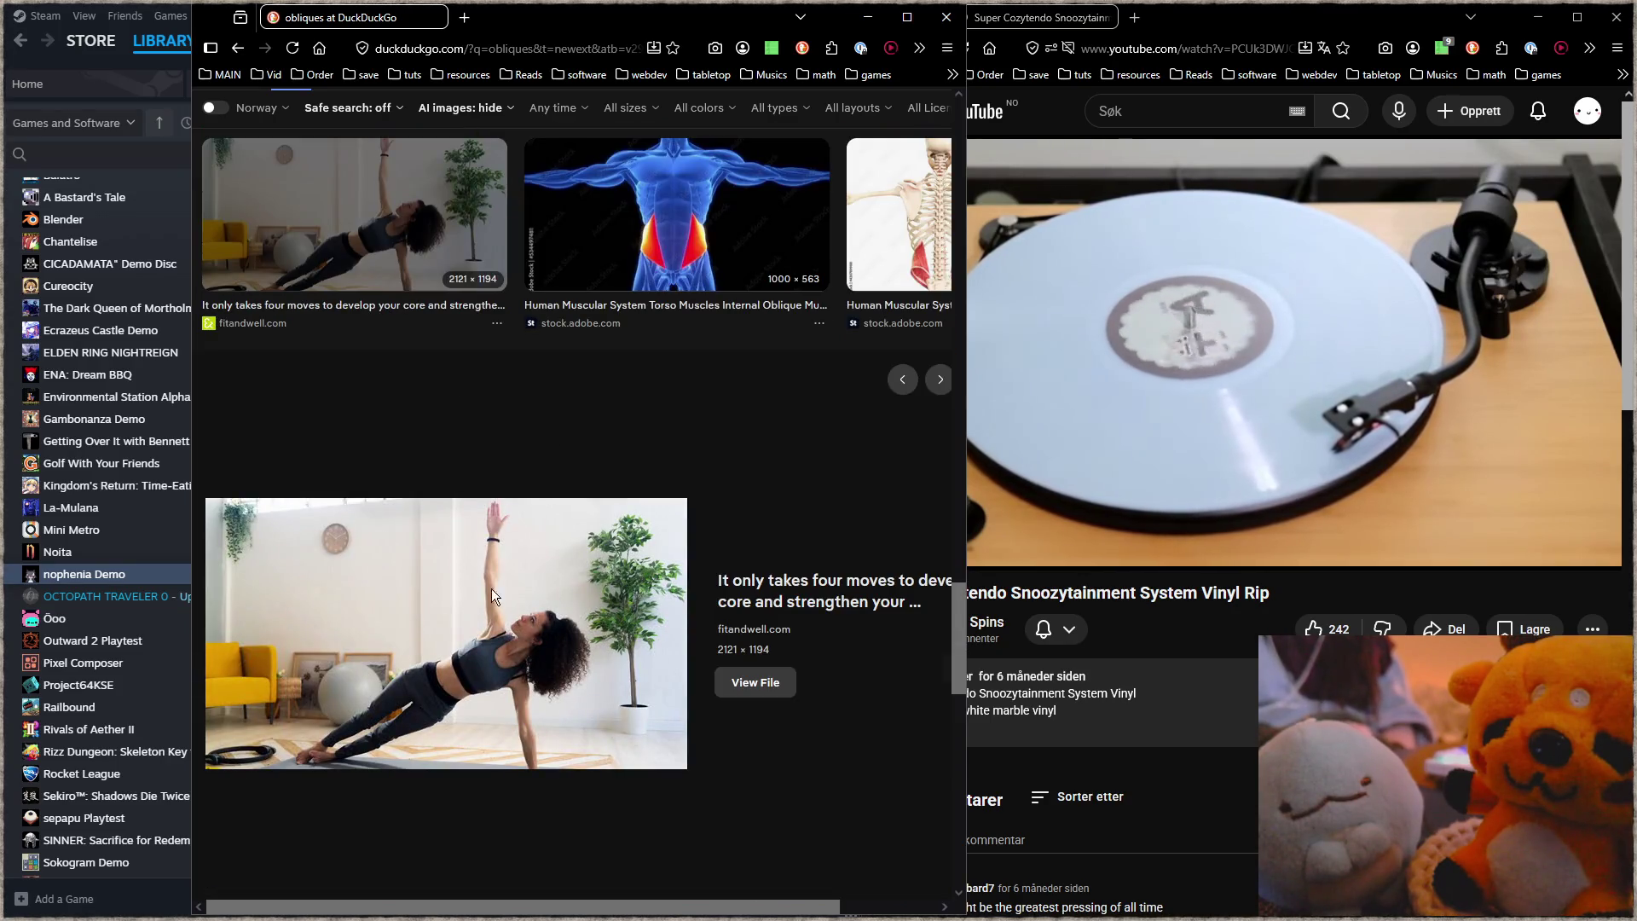
Step: Keep scrolling through the obliques image results looking for more pose references
scroll(568, 588, "down", 3)
scroll(561, 576, "down", 10)
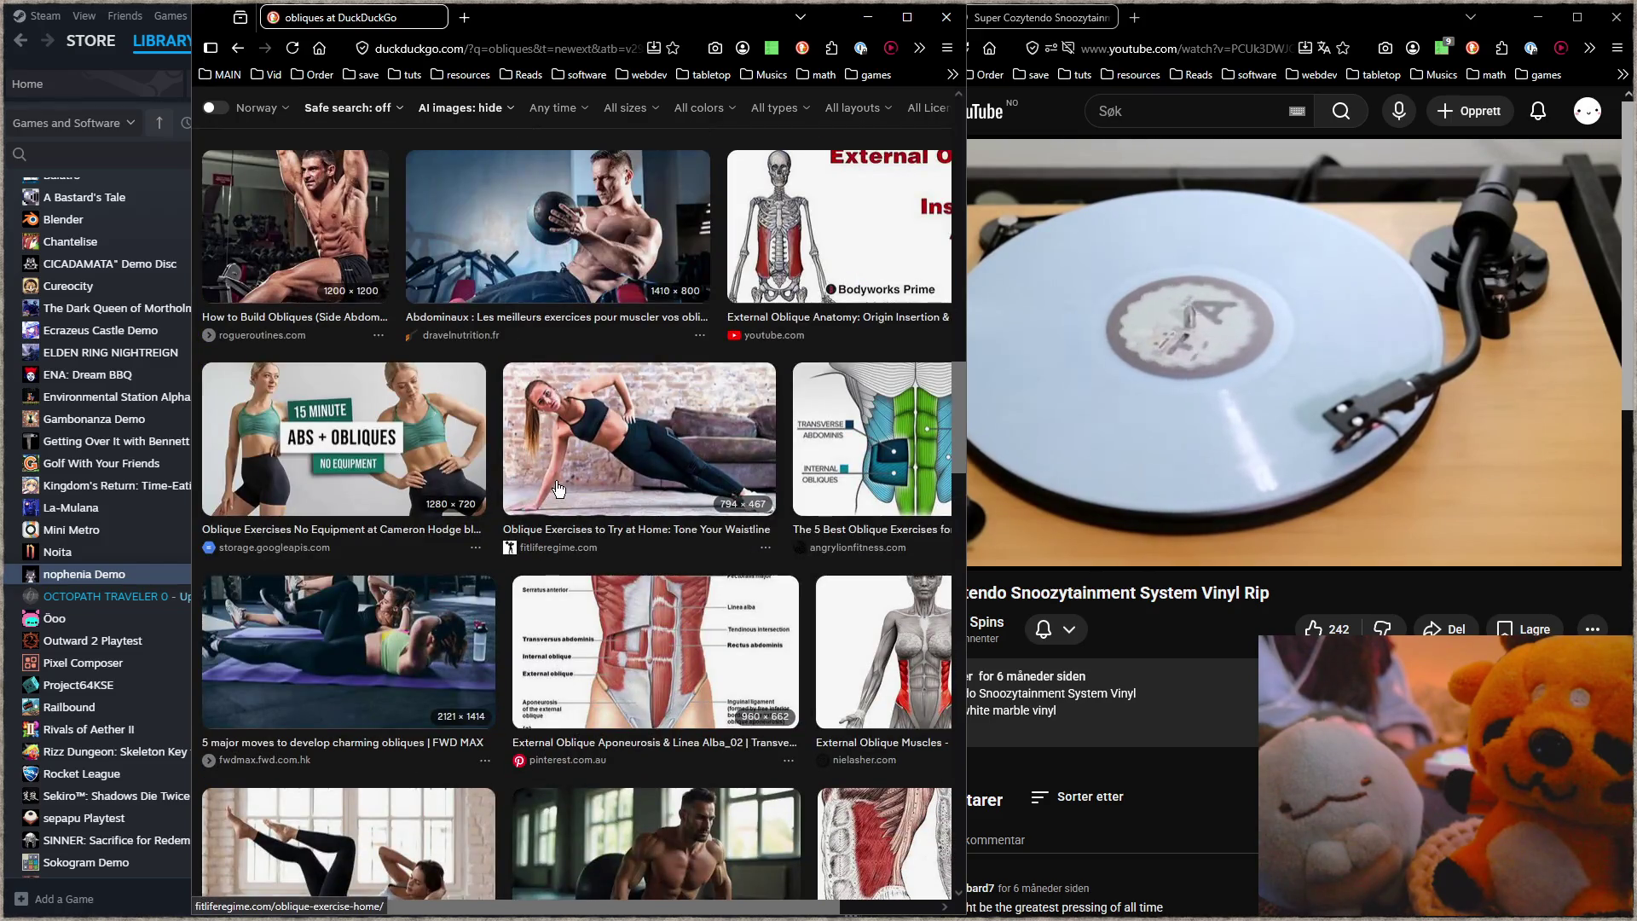
scroll(545, 559, "up", 2)
scroll(558, 512, "up", 4)
scroll(556, 482, "up", 2)
scroll(556, 478, "up", 2)
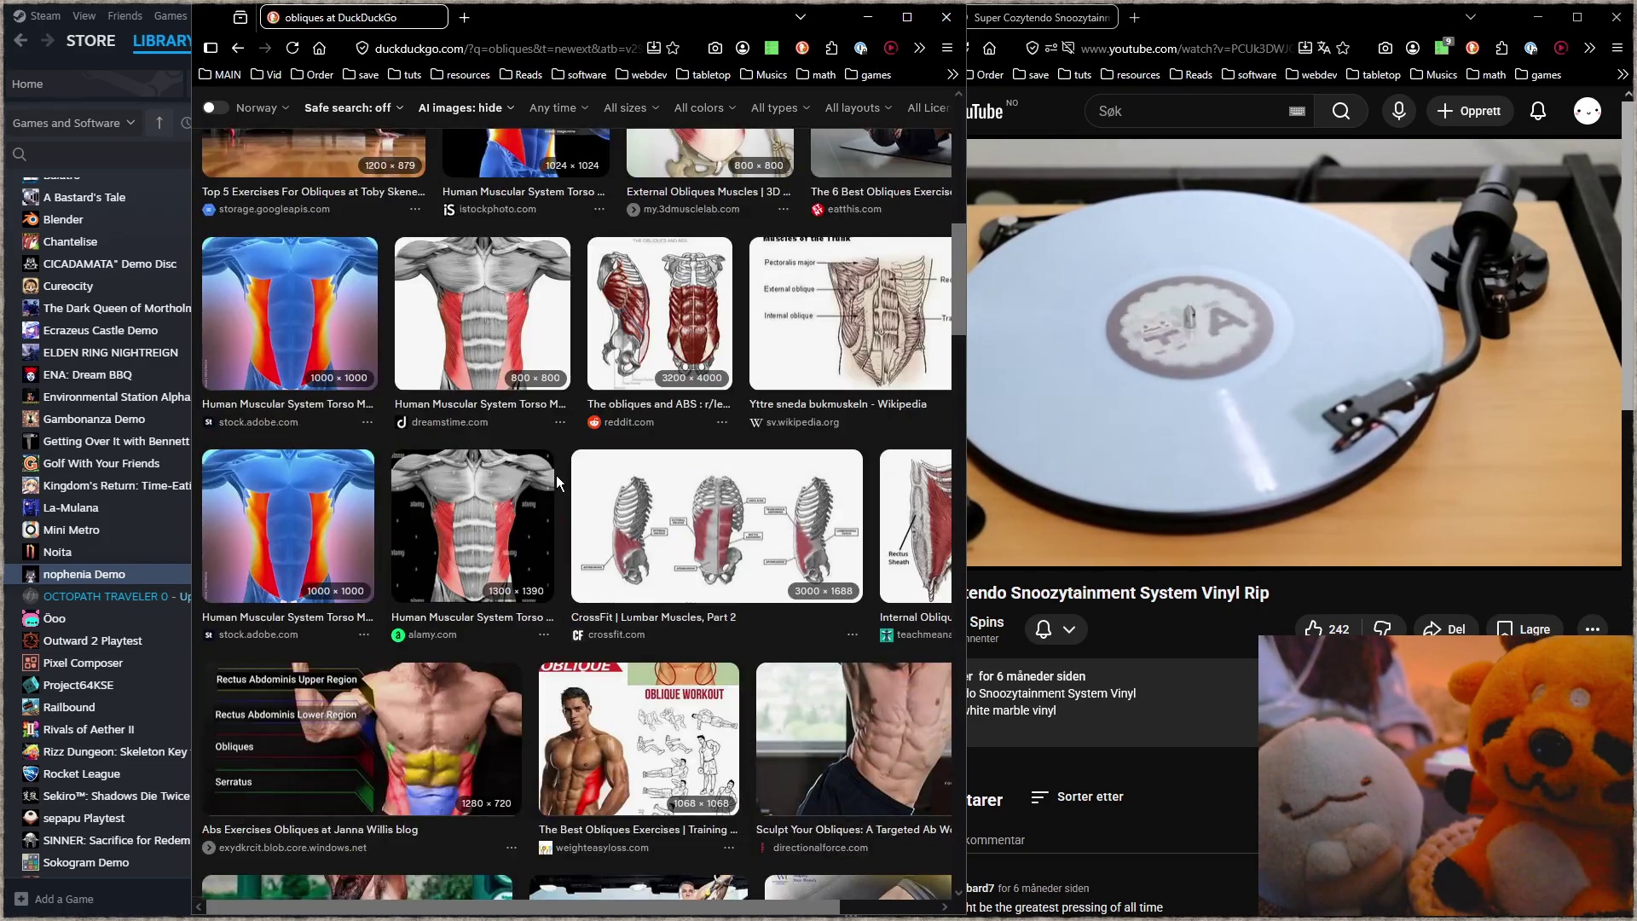
scroll(556, 476, "up", 4)
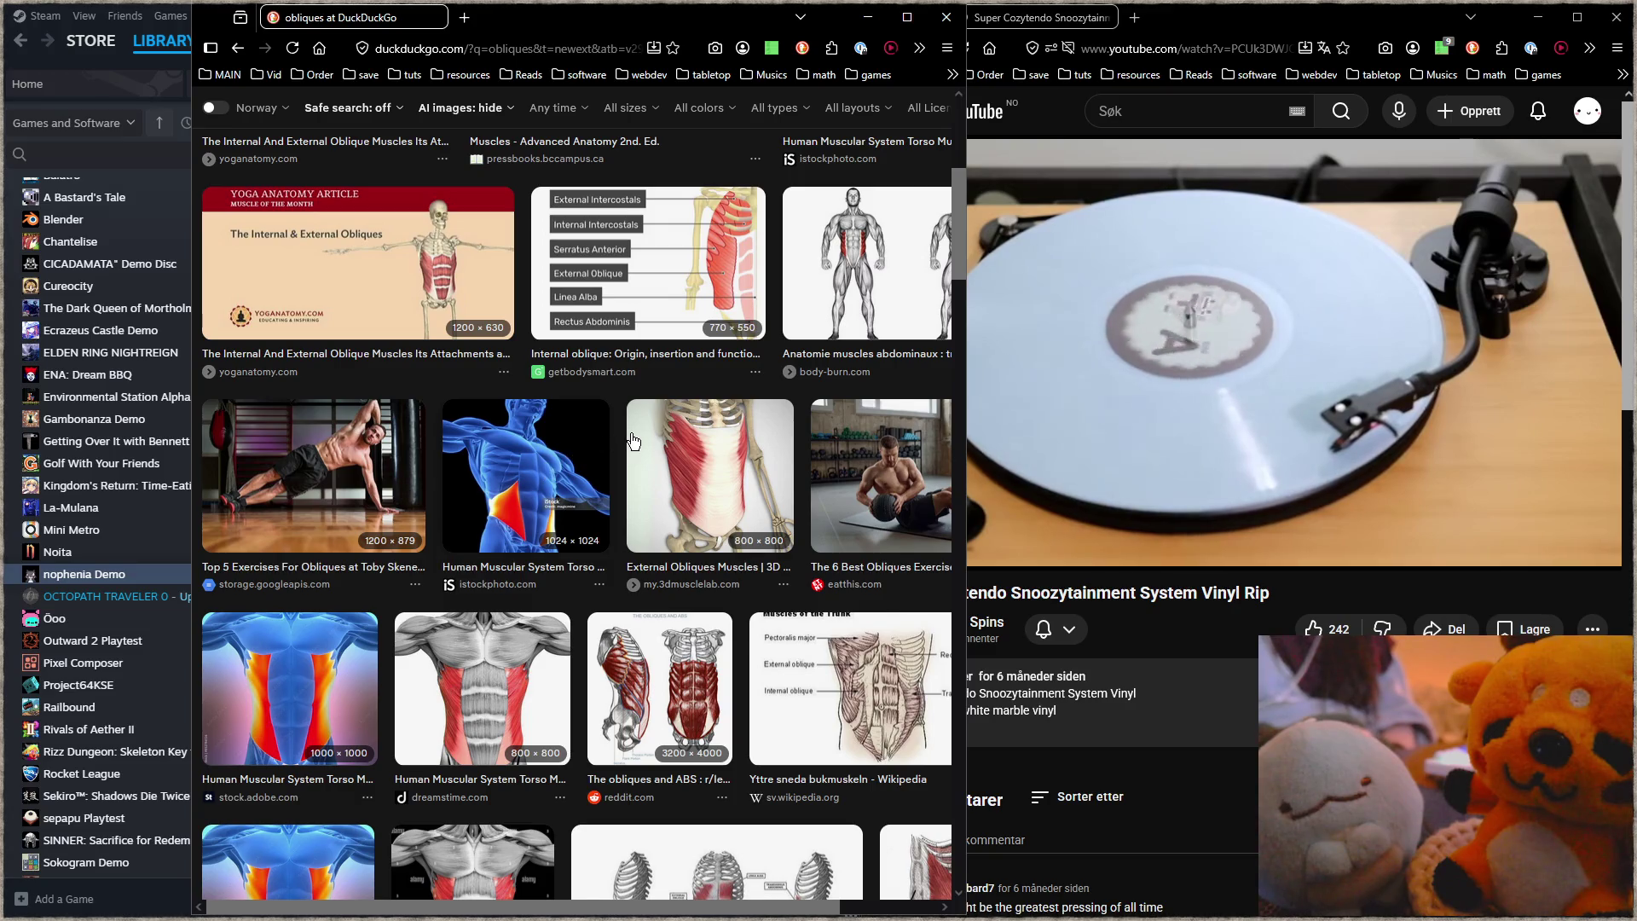
scroll(631, 435, "down", 5)
scroll(633, 440, "down", 4)
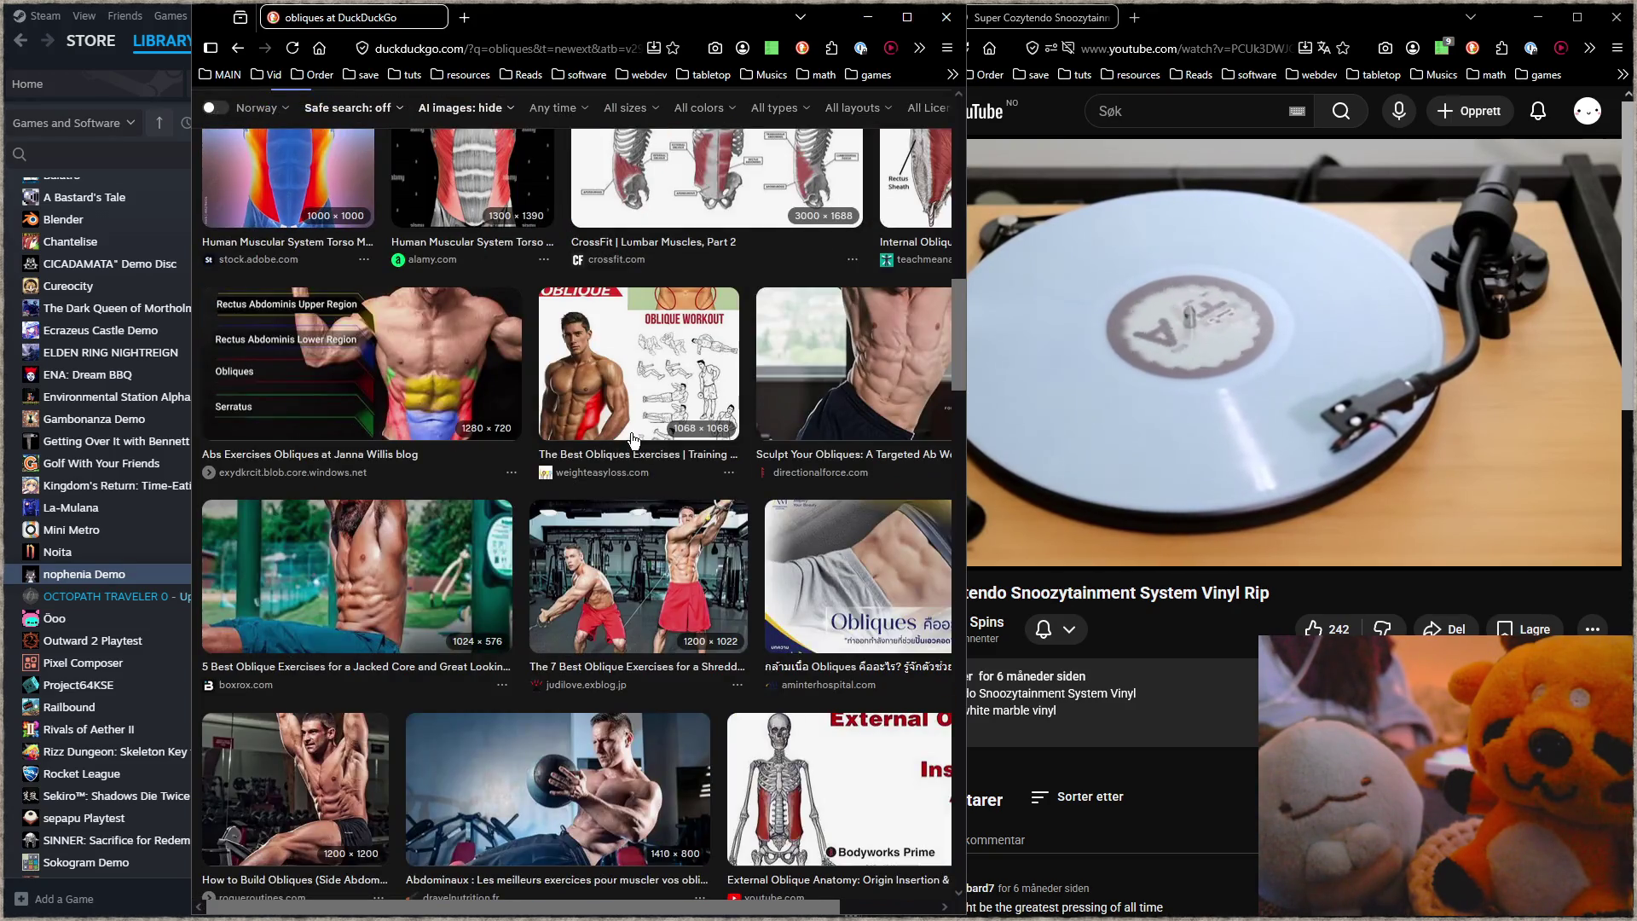
scroll(632, 440, "down", 6)
scroll(631, 439, "down", 2)
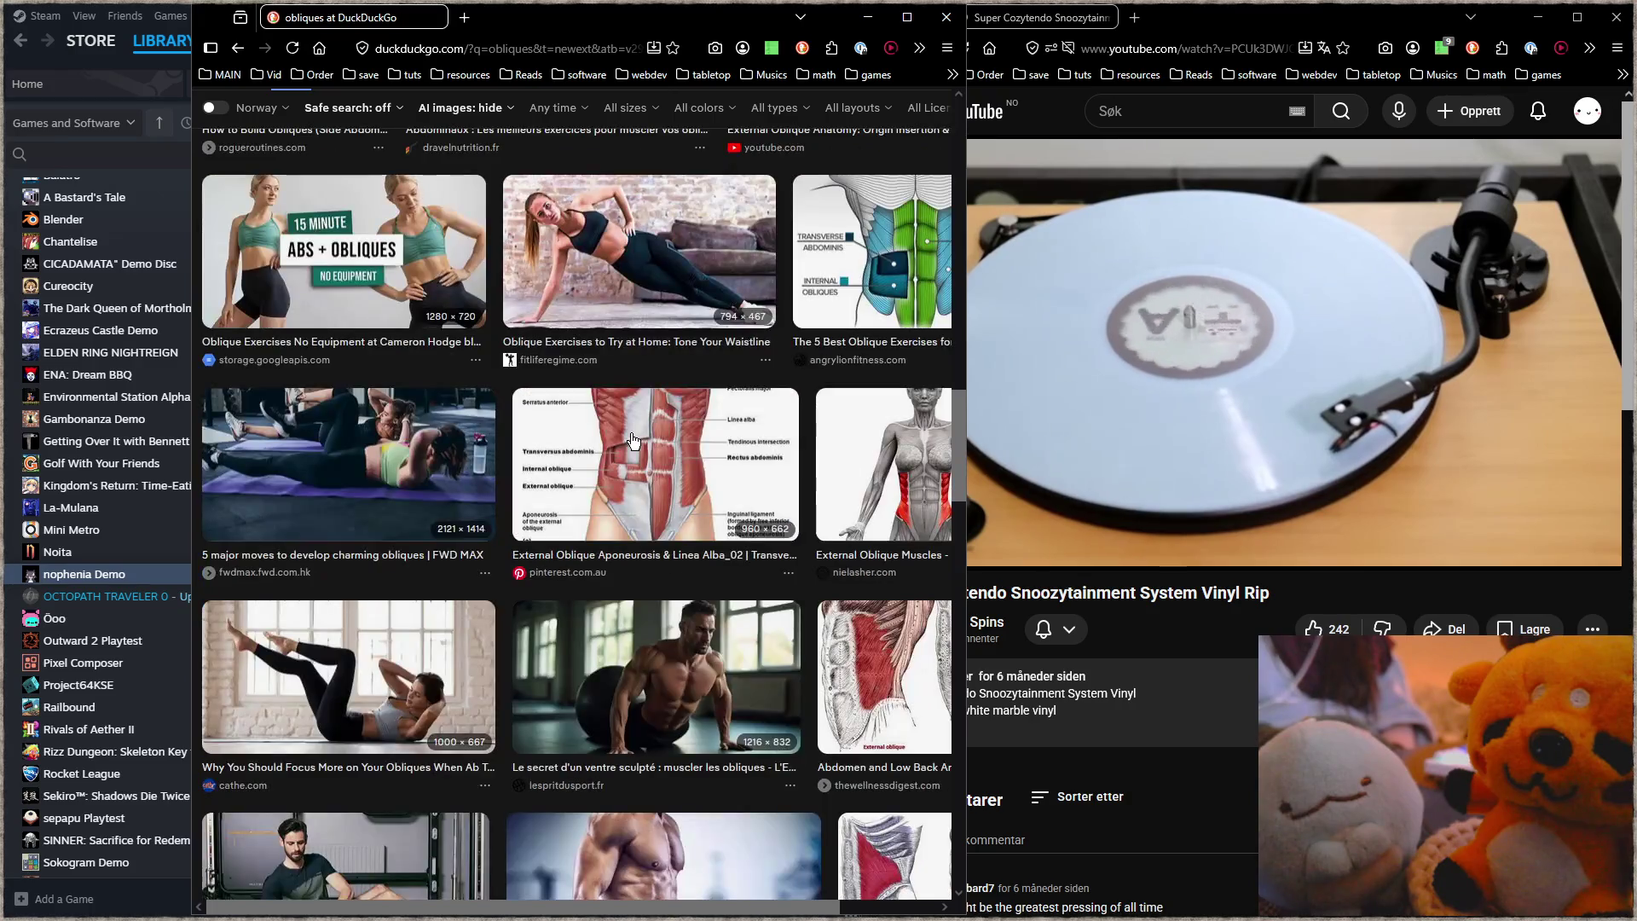
scroll(632, 439, "down", 7)
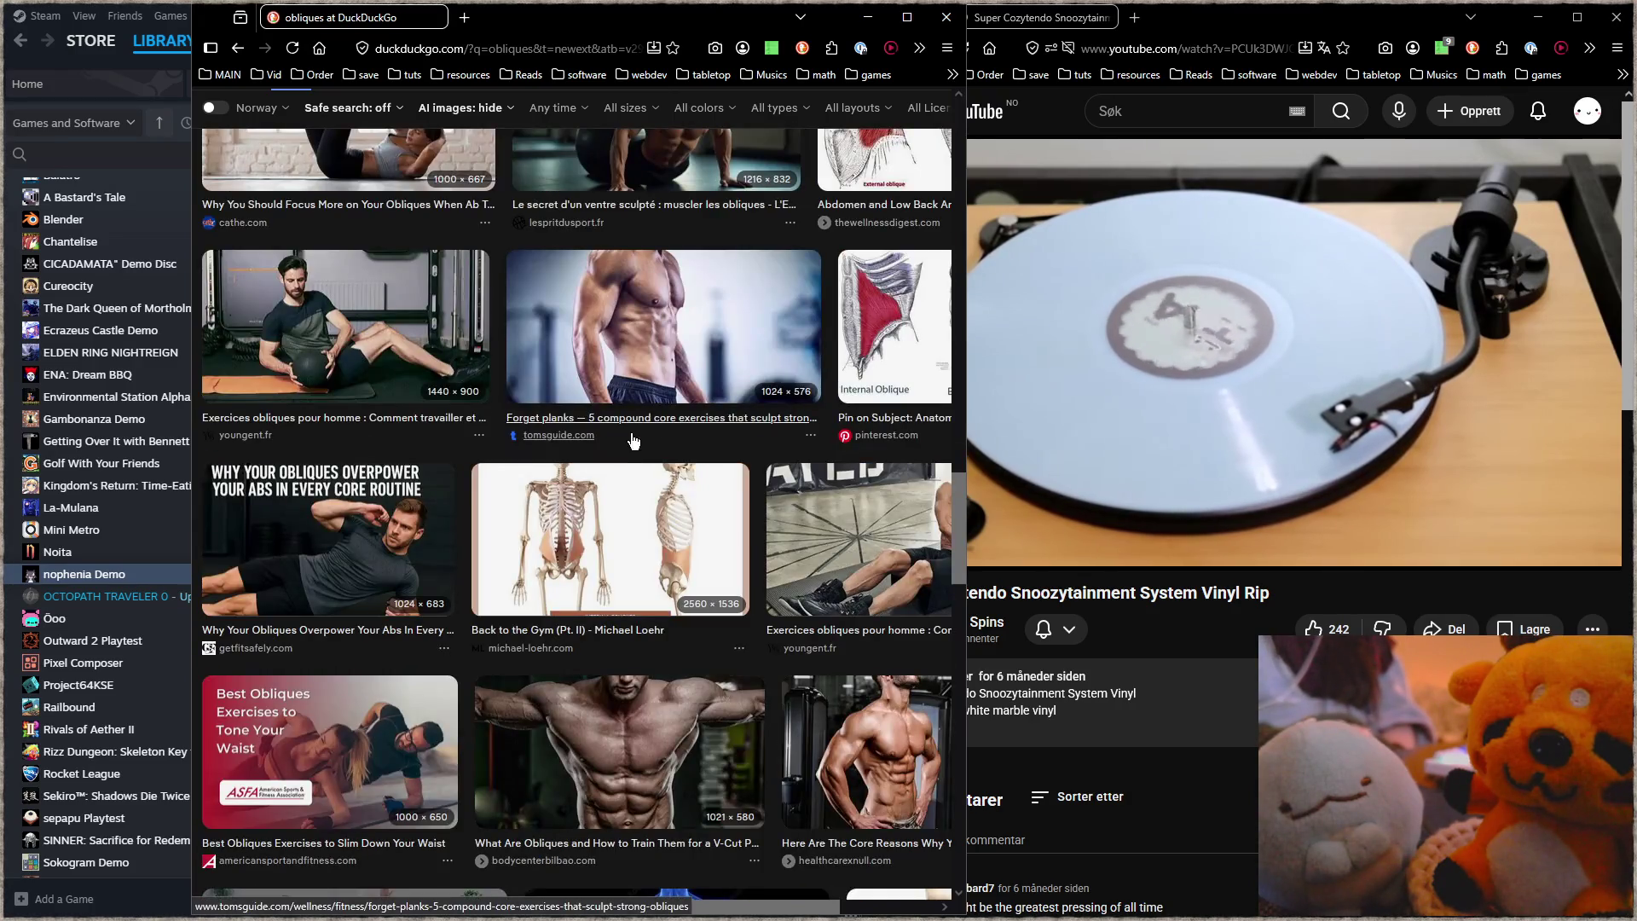
scroll(632, 439, "down", 2)
scroll(632, 439, "down", 2)
scroll(631, 439, "down", 2)
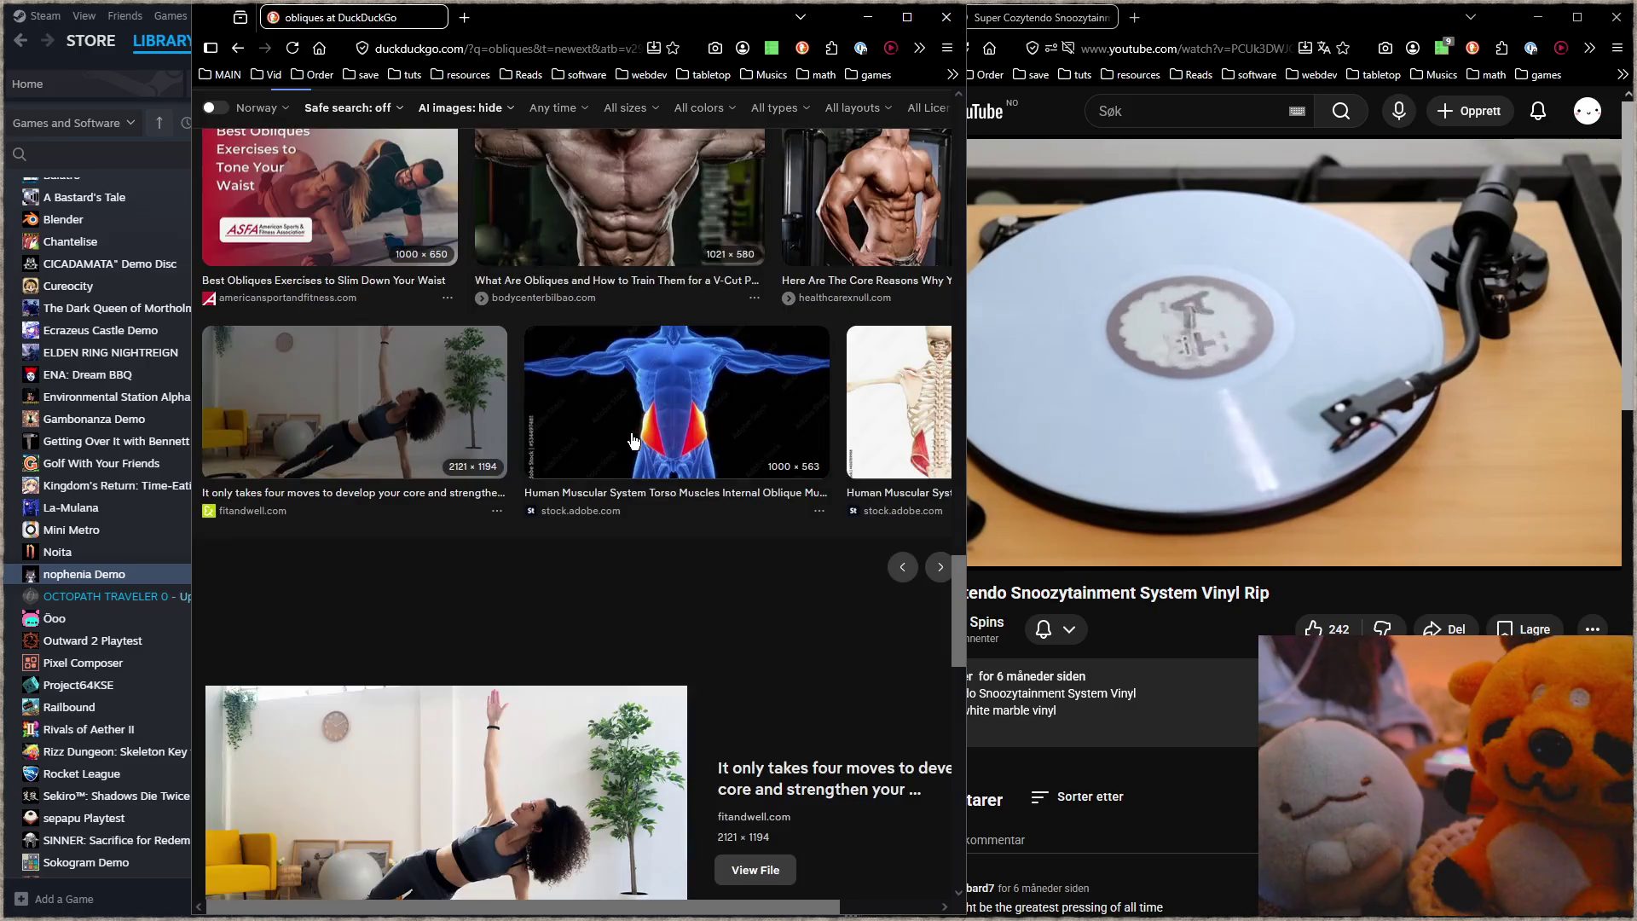
scroll(632, 439, "down", 4)
scroll(632, 439, "down", 4)
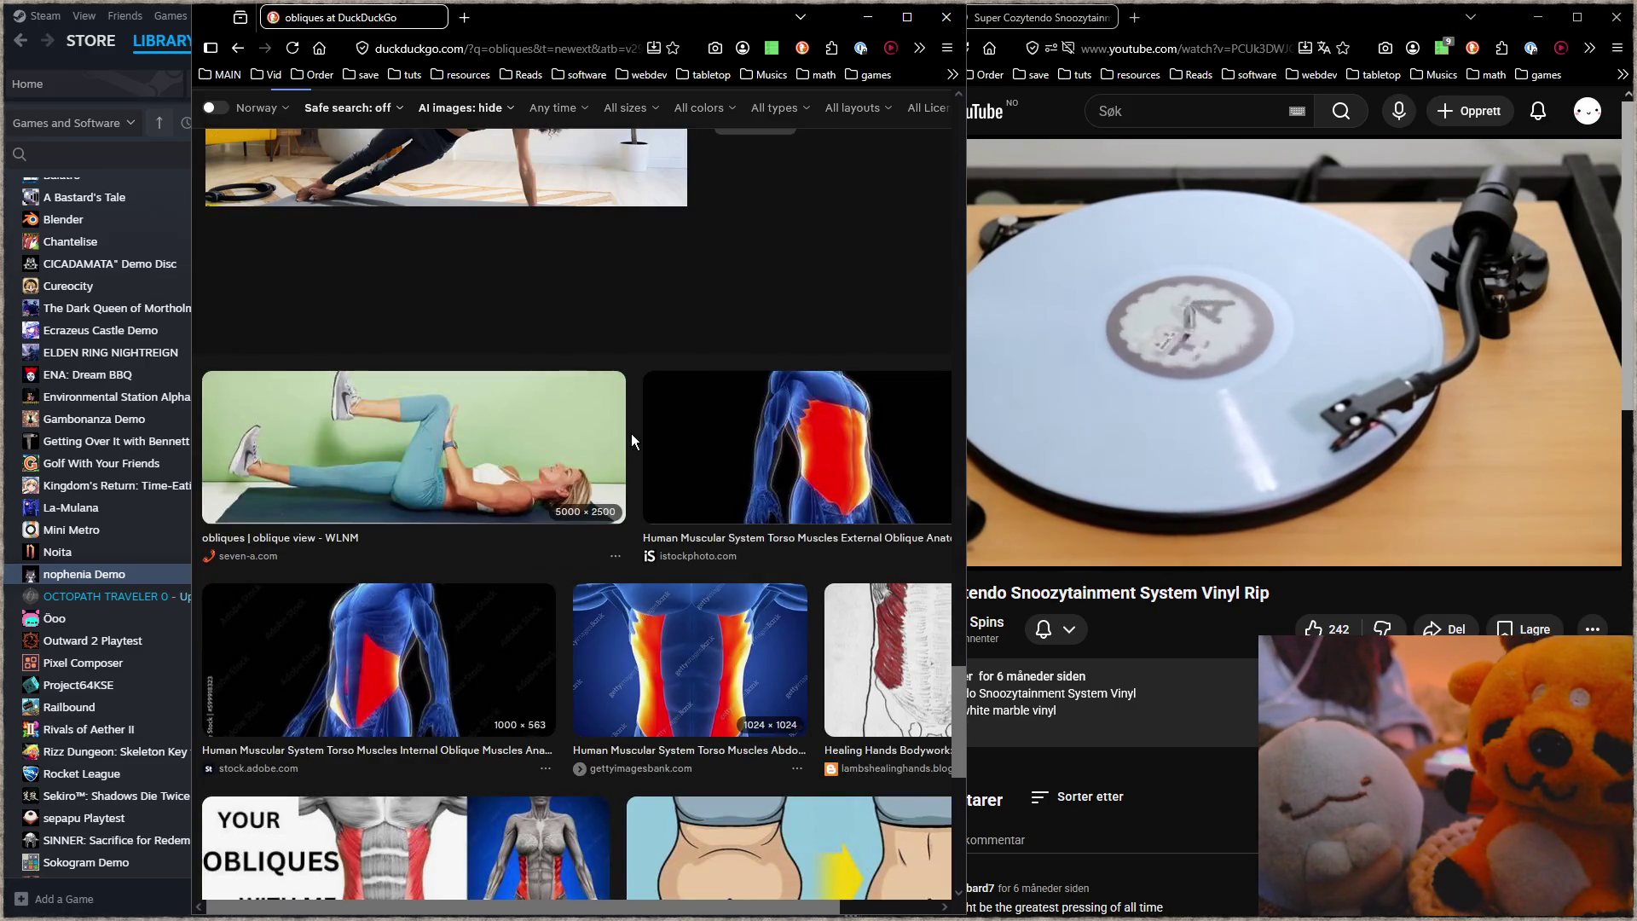
scroll(632, 439, "down", 2)
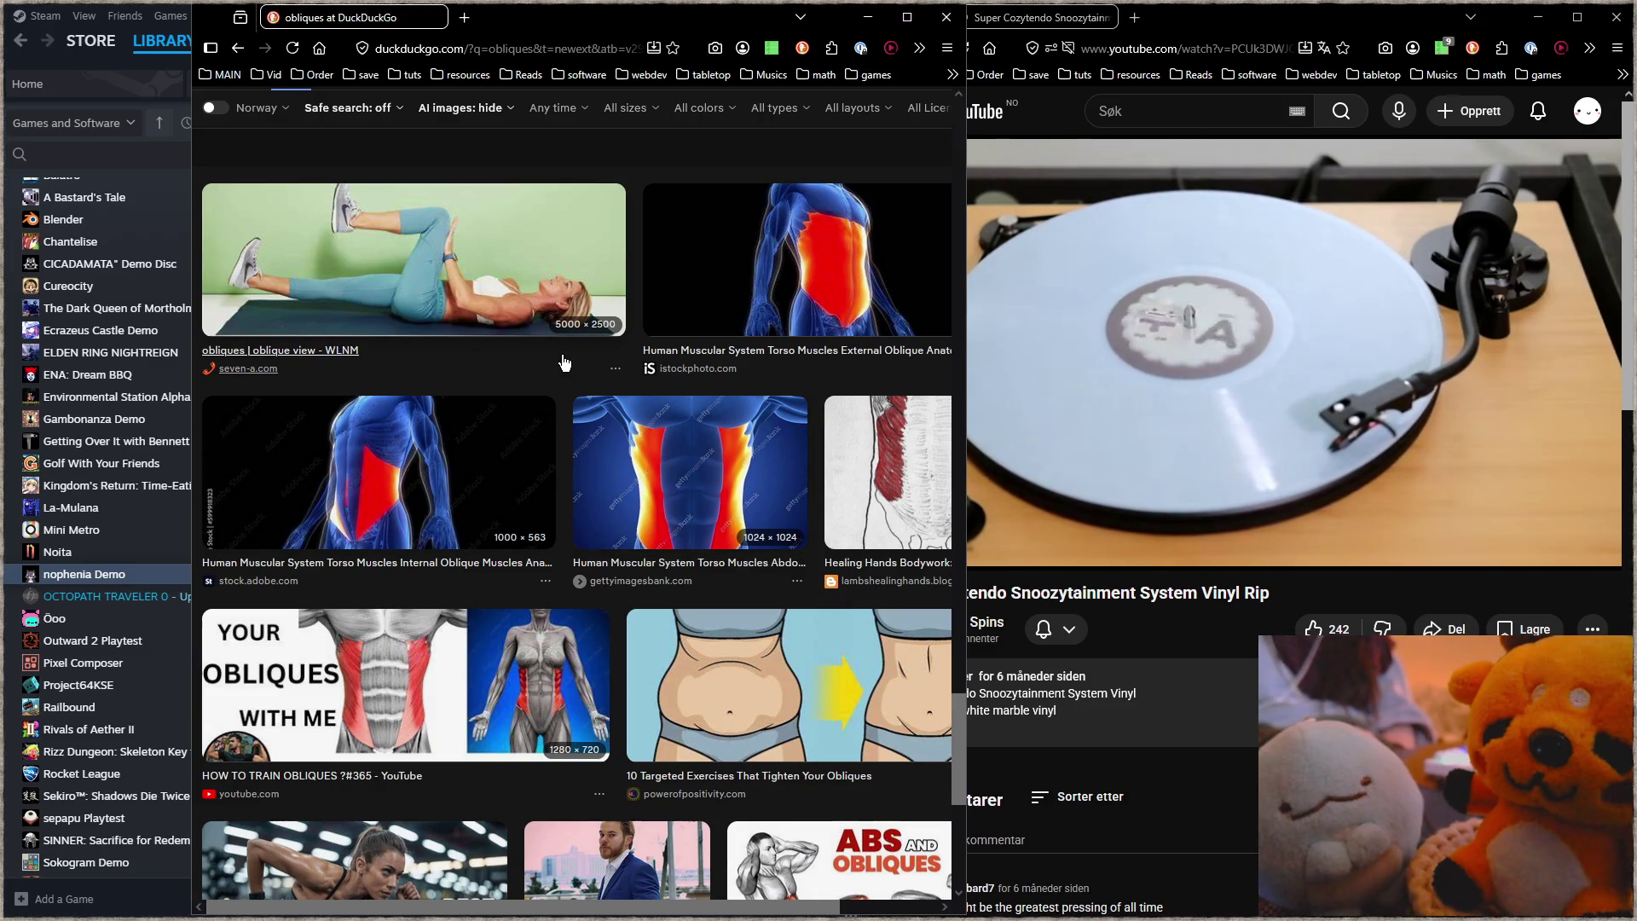
scroll(562, 360, "down", 2)
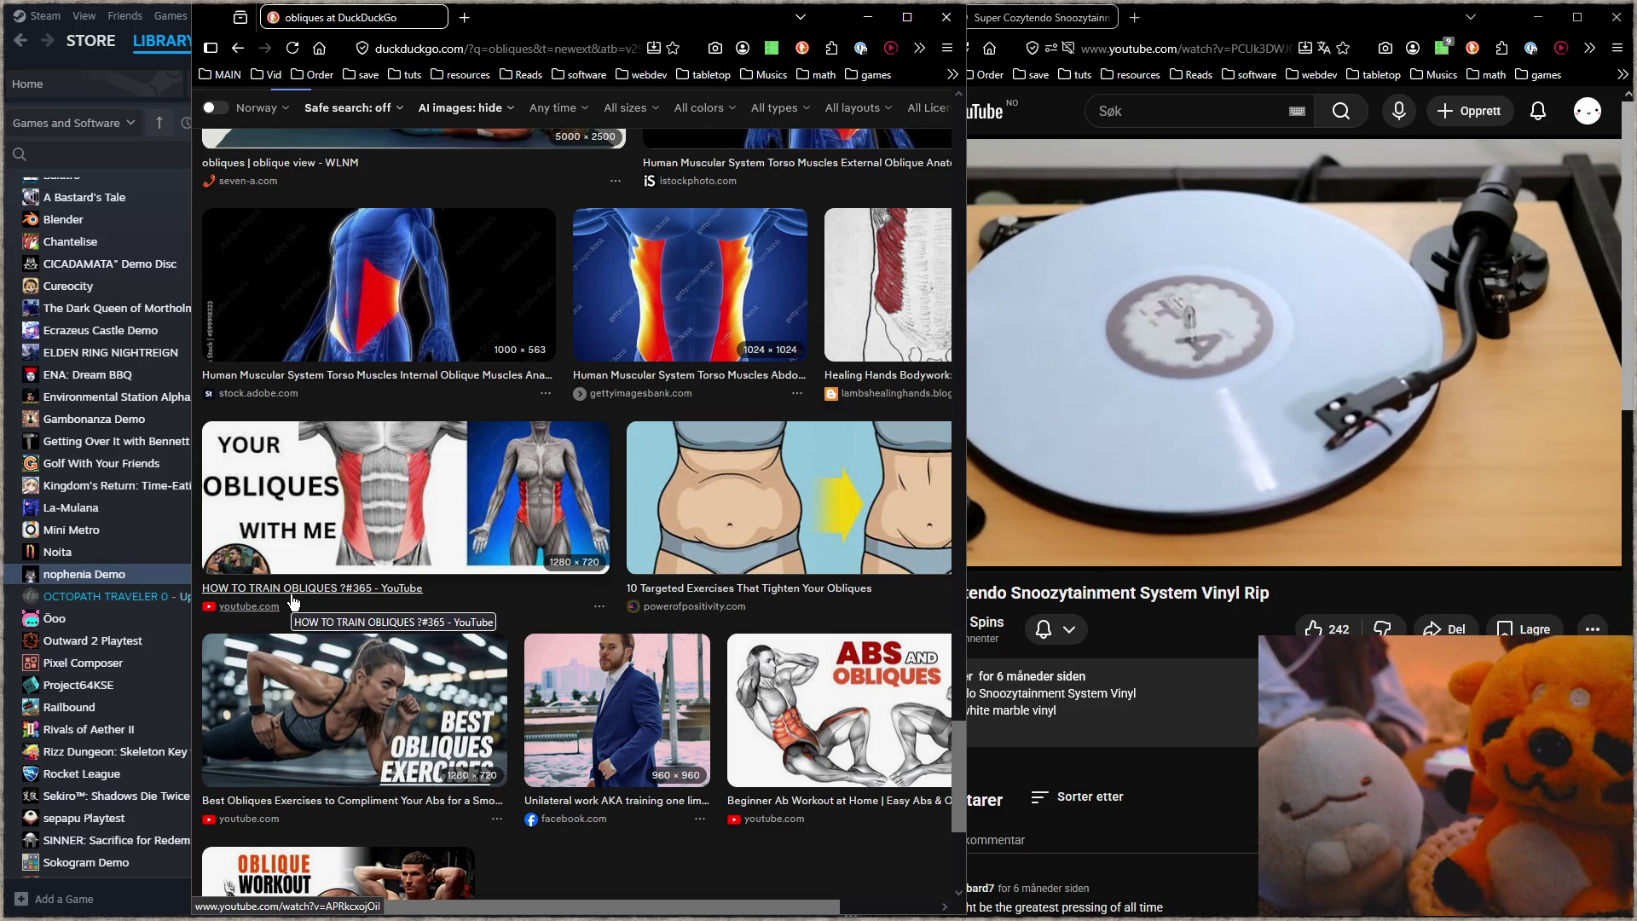
scroll(409, 561, "down", 2)
scroll(409, 561, "down", 2)
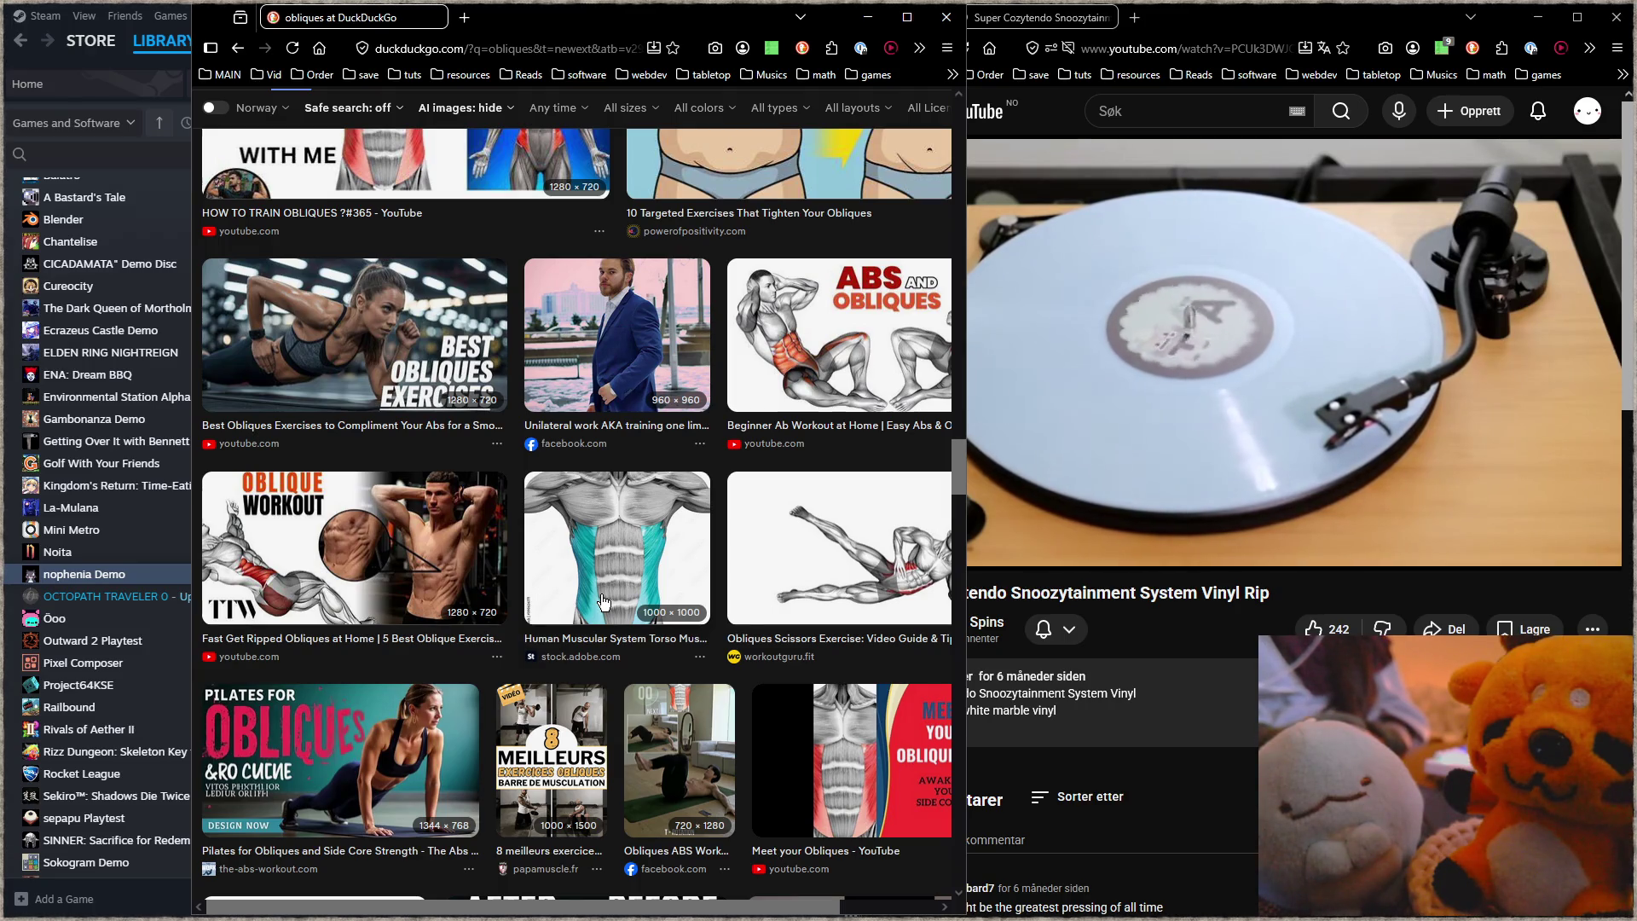
scroll(604, 601, "down", 2)
scroll(604, 601, "down", 2)
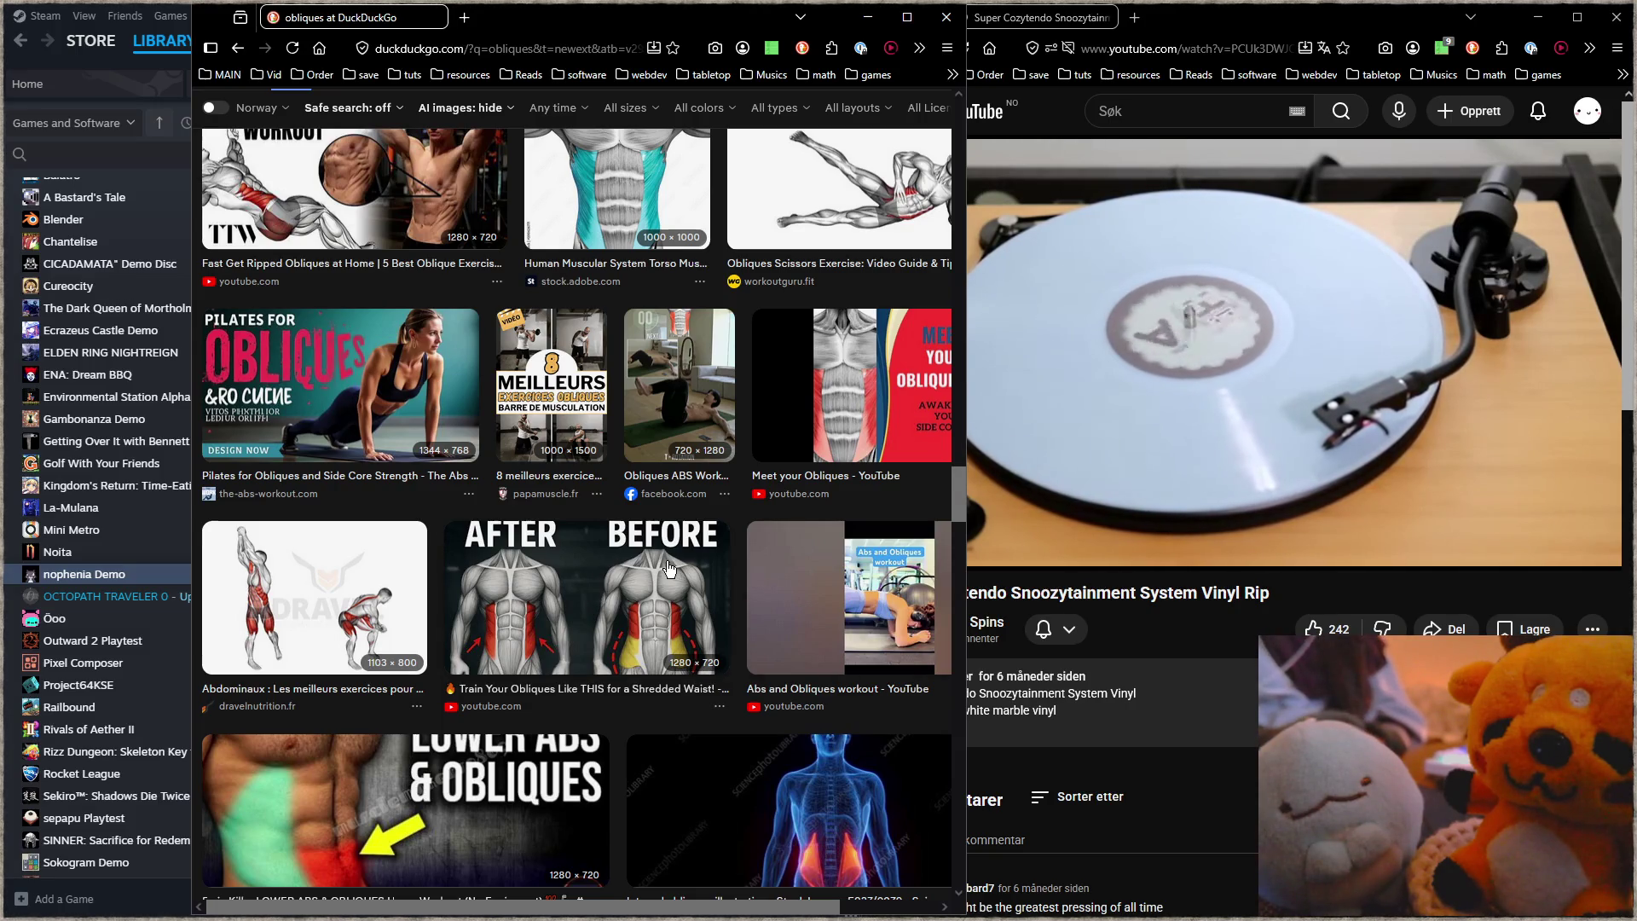
scroll(669, 567, "down", 2)
scroll(702, 538, "down", 4)
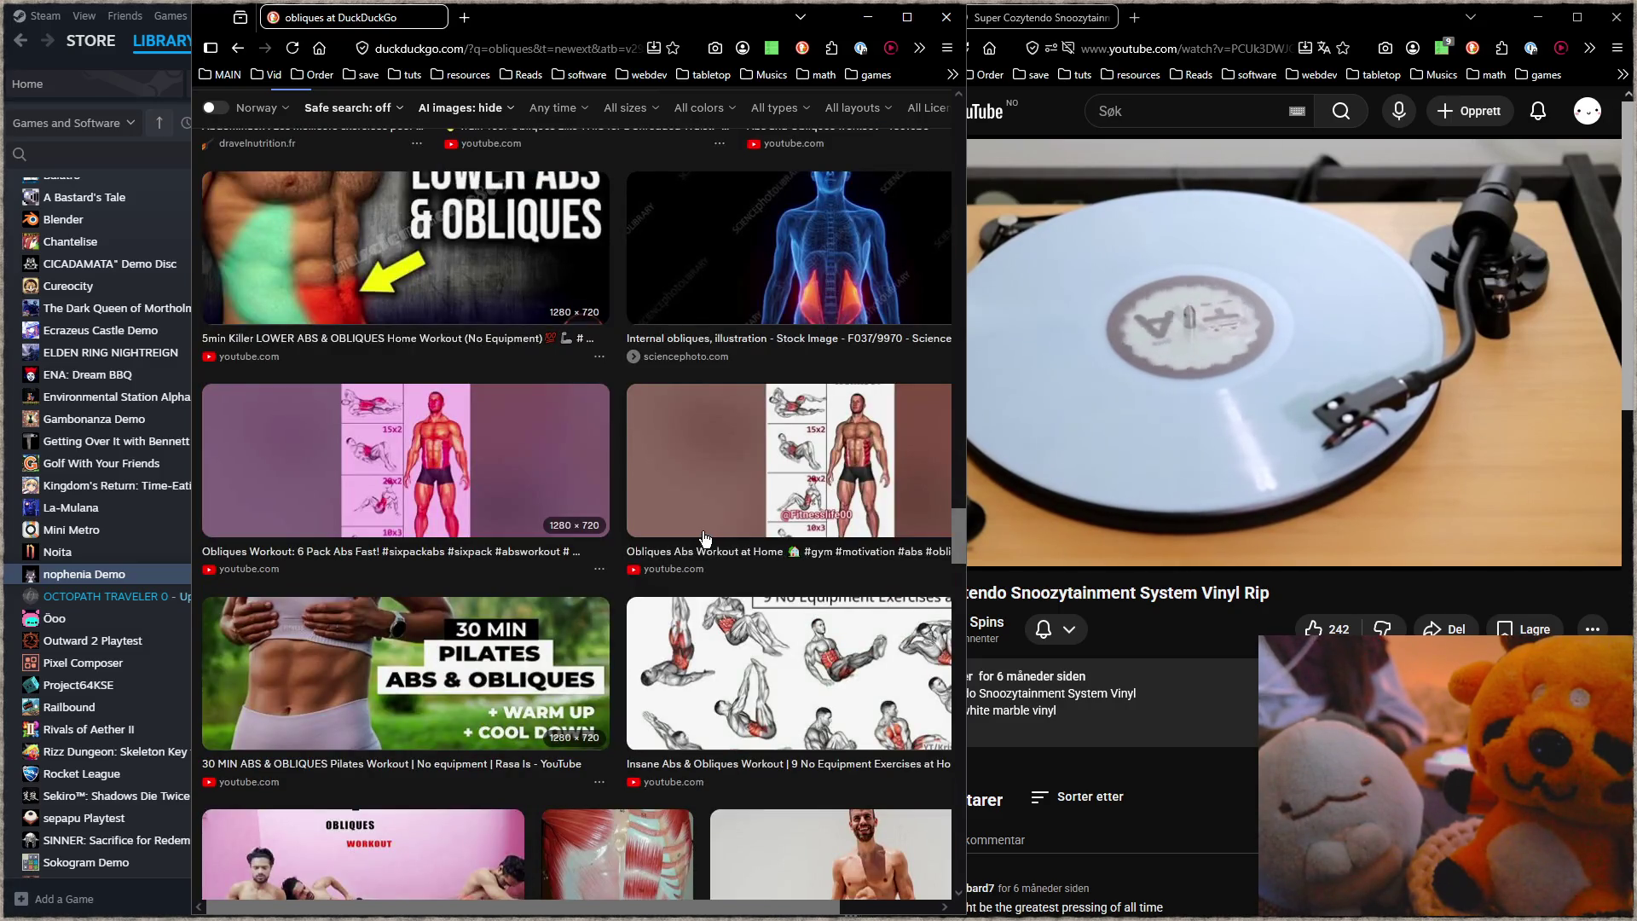
scroll(704, 538, "down", 2)
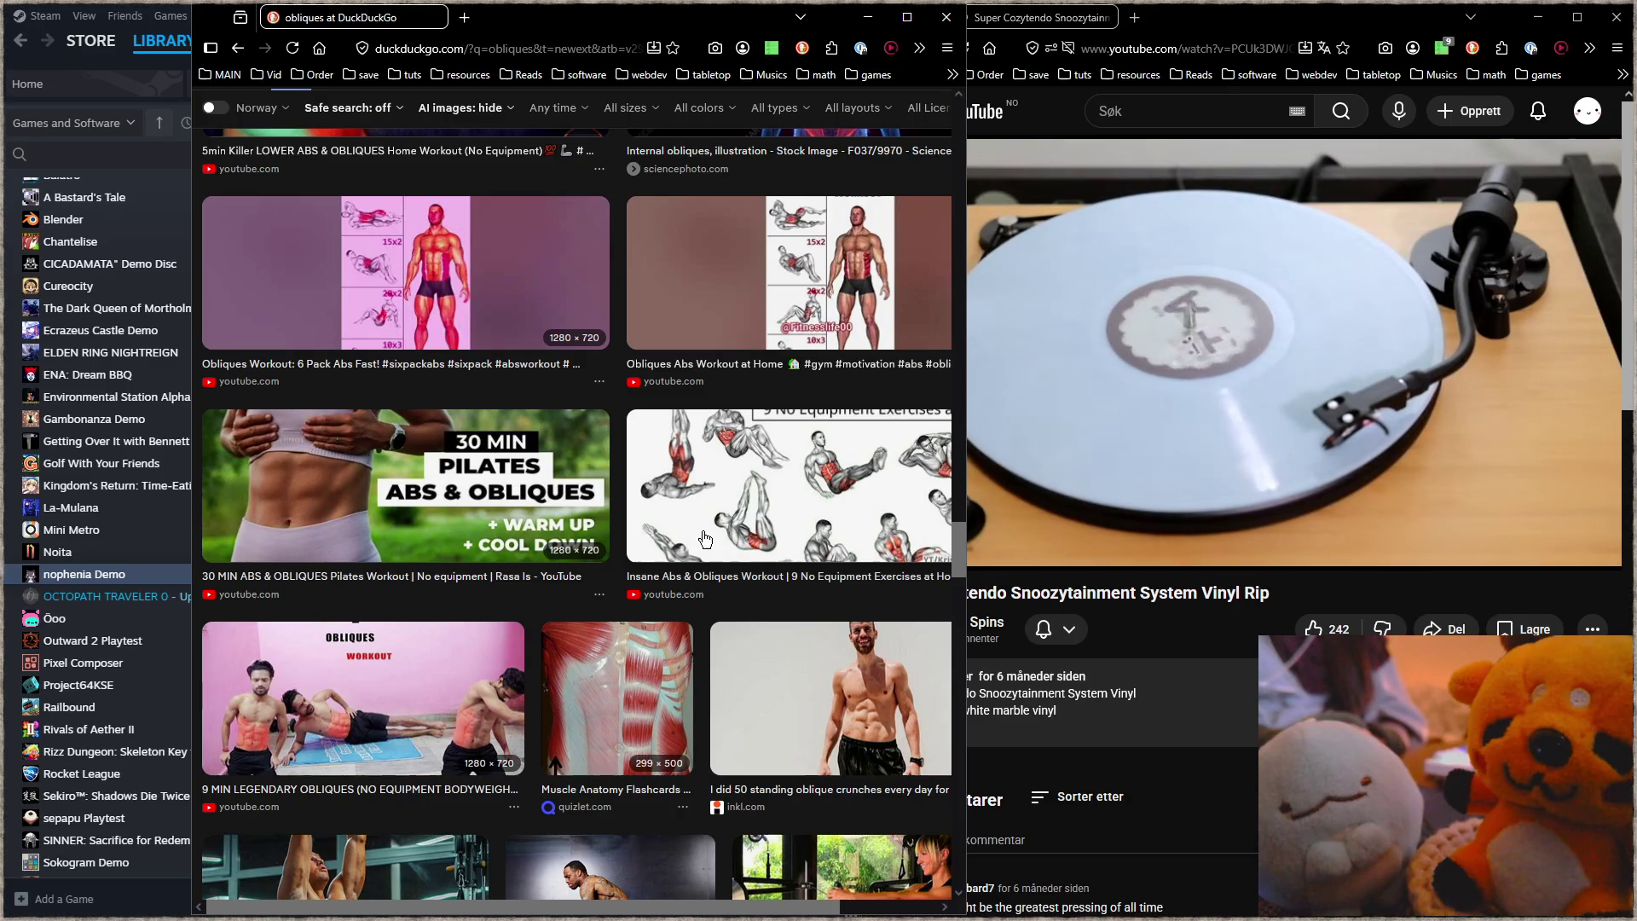
scroll(660, 550, "down", 15)
scroll(657, 546, "up", 2)
scroll(657, 542, "up", 4)
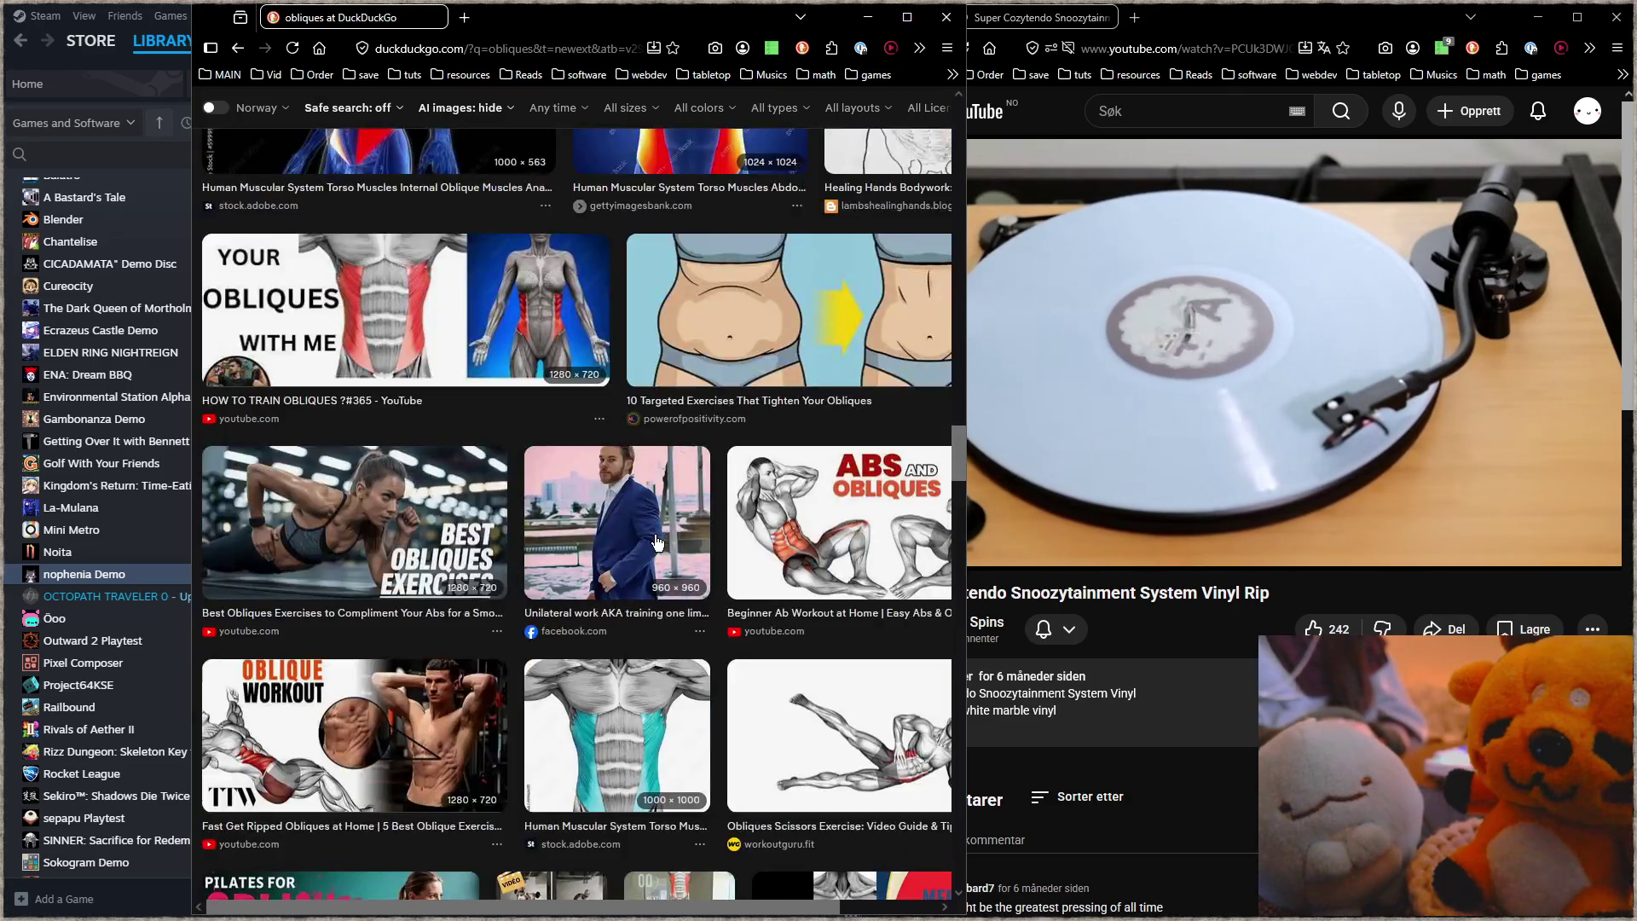
scroll(656, 542, "up", 2)
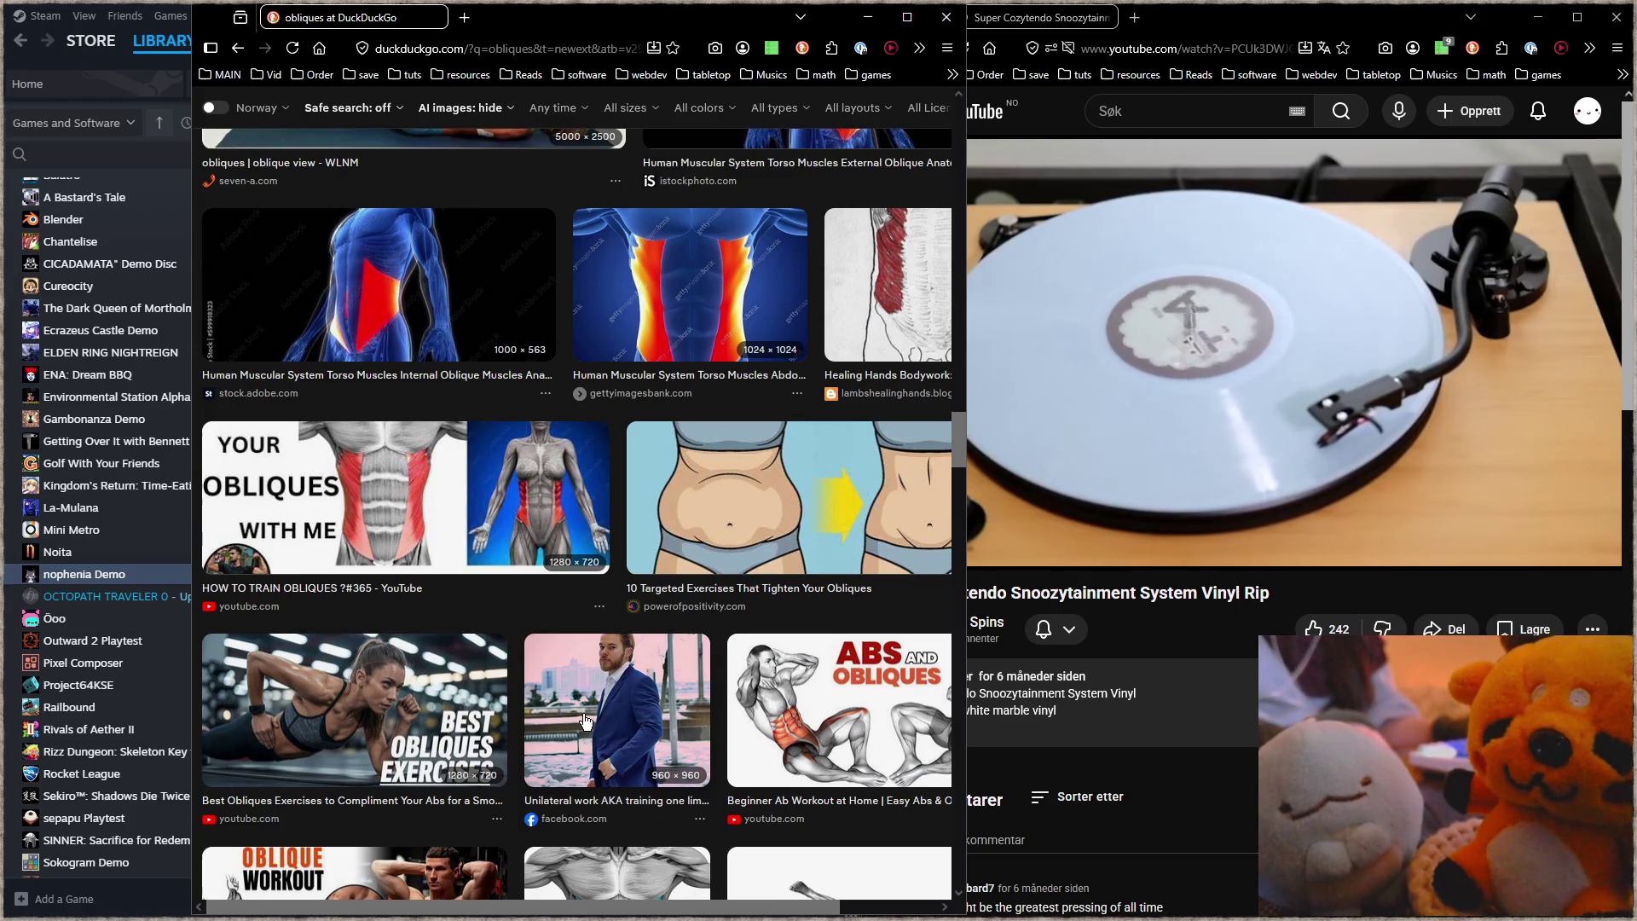
scroll(657, 660, "down", 5)
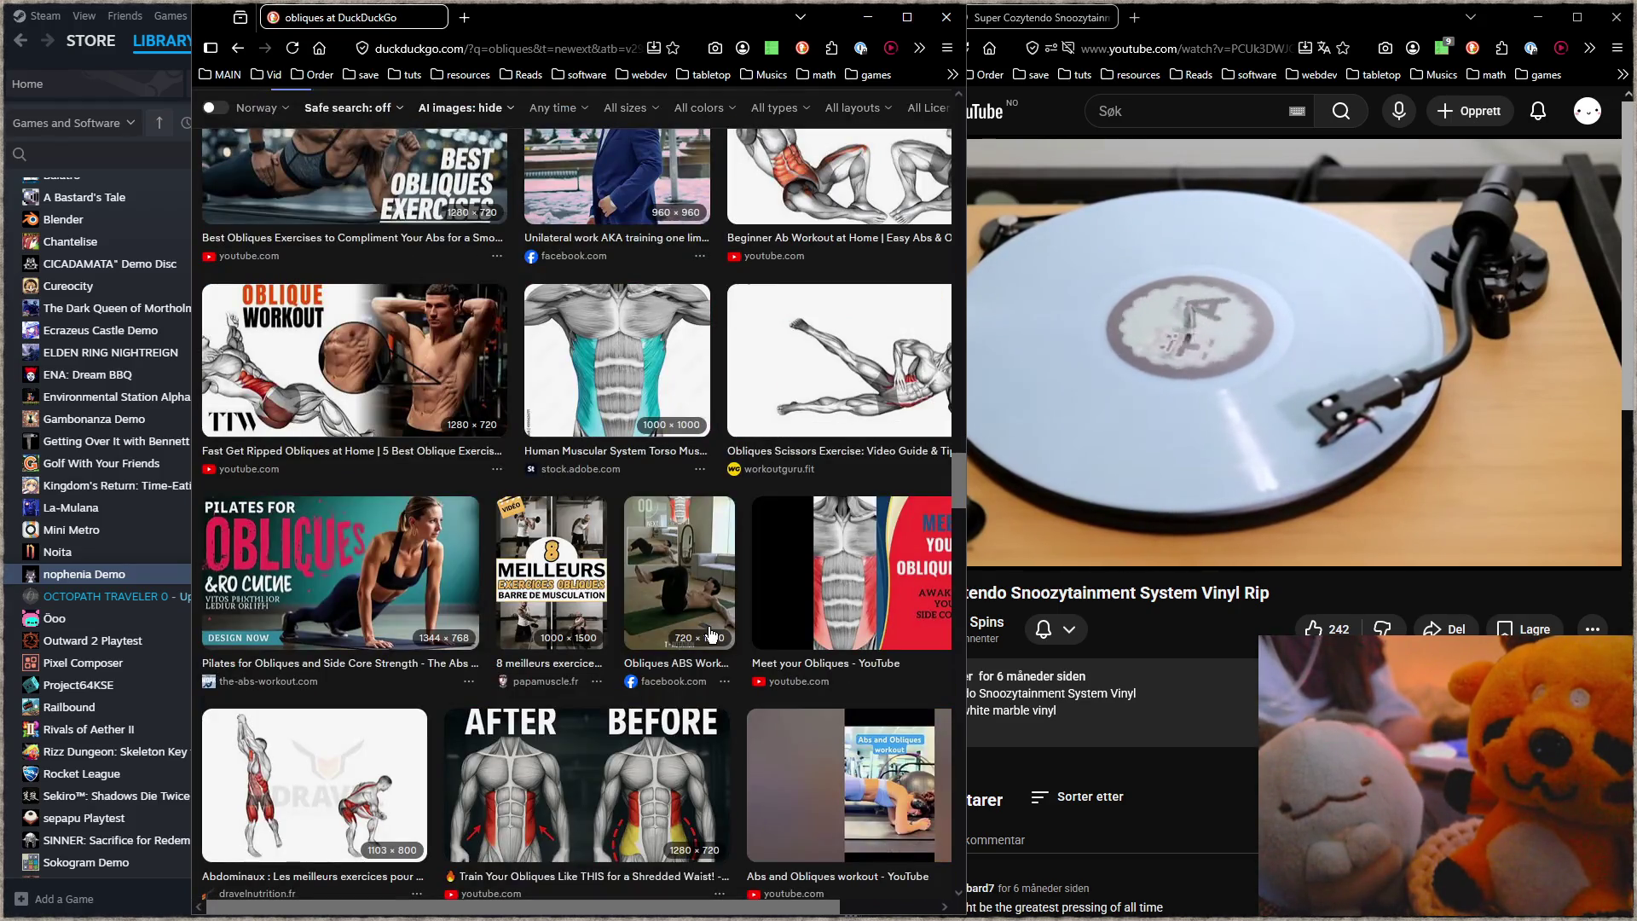
scroll(712, 601, "down", 2)
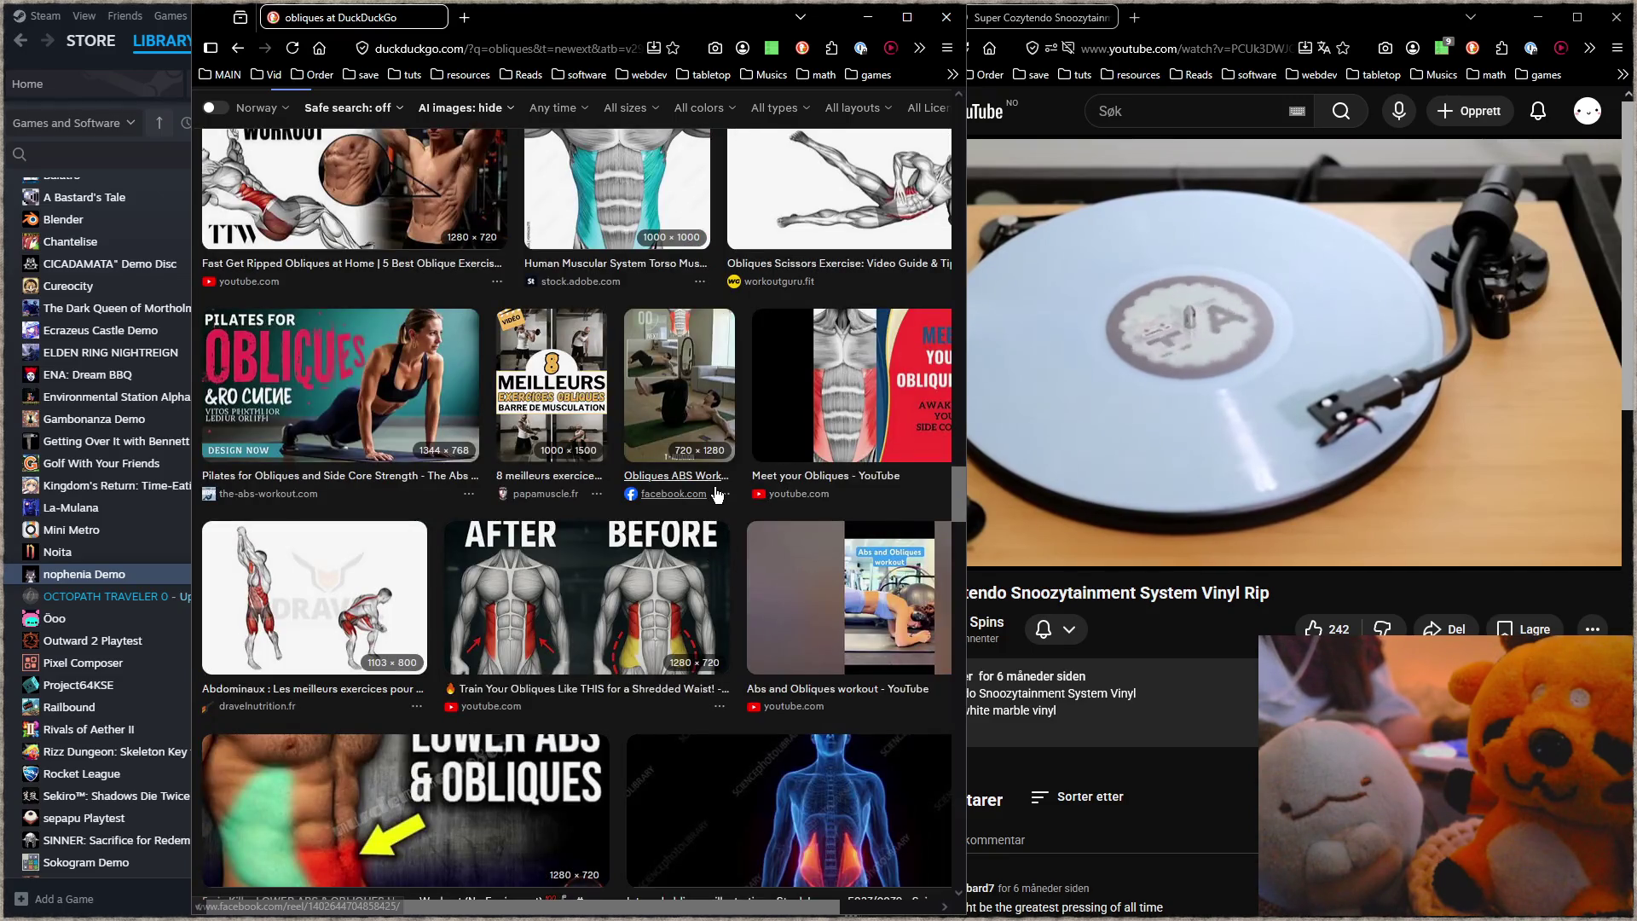
scroll(716, 494, "down", 2)
scroll(712, 469, "up", 6)
scroll(715, 476, "down", 4)
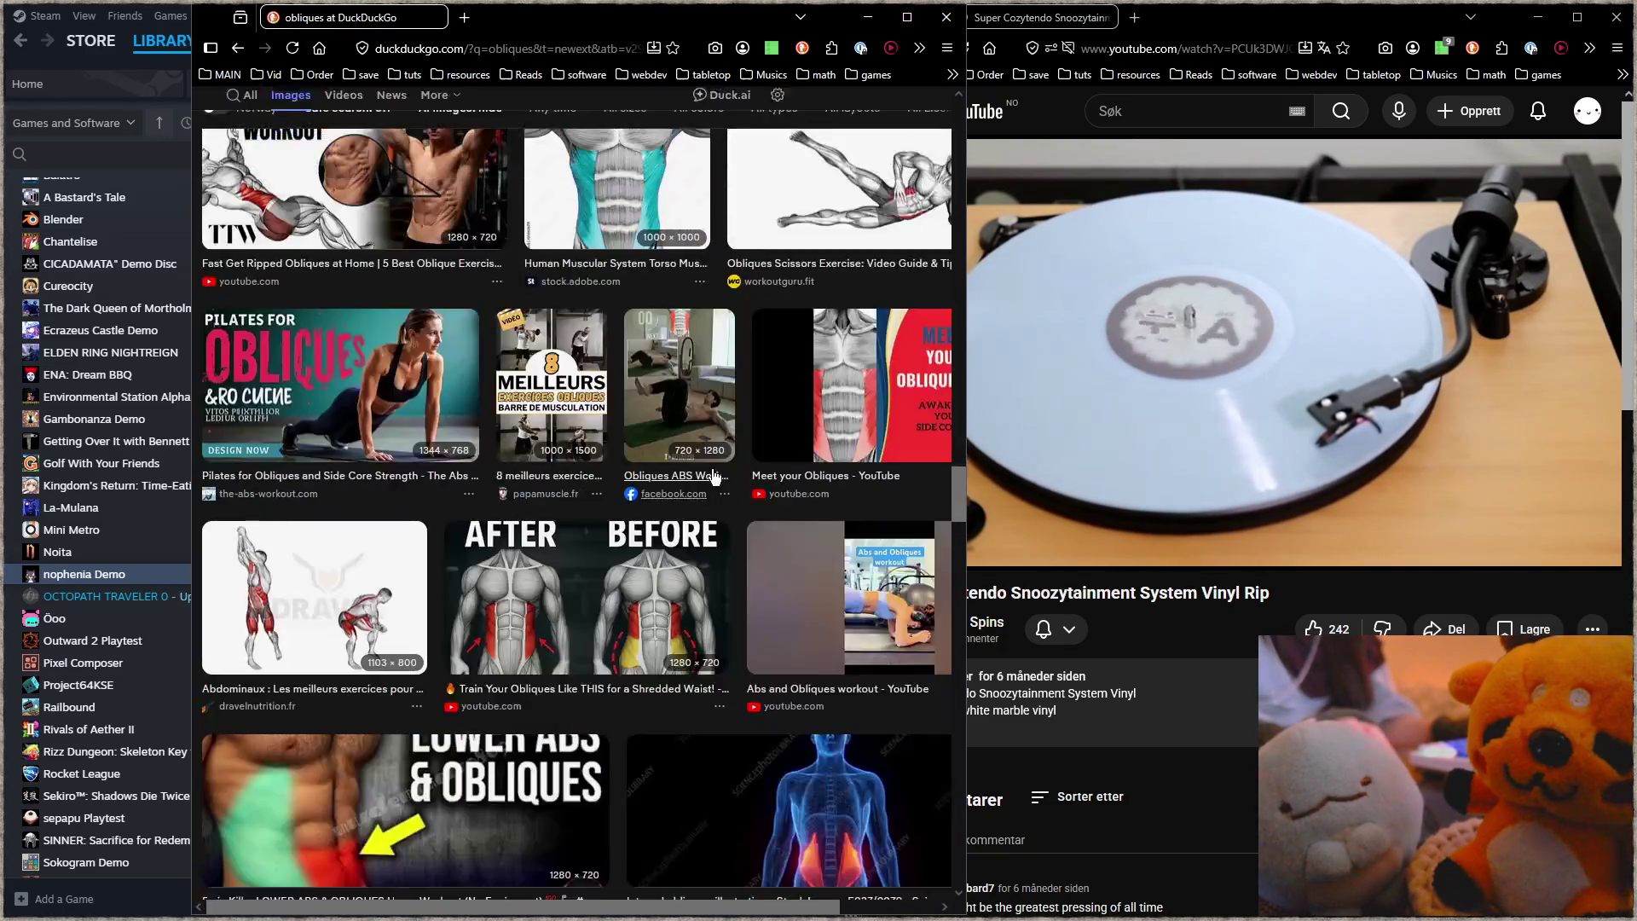
scroll(714, 471, "down", 3)
scroll(640, 451, "down", 3)
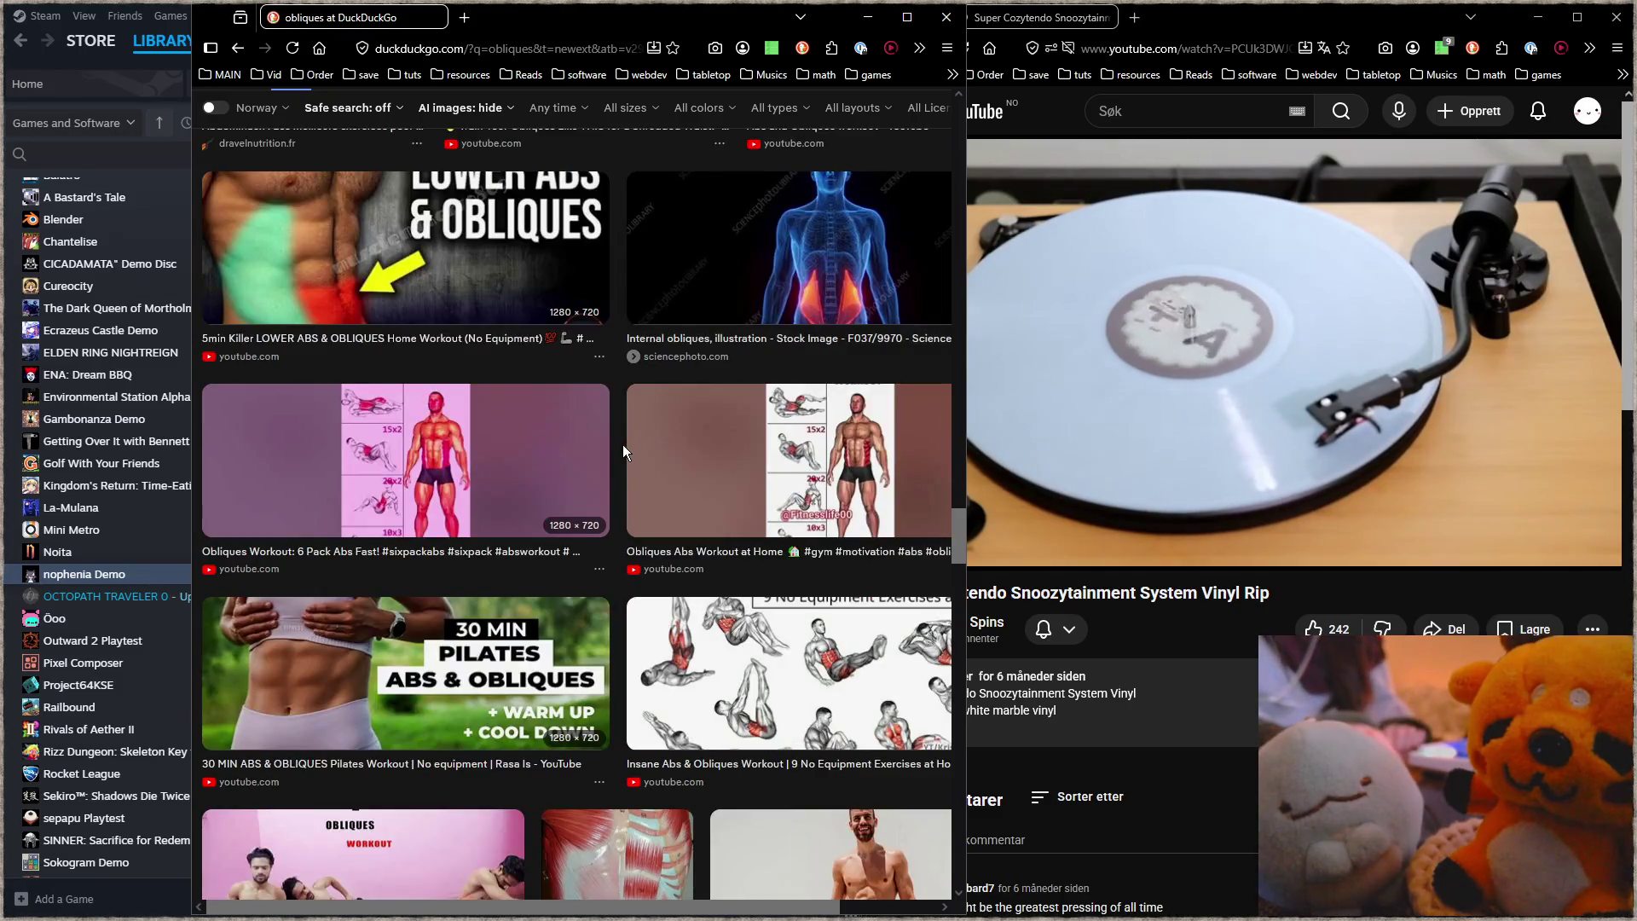
scroll(626, 450, "down", 2)
scroll(605, 401, "down", 2)
scroll(583, 348, "down", 2)
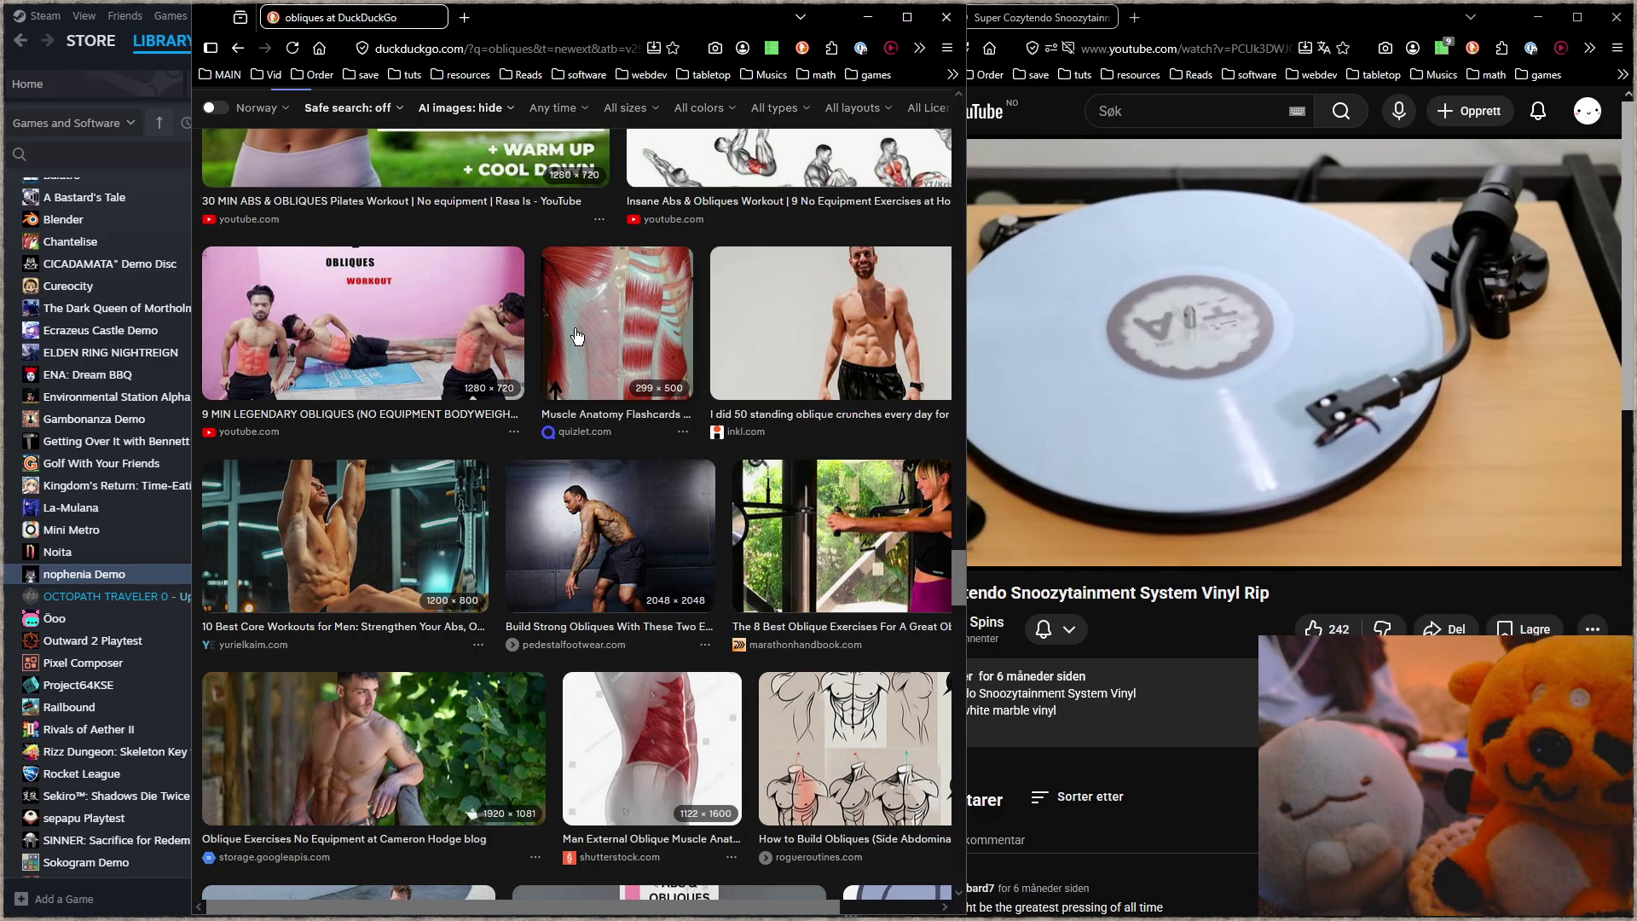
scroll(595, 351, "up", 3)
scroll(595, 351, "up", 3)
scroll(595, 350, "up", 3)
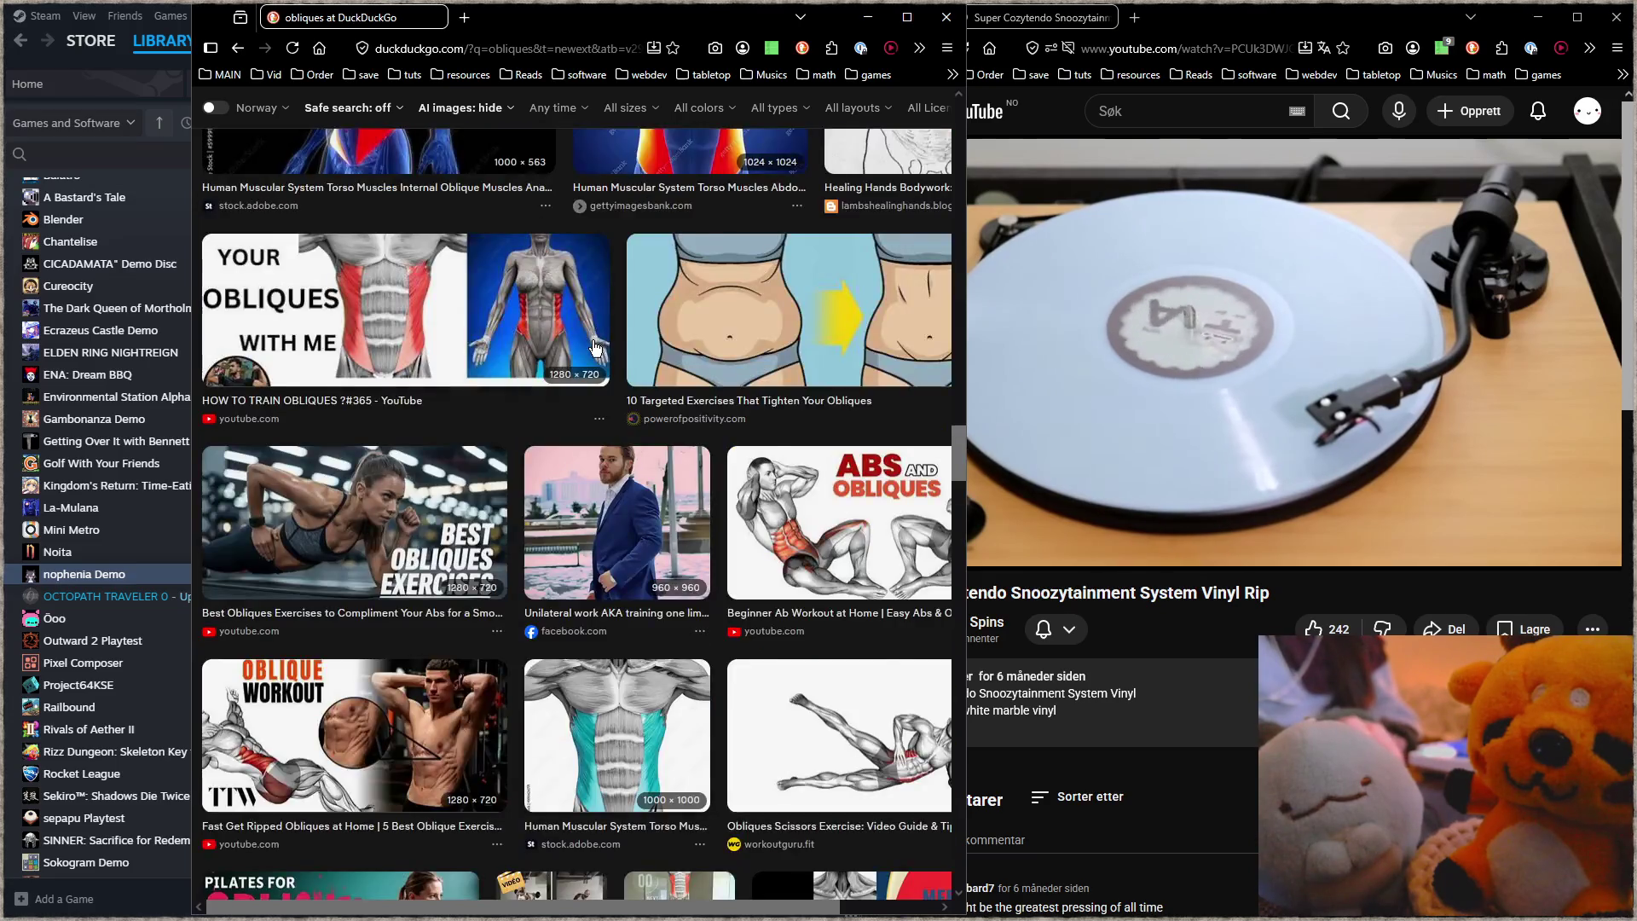
scroll(595, 348, "up", 2)
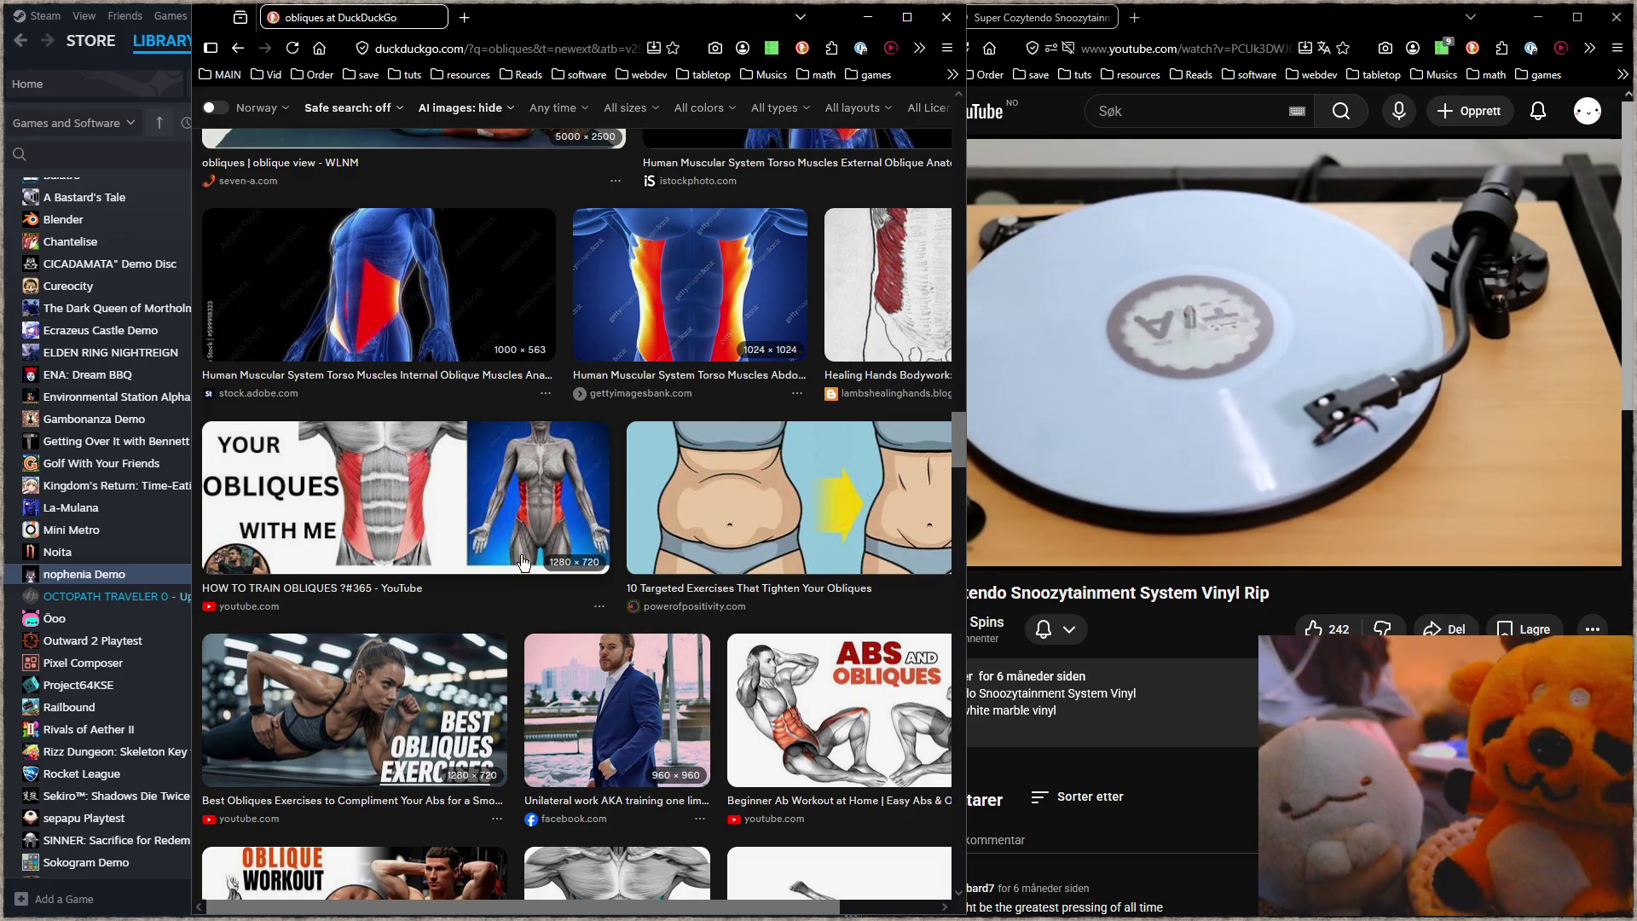
scroll(568, 547, "down", 2)
scroll(568, 547, "down", 2)
scroll(568, 547, "down", 2)
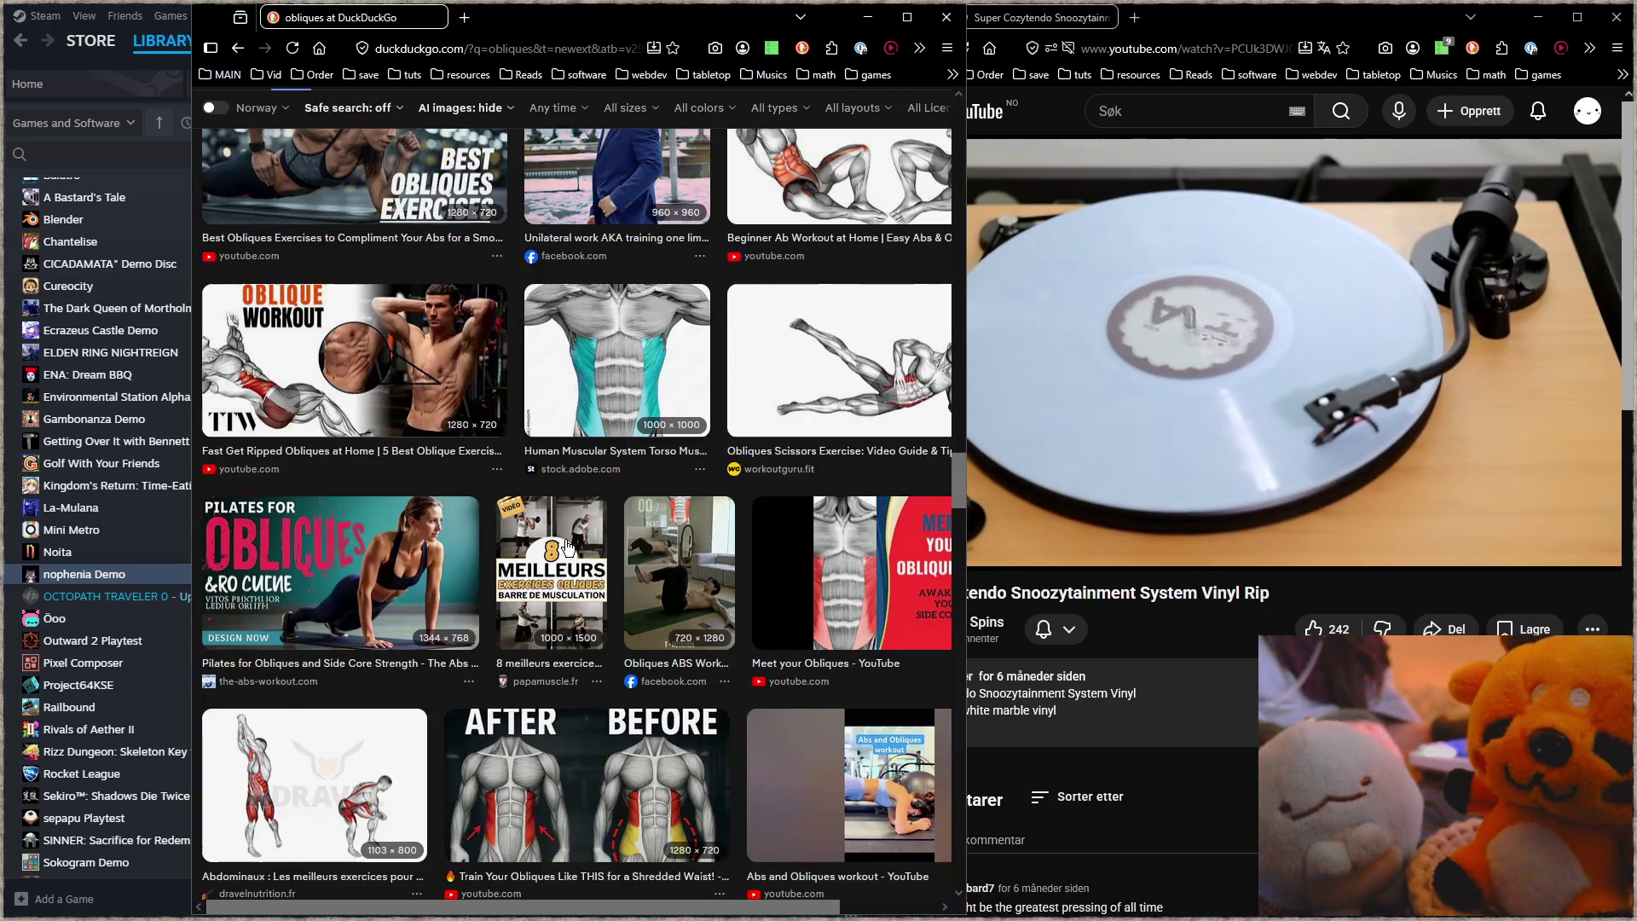
scroll(567, 551, "down", 3)
scroll(567, 550, "down", 2)
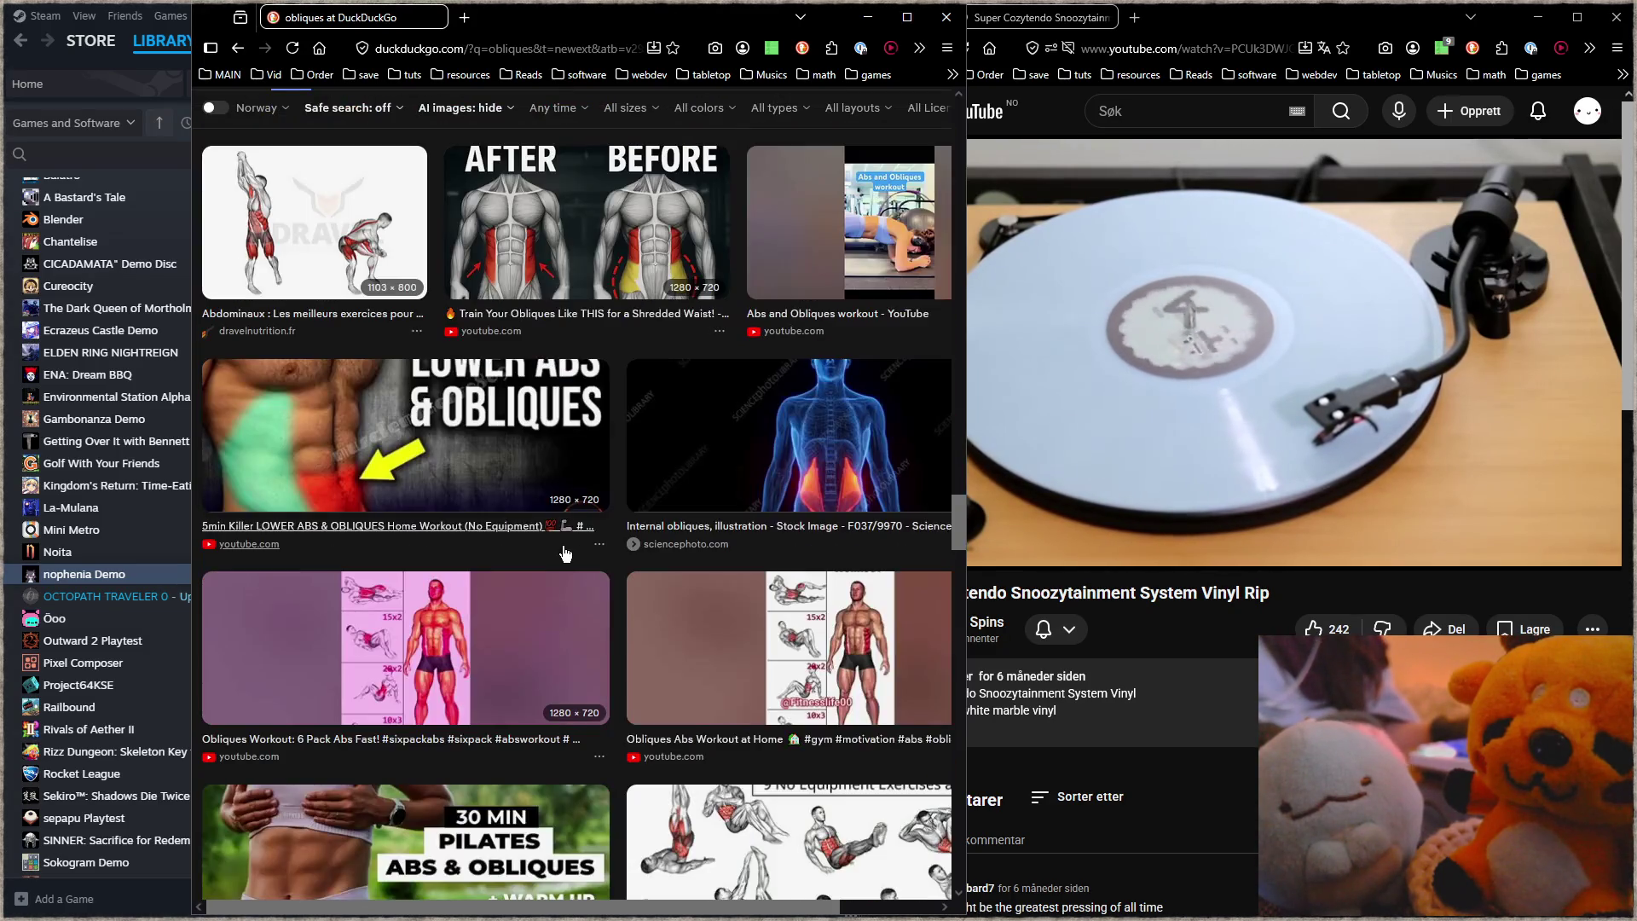
scroll(567, 552, "down", 2)
scroll(563, 552, "down", 2)
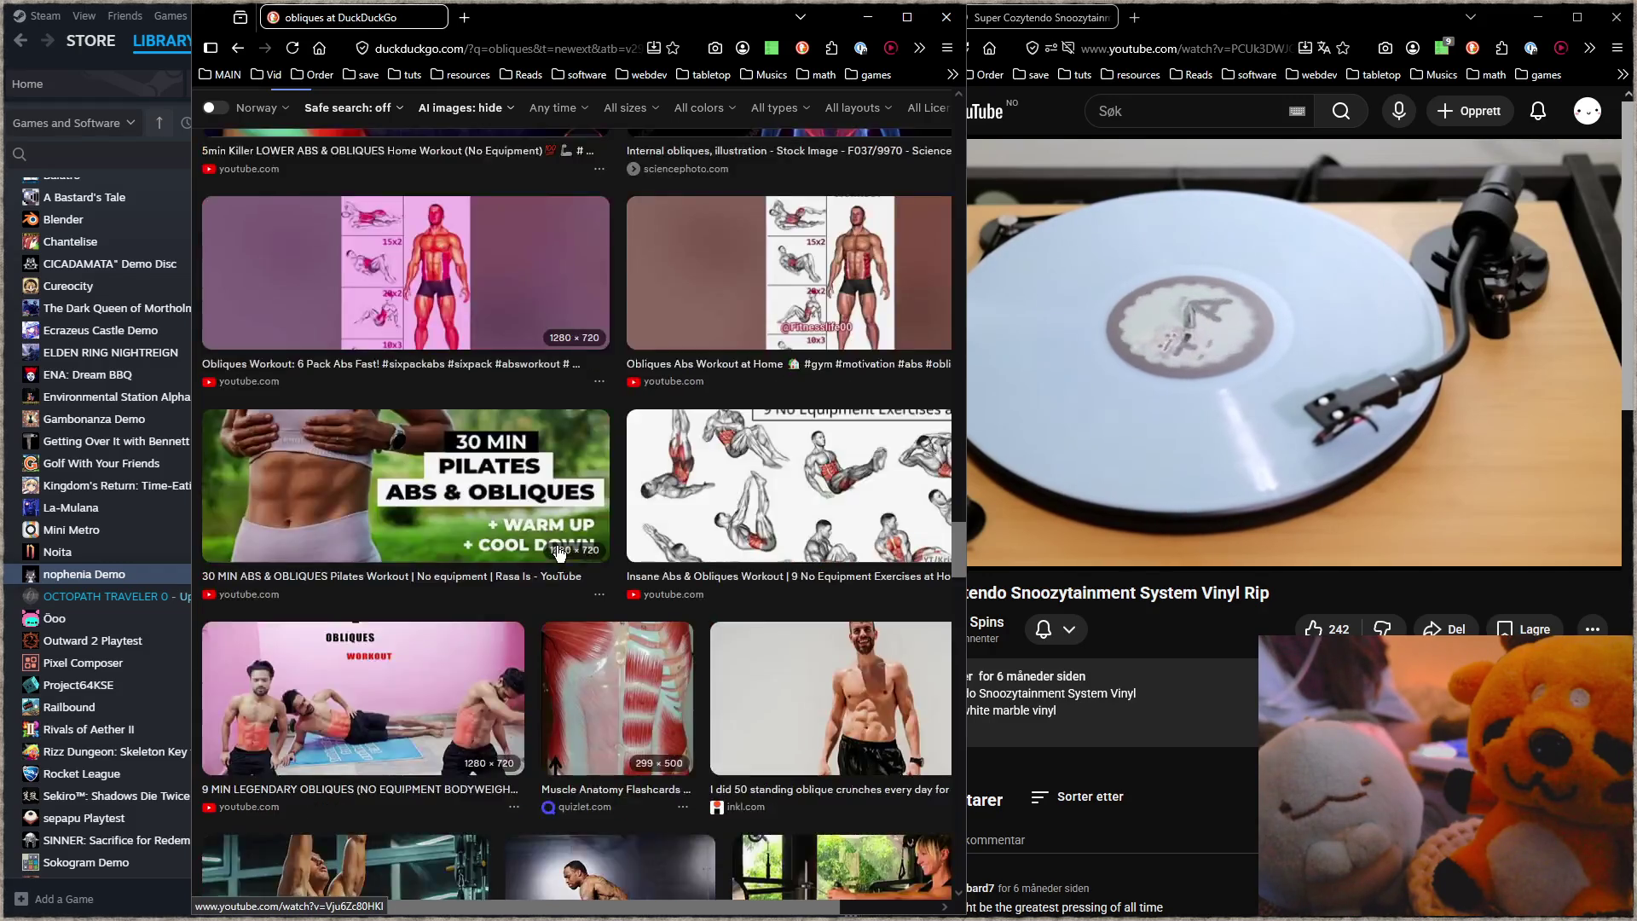
scroll(558, 550, "down", 4)
scroll(554, 548, "down", 2)
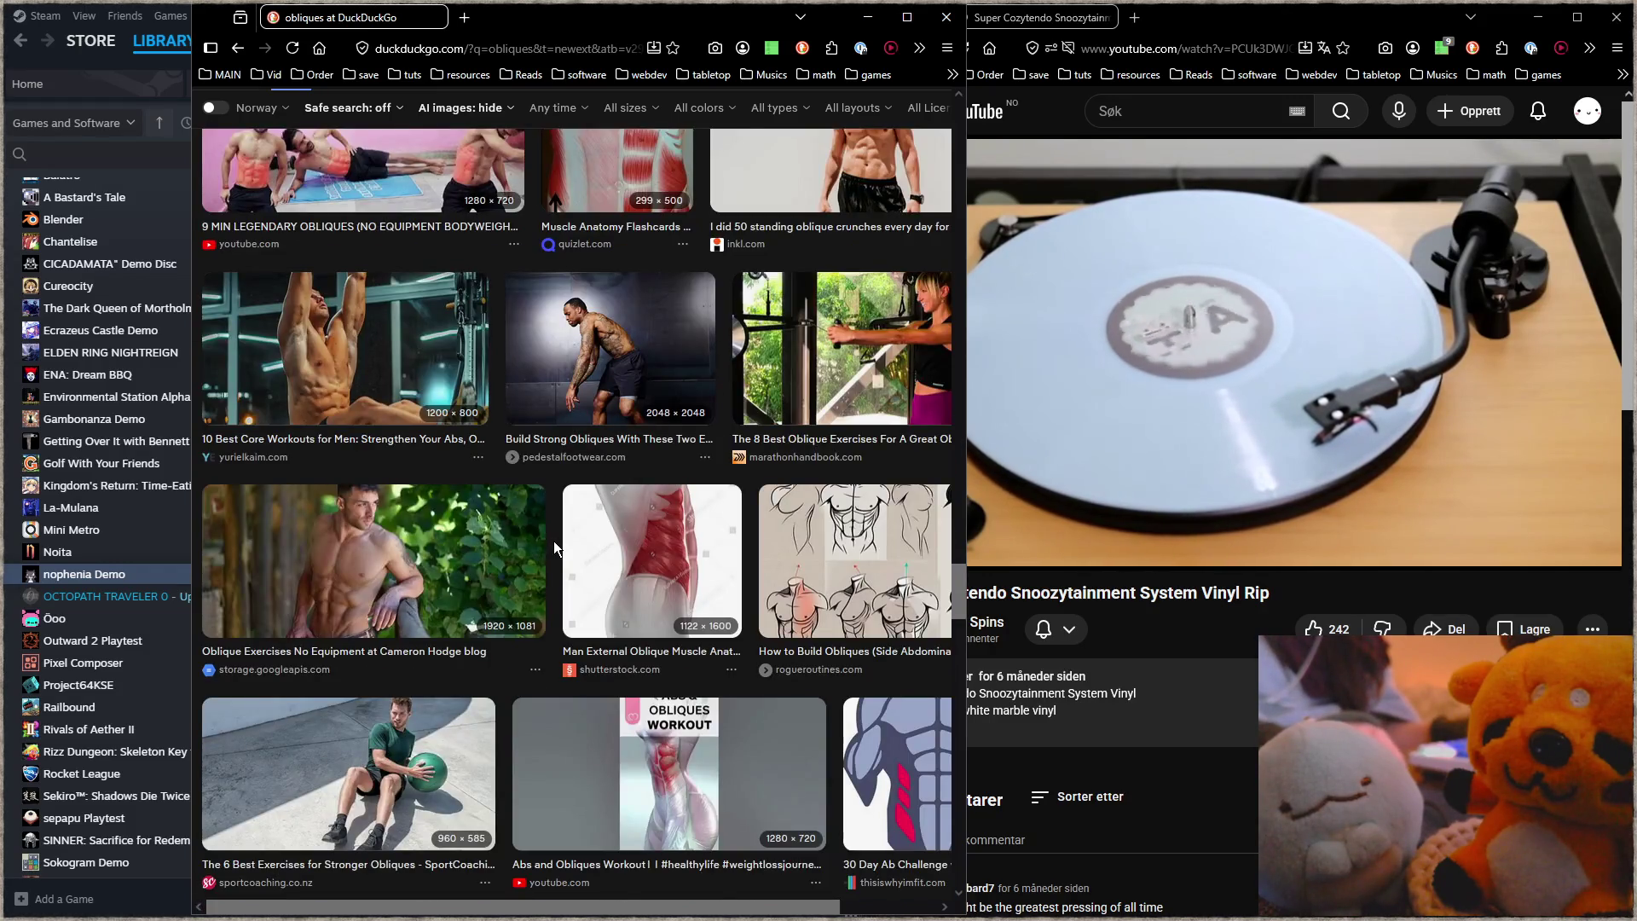
scroll(554, 540, "down", 2)
scroll(555, 541, "down", 2)
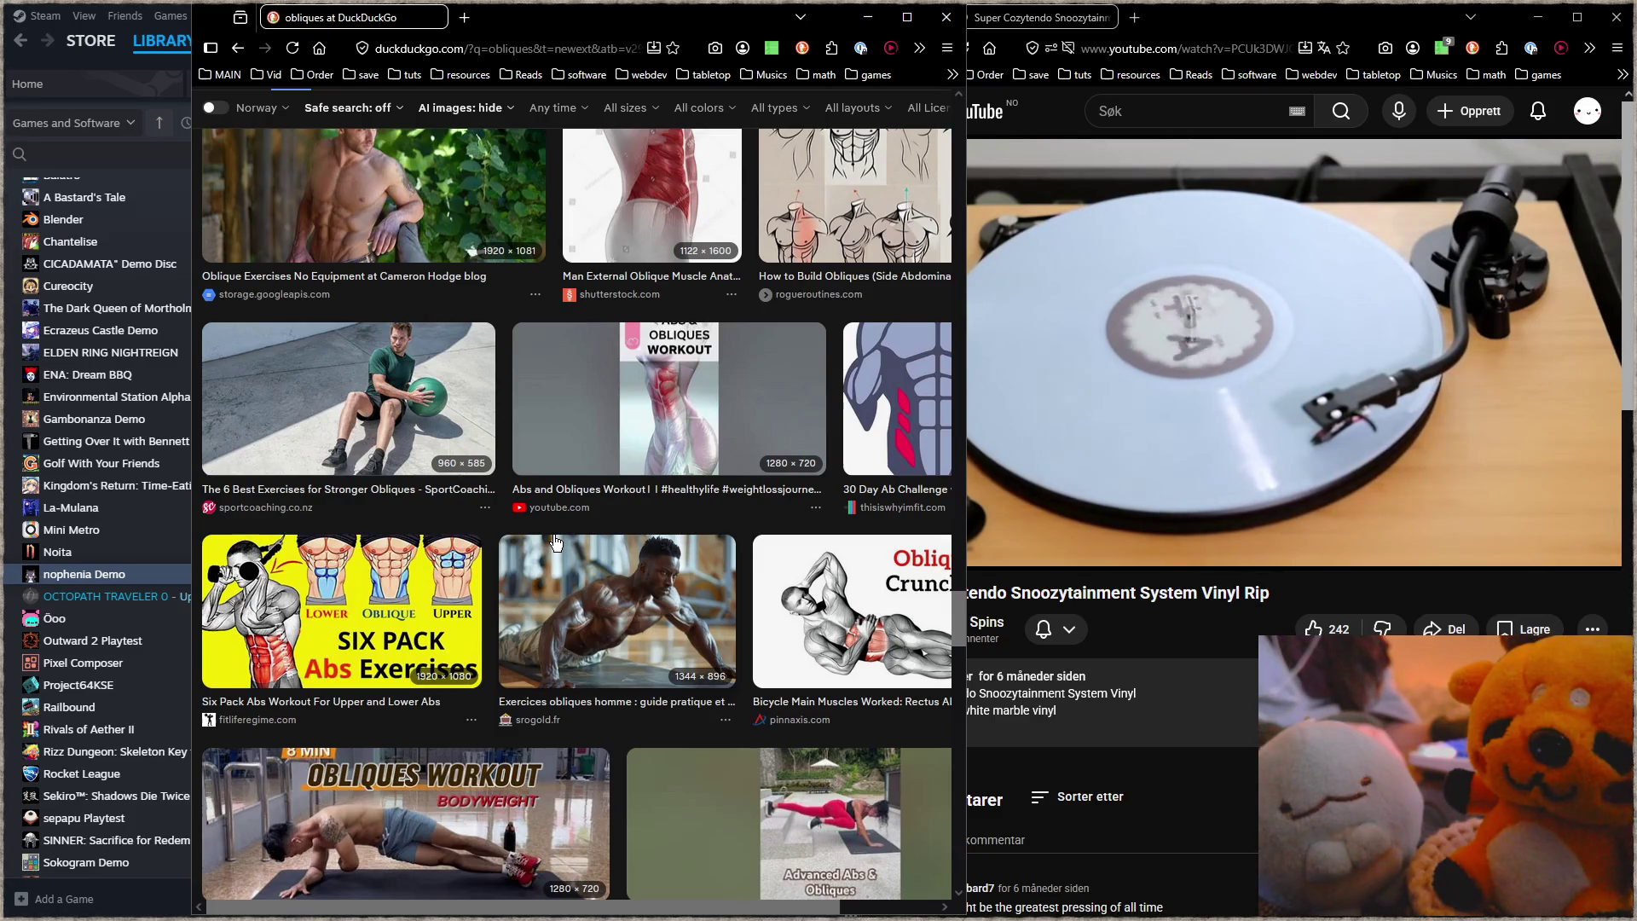
scroll(555, 541, "down", 2)
scroll(555, 542, "down", 2)
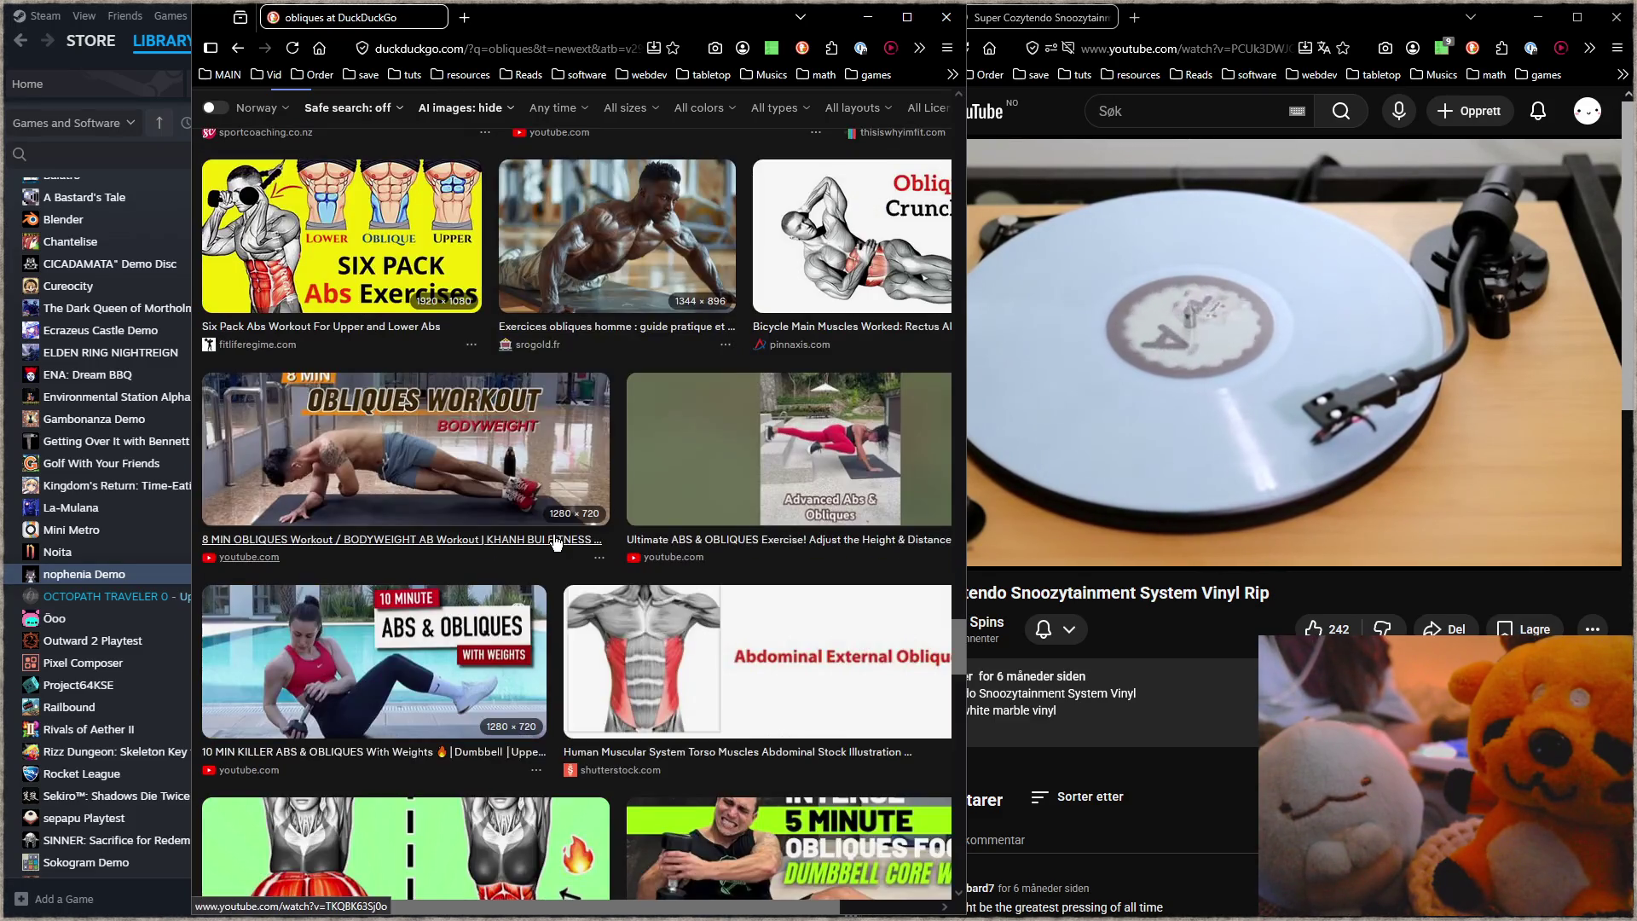
scroll(555, 542, "down", 2)
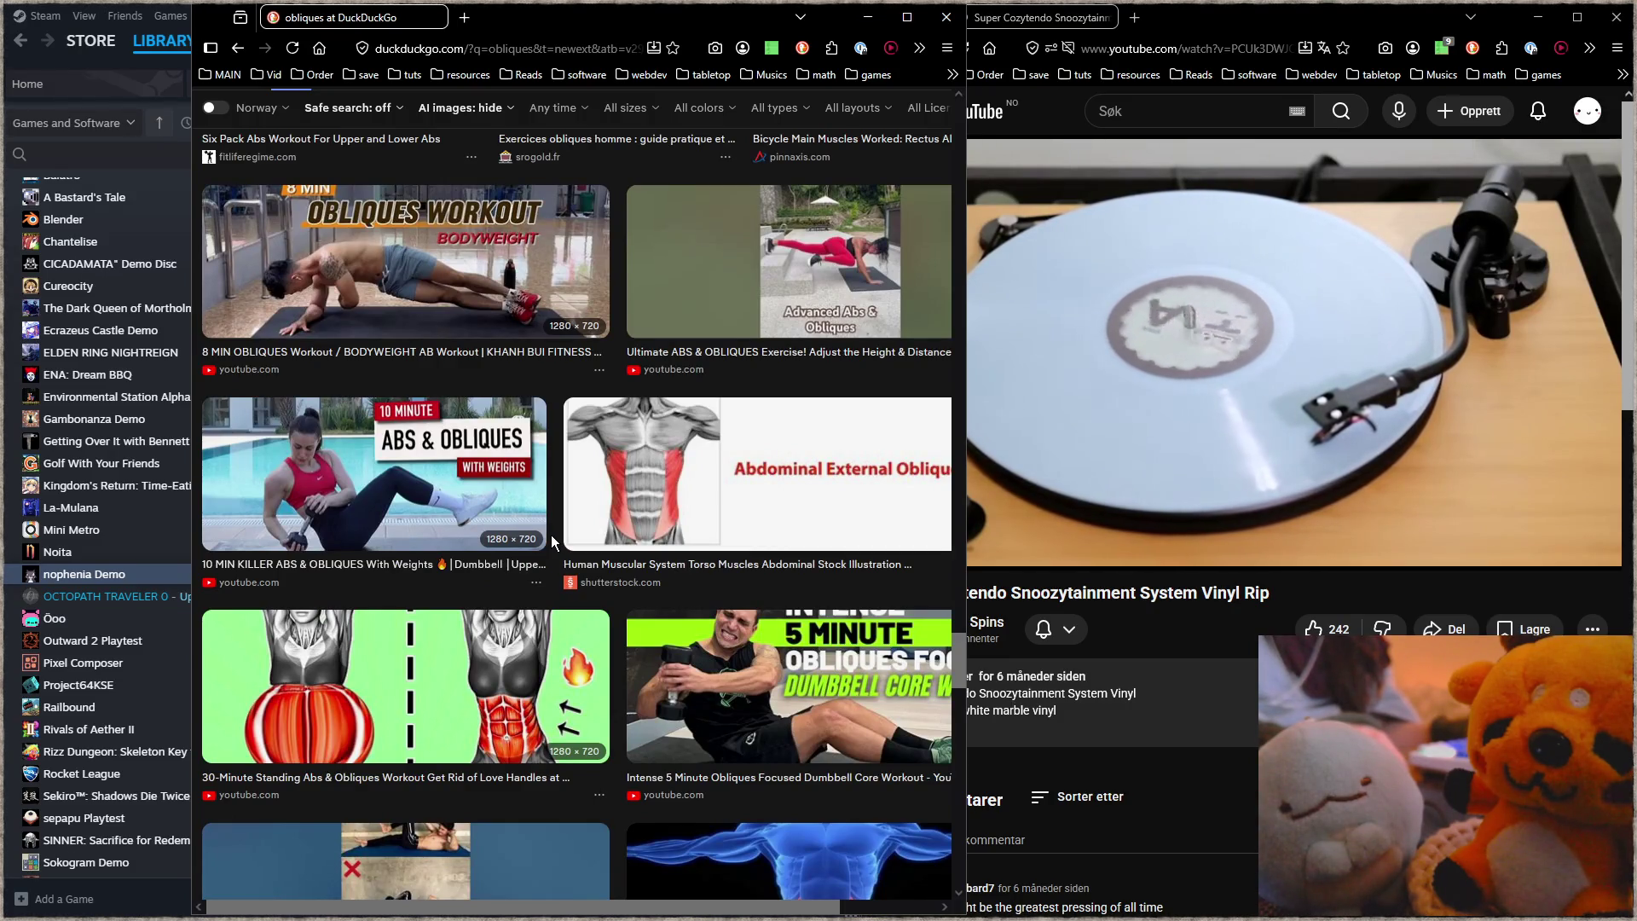
scroll(551, 534, "down", 2)
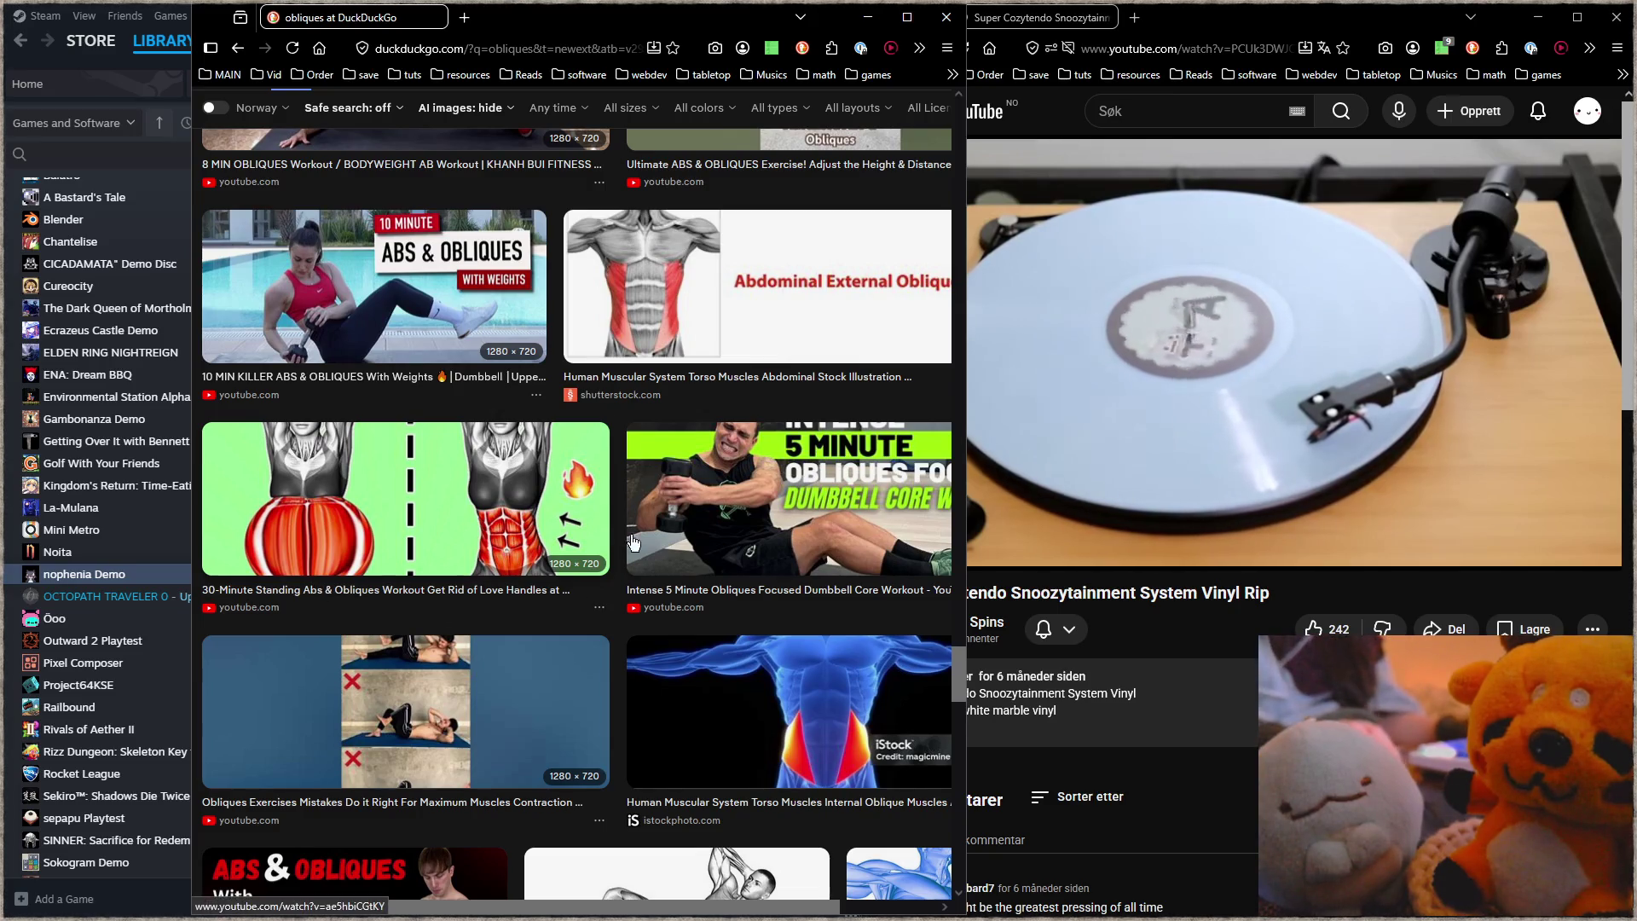
left_click(473, 29)
Step: Search Google for 'abs crunch' using the !g bang
type("ab")
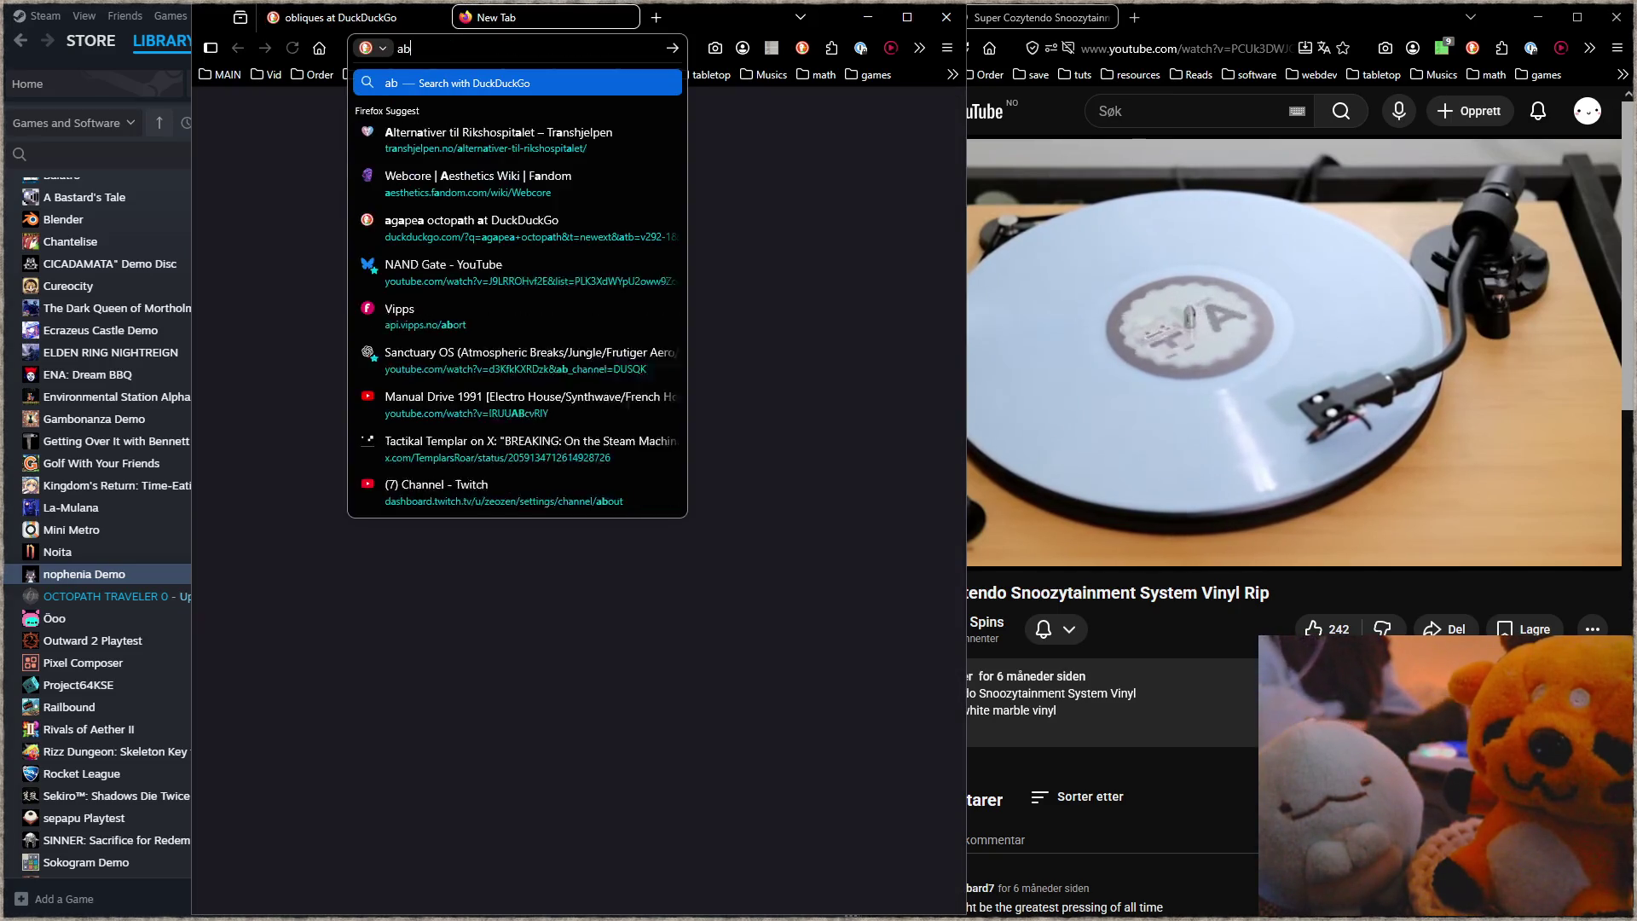
type("s crucn")
key("BackSpace")
key("BackSpace")
type("nch !g")
key("Return")
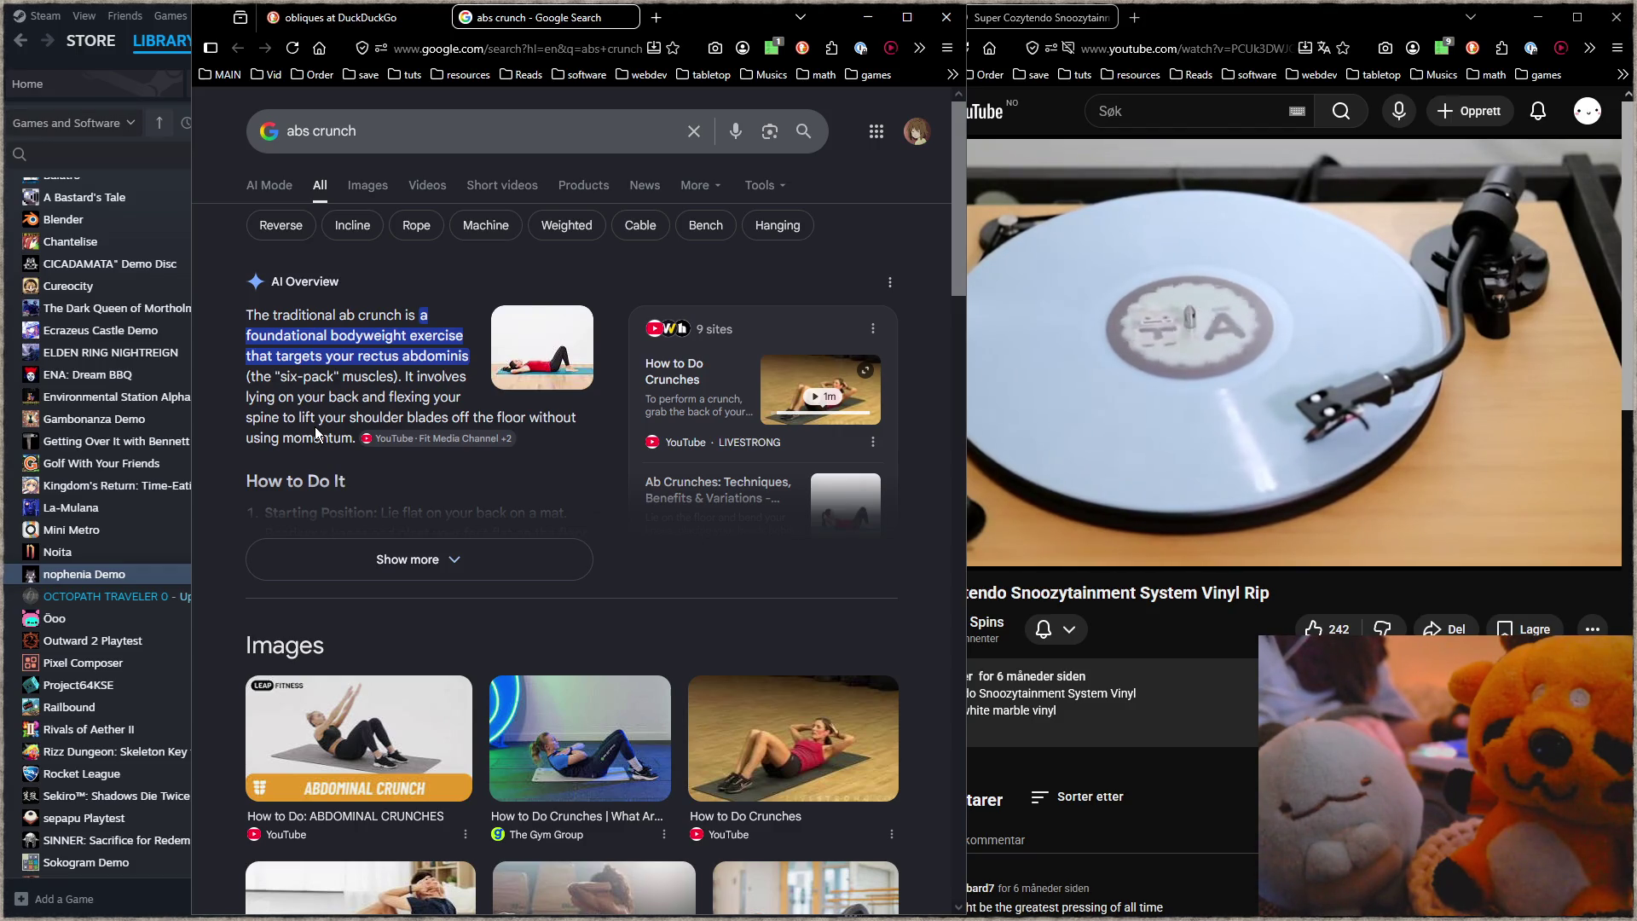
Step: Expand the AI Overview to read the full crunch how-to steps
left_click(344, 562)
scroll(349, 540, "down", 3)
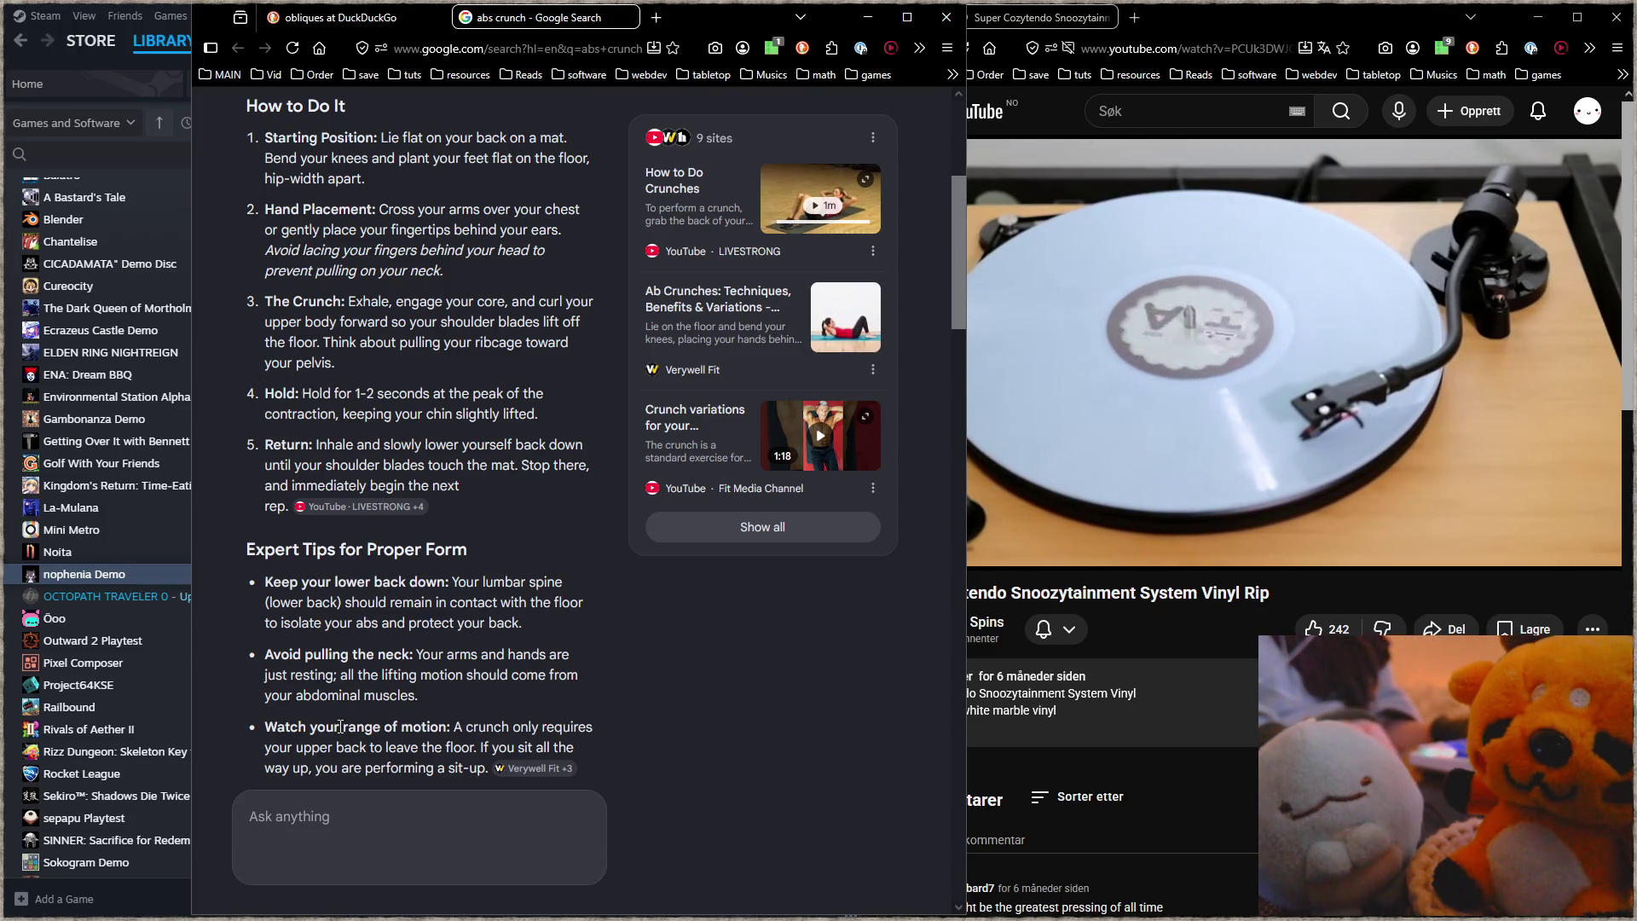
left_click(657, 18)
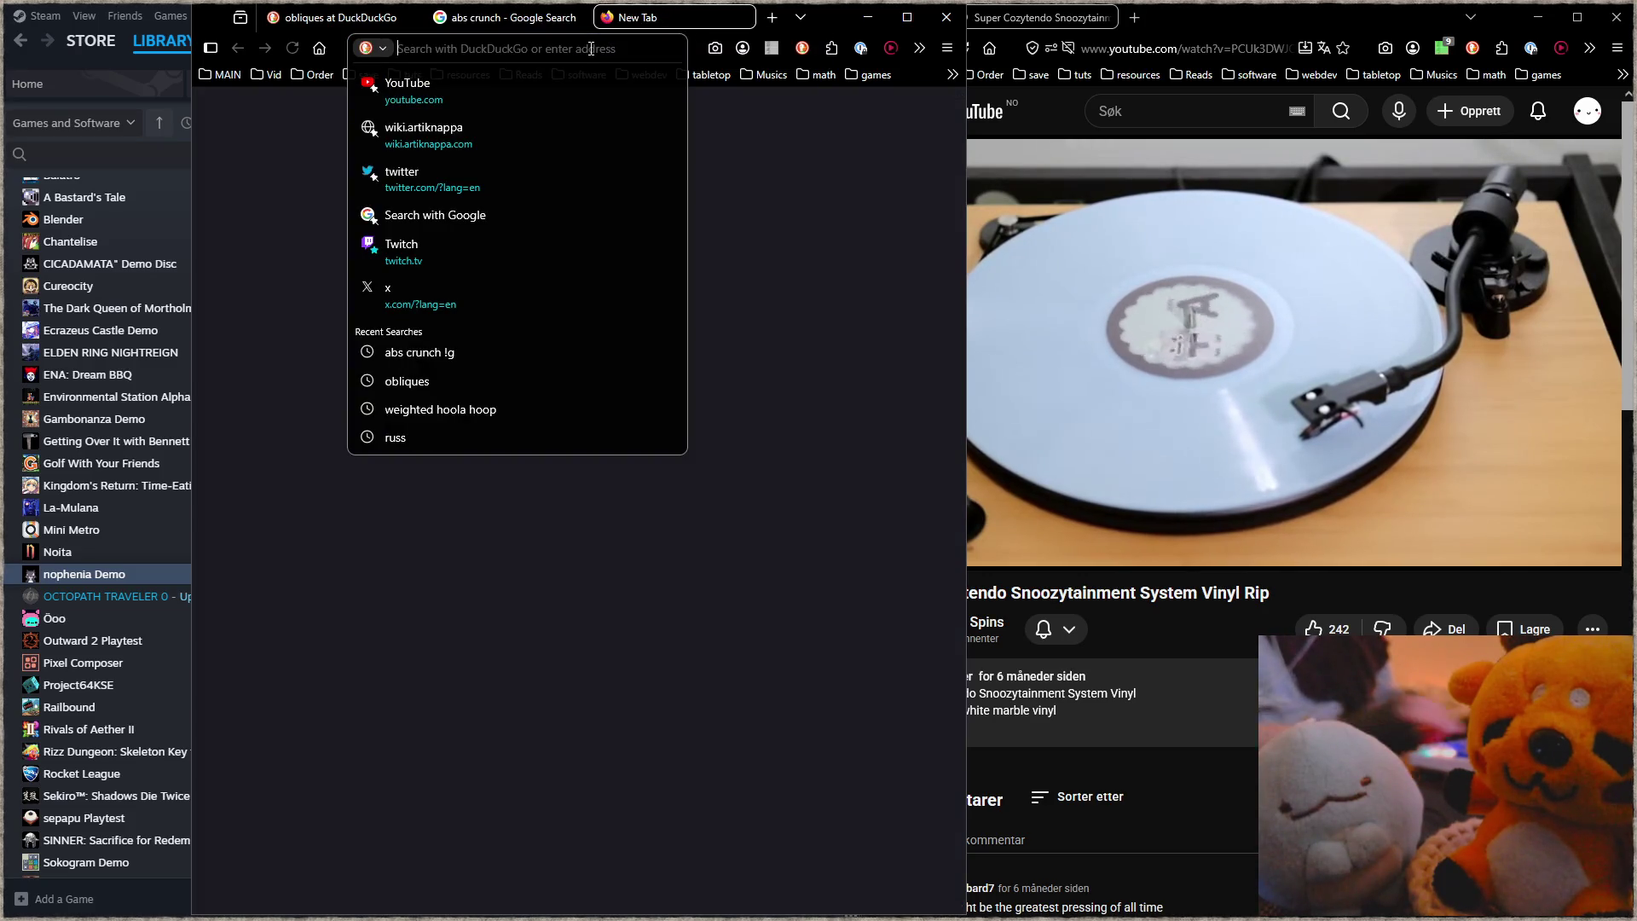
Step: Search DuckDuckGo for 'bicycle crunch' and show its image results
type("bic")
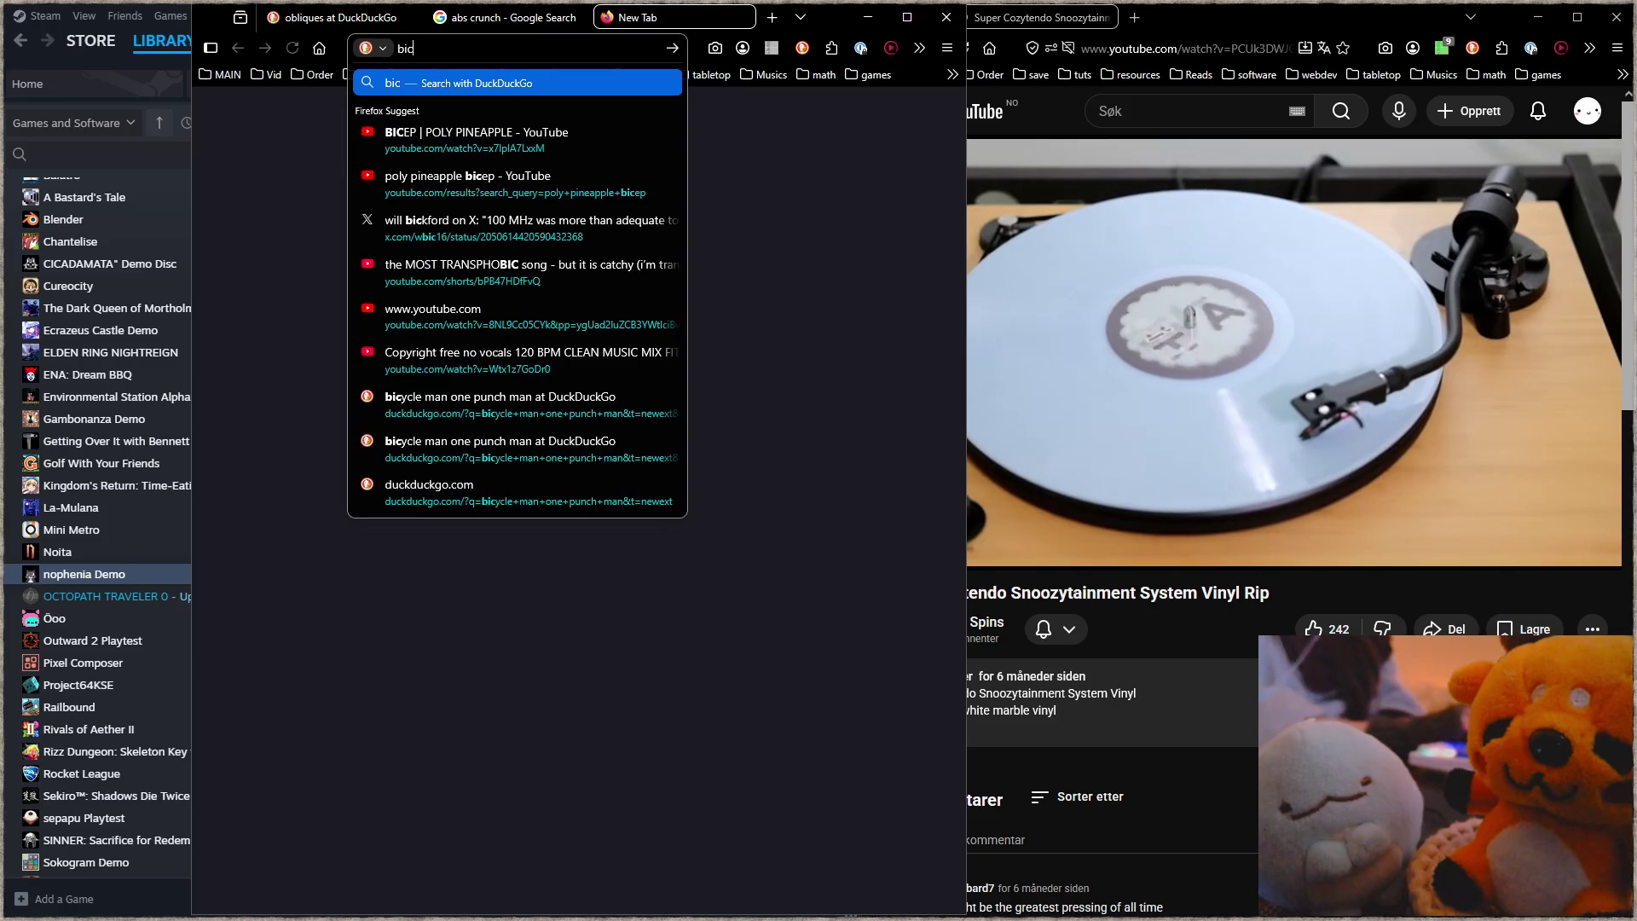
type("ycle crunch")
key("Return")
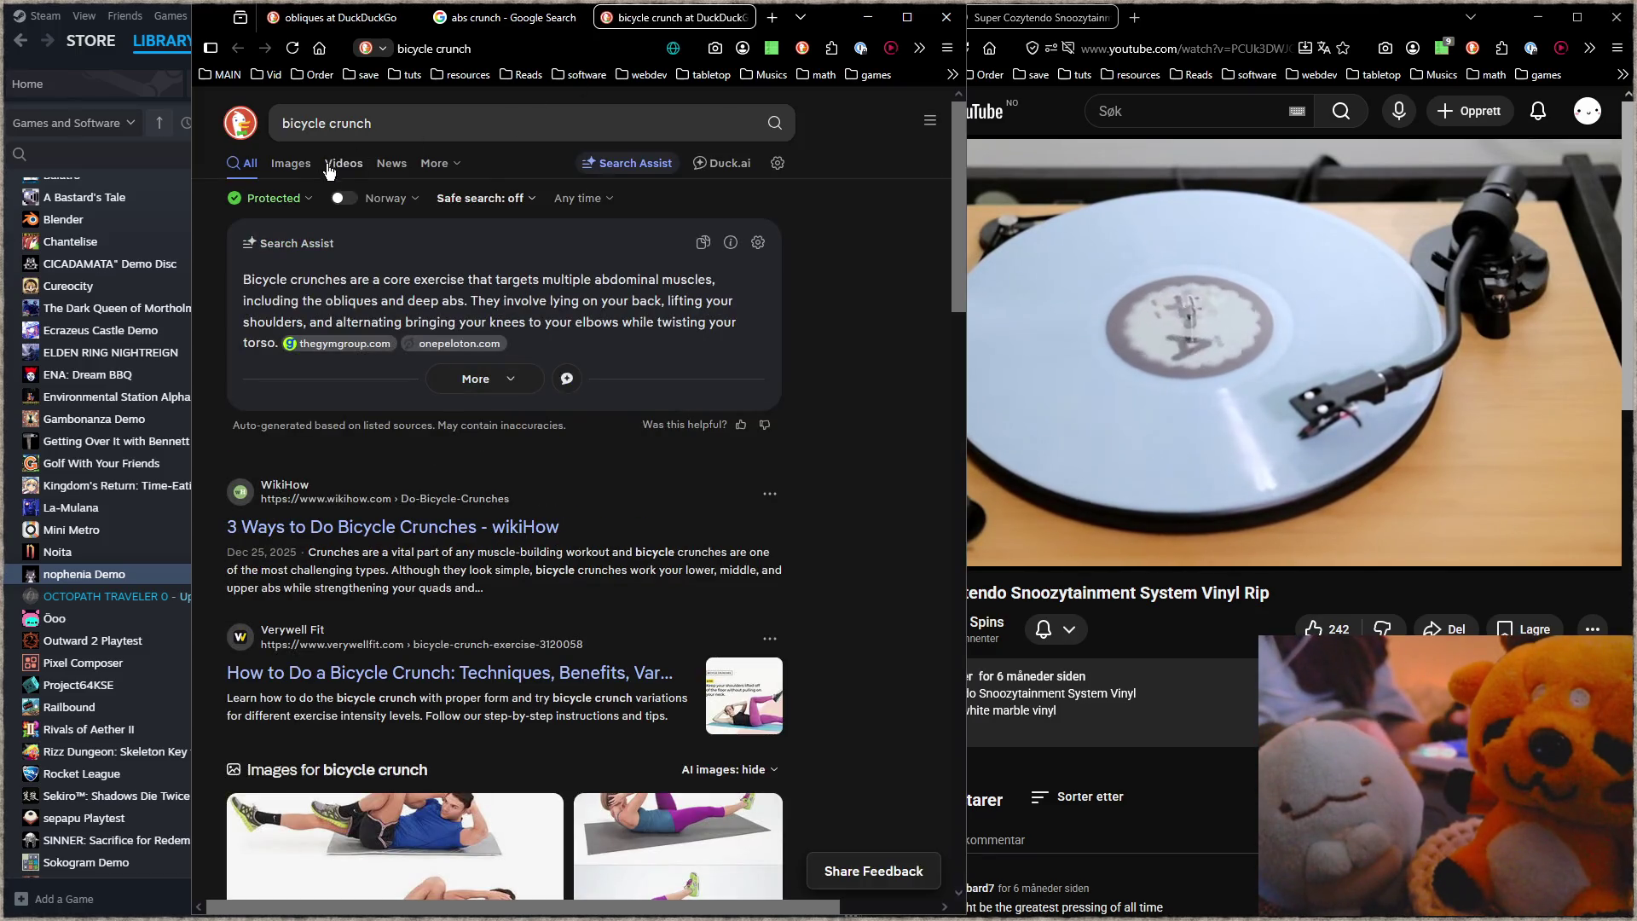
left_click(292, 165)
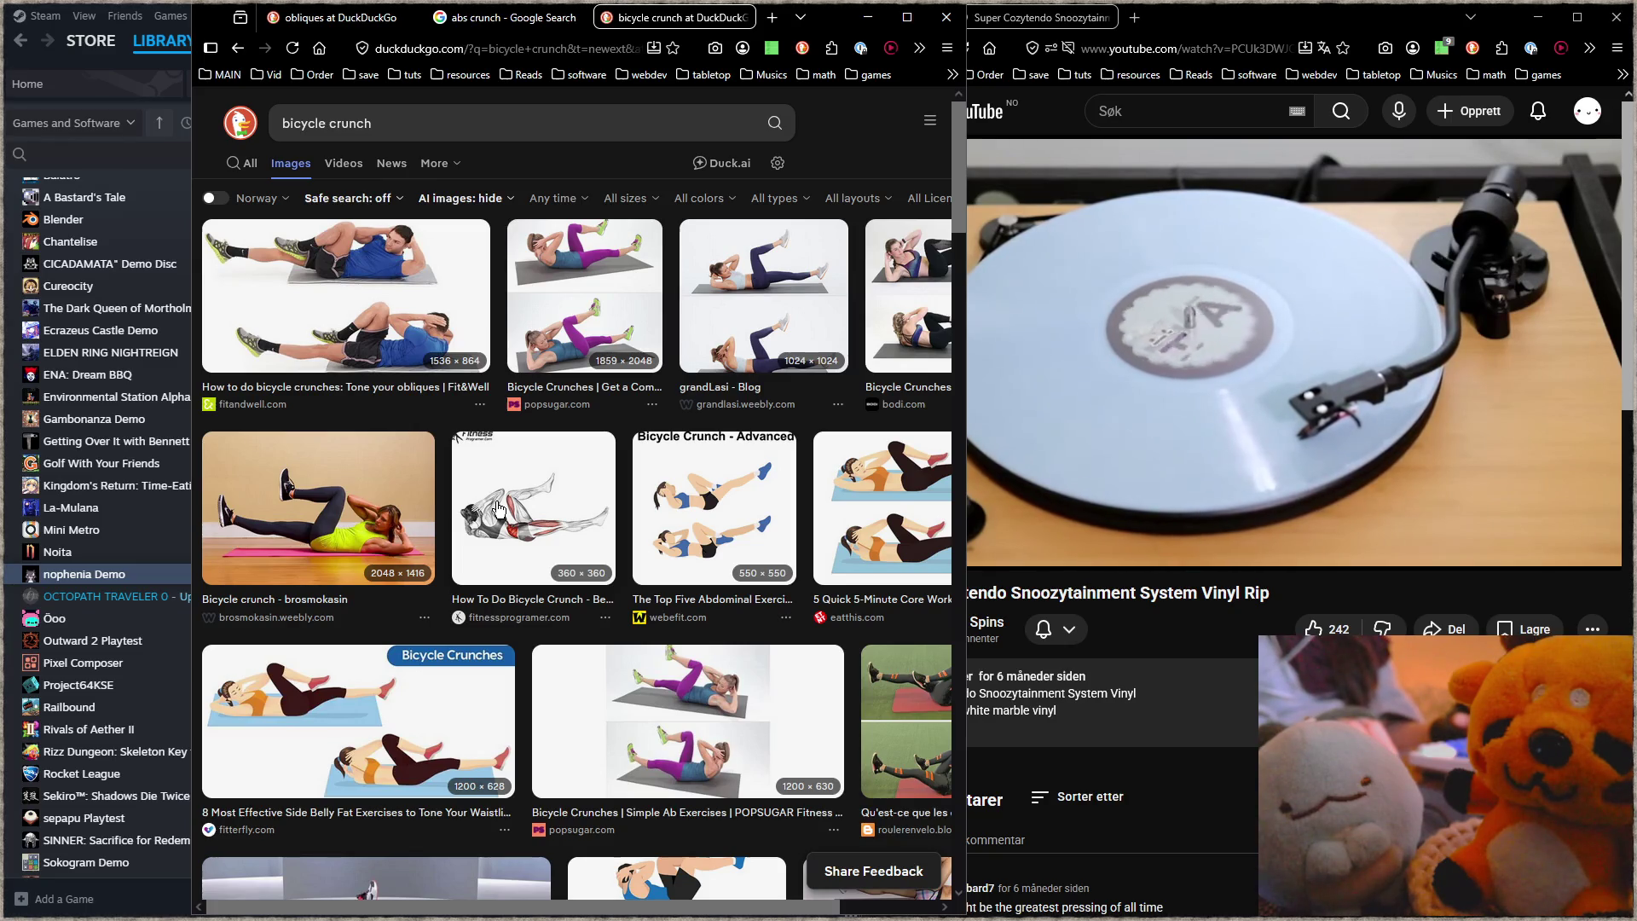
key("slash")
Step: Search images for 'leg raises' and preview the Hanging Leg Raise illustrations
type("leg raises")
key("Return")
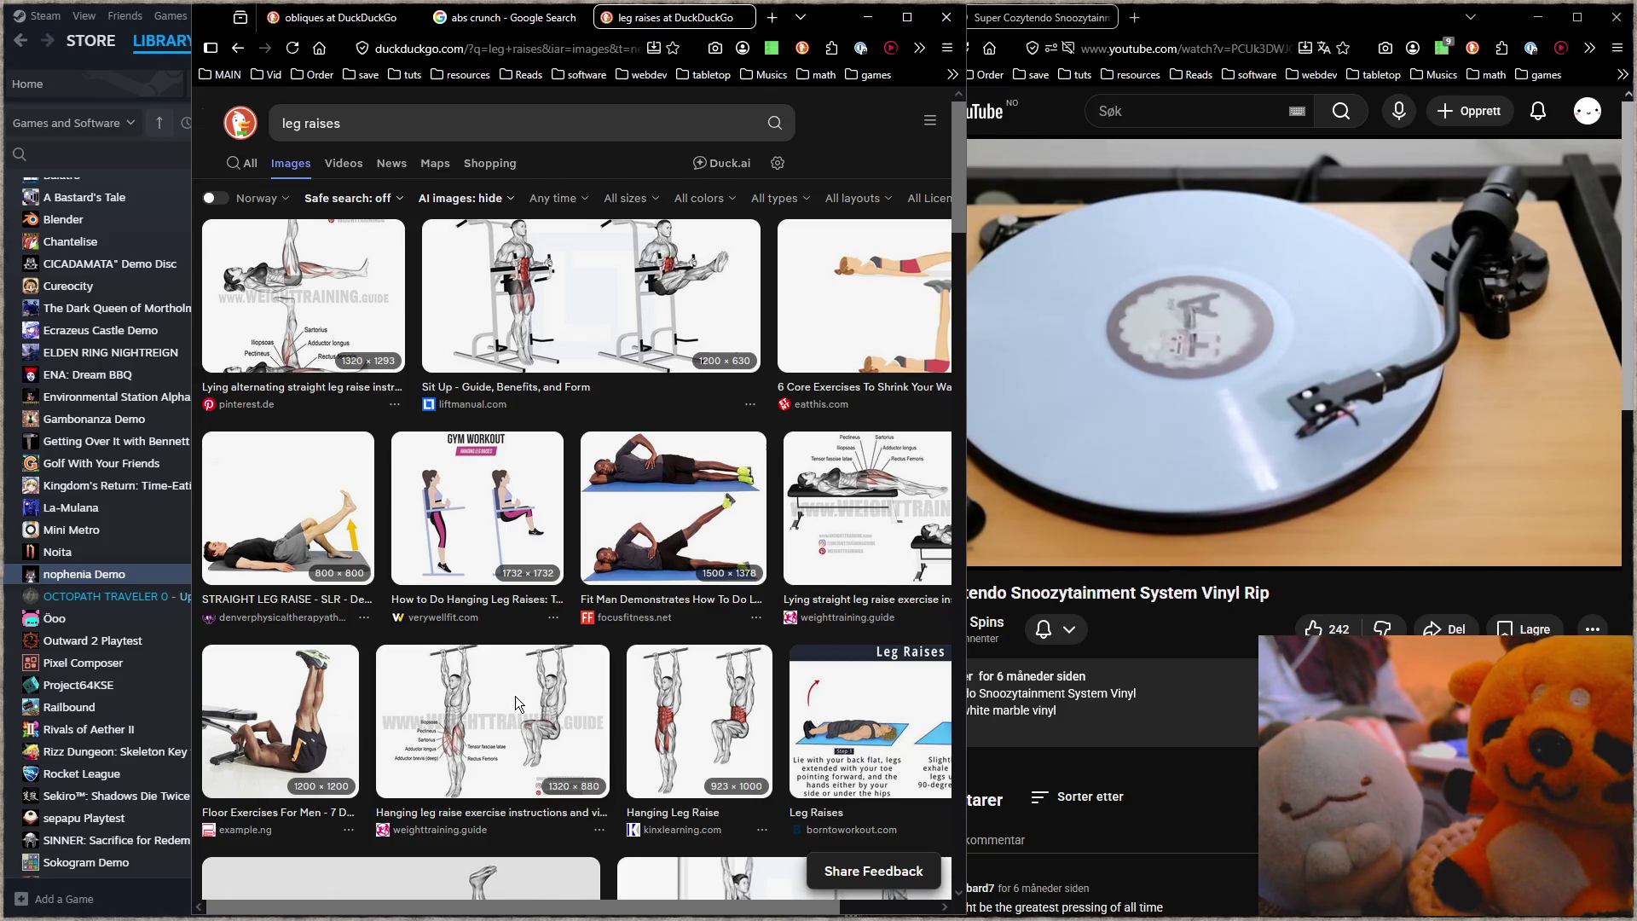
left_click(516, 701)
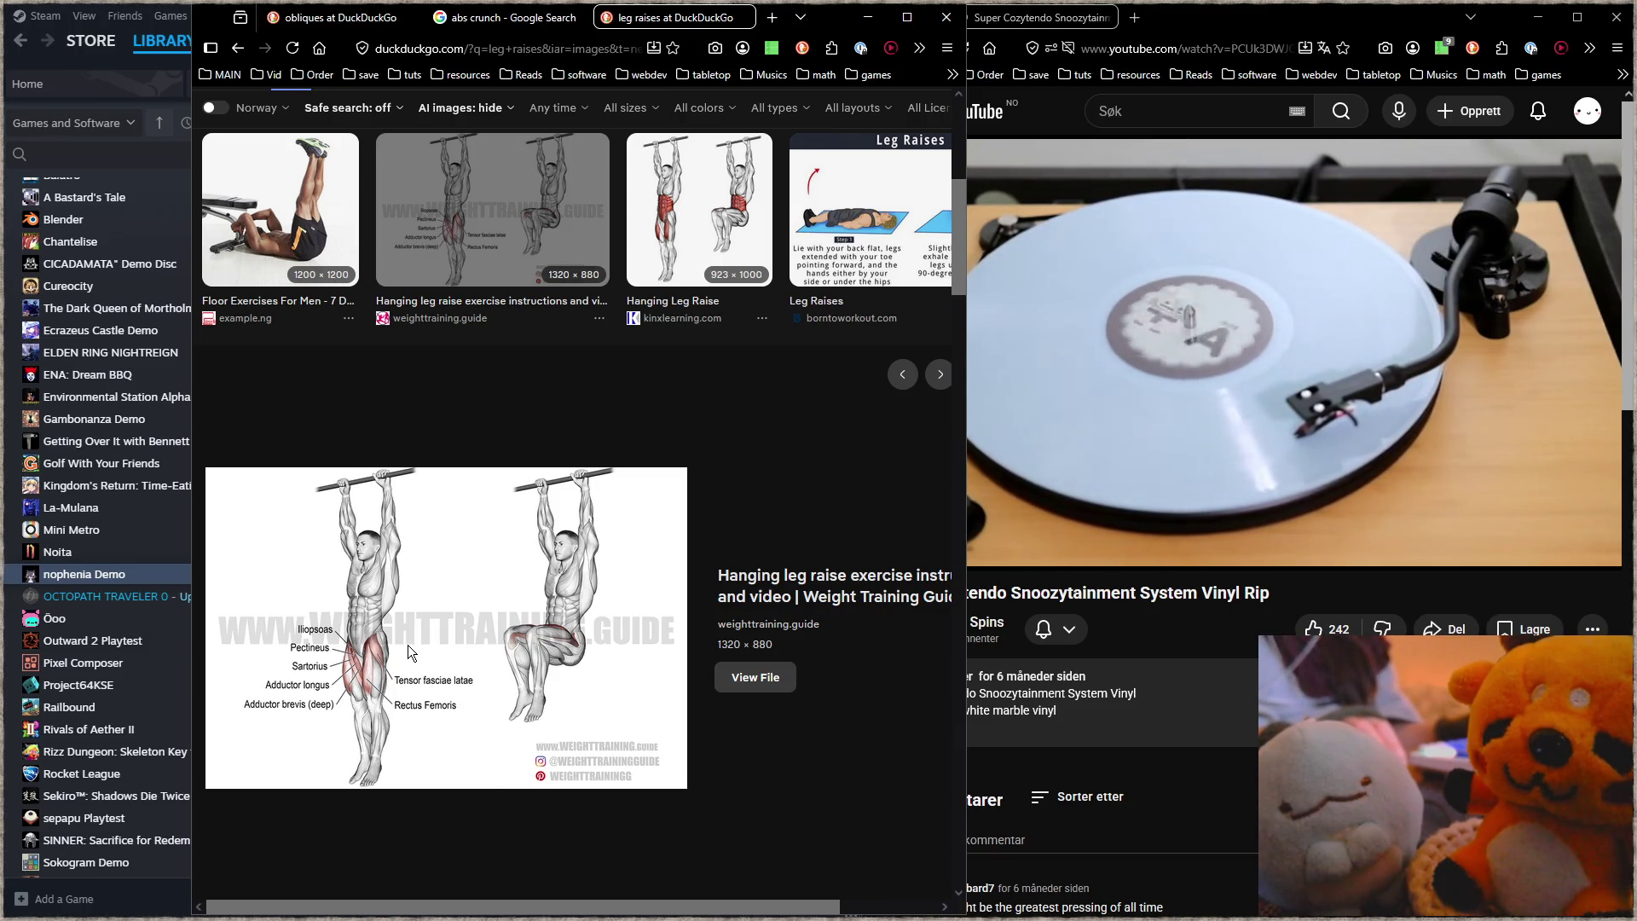
left_click(695, 213)
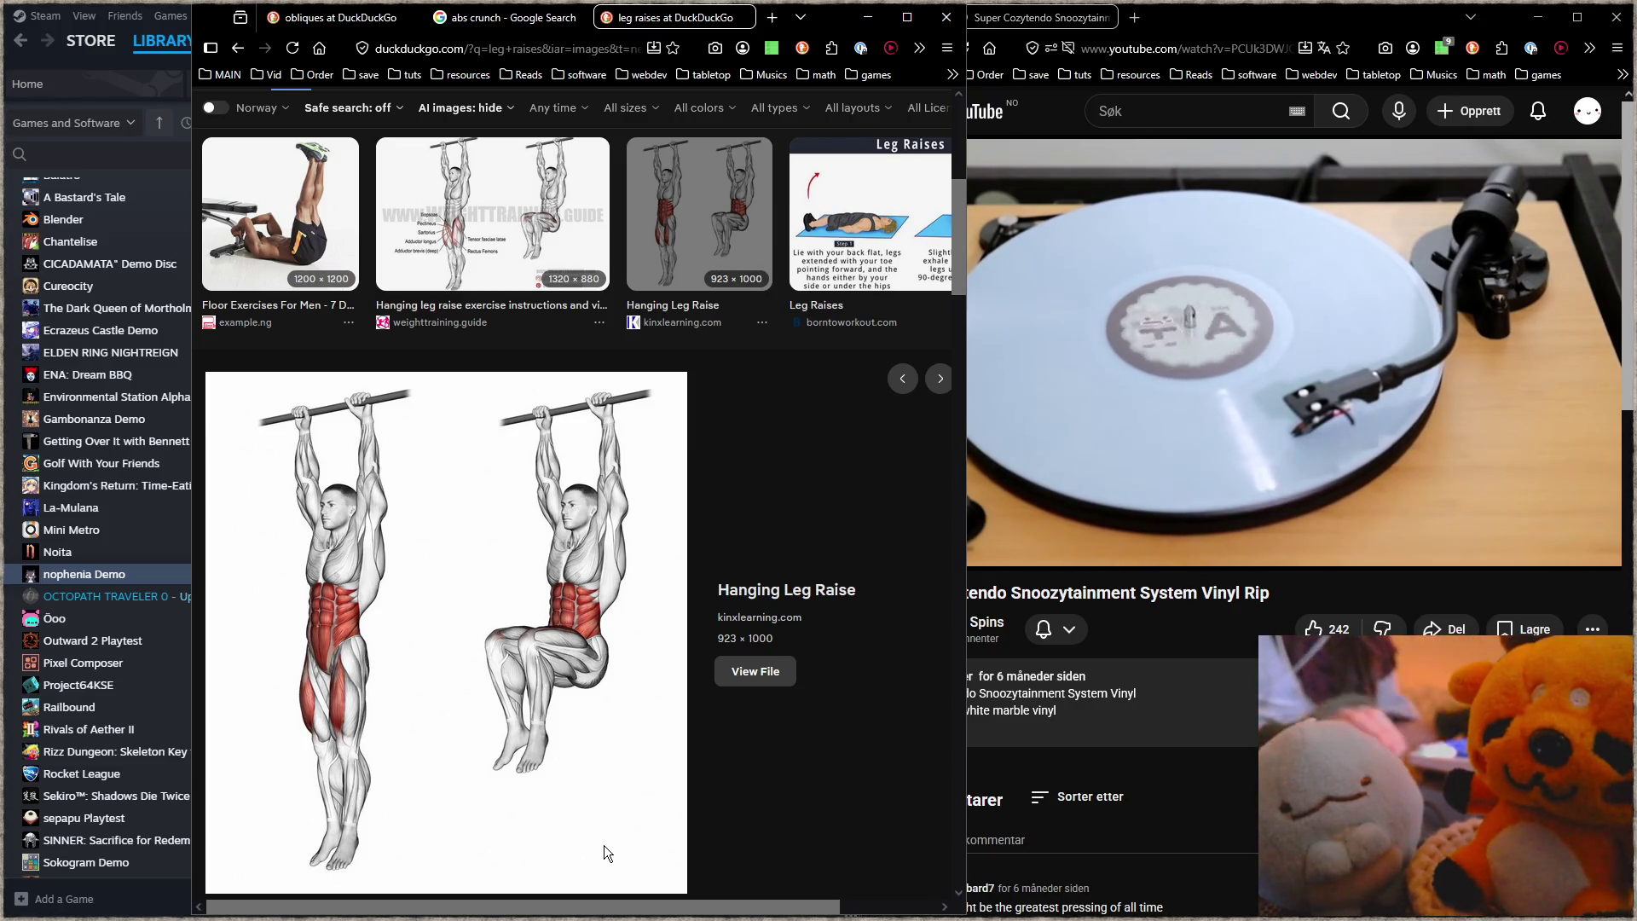
Step: Scroll through the leg raises image results
scroll(810, 752, "down", 2)
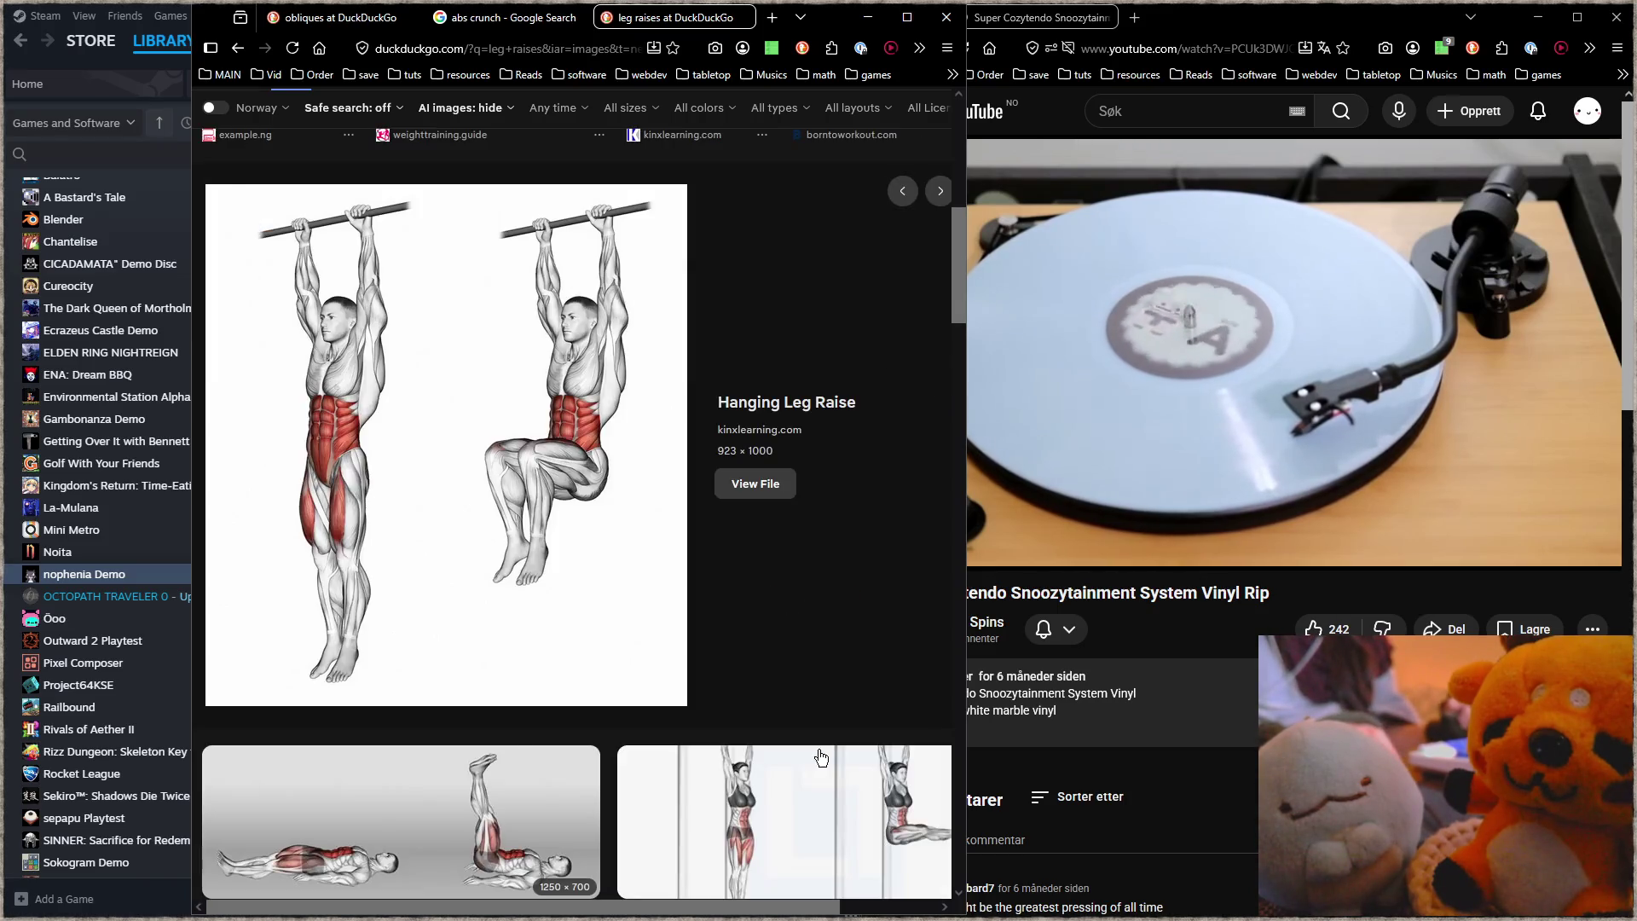
scroll(819, 750, "down", 2)
scroll(818, 750, "down", 2)
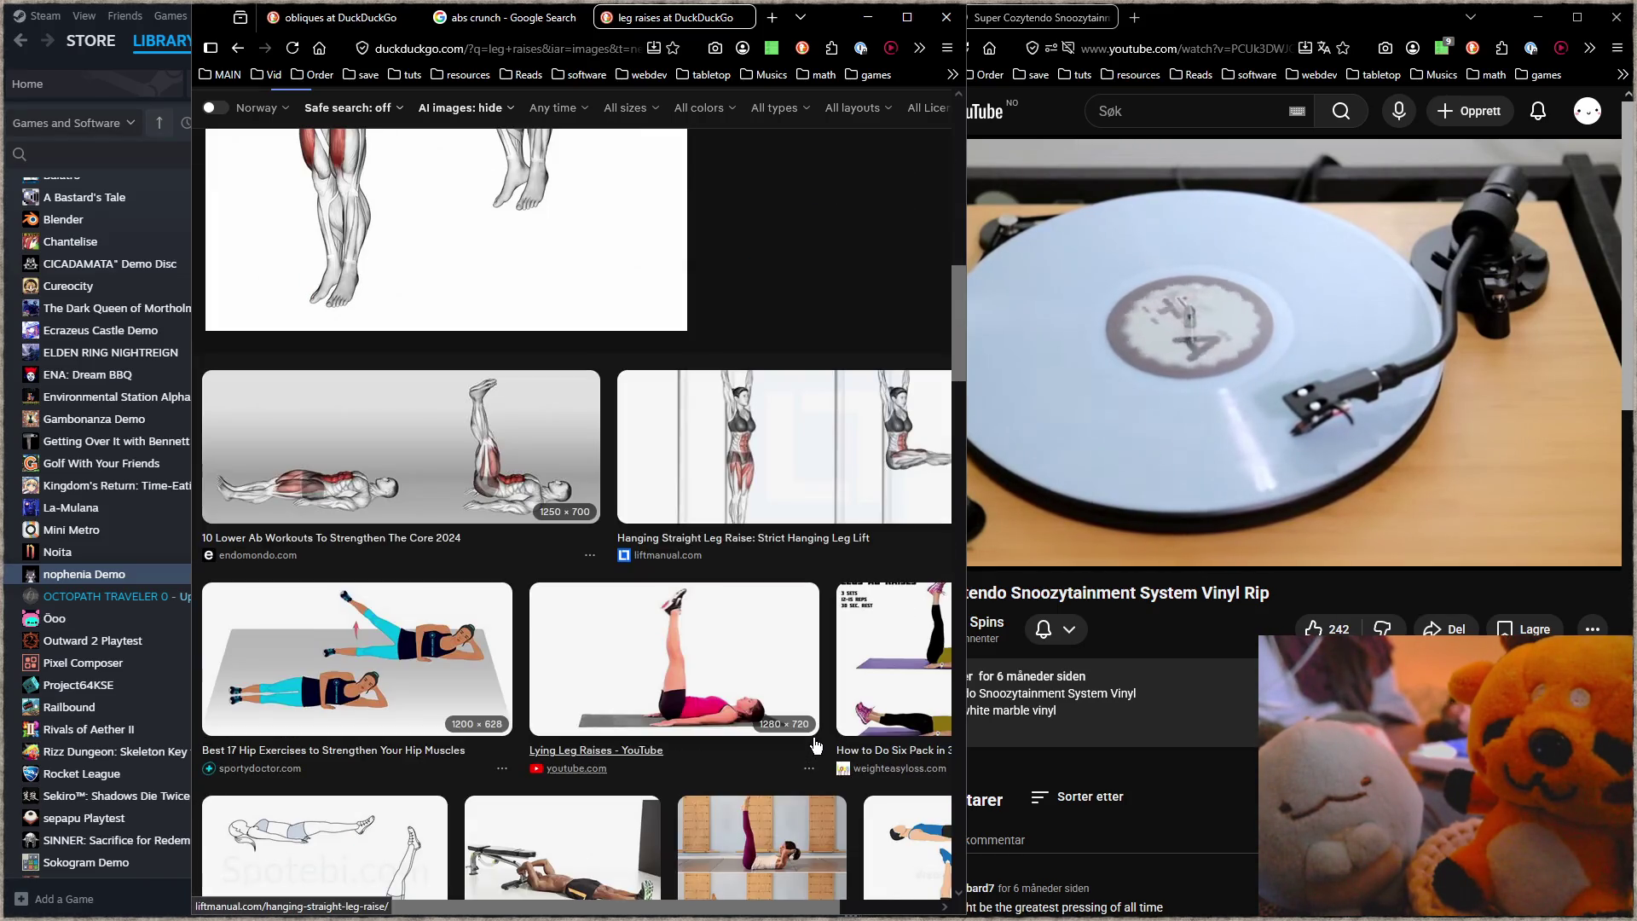
scroll(815, 745, "down", 2)
scroll(816, 741, "down", 2)
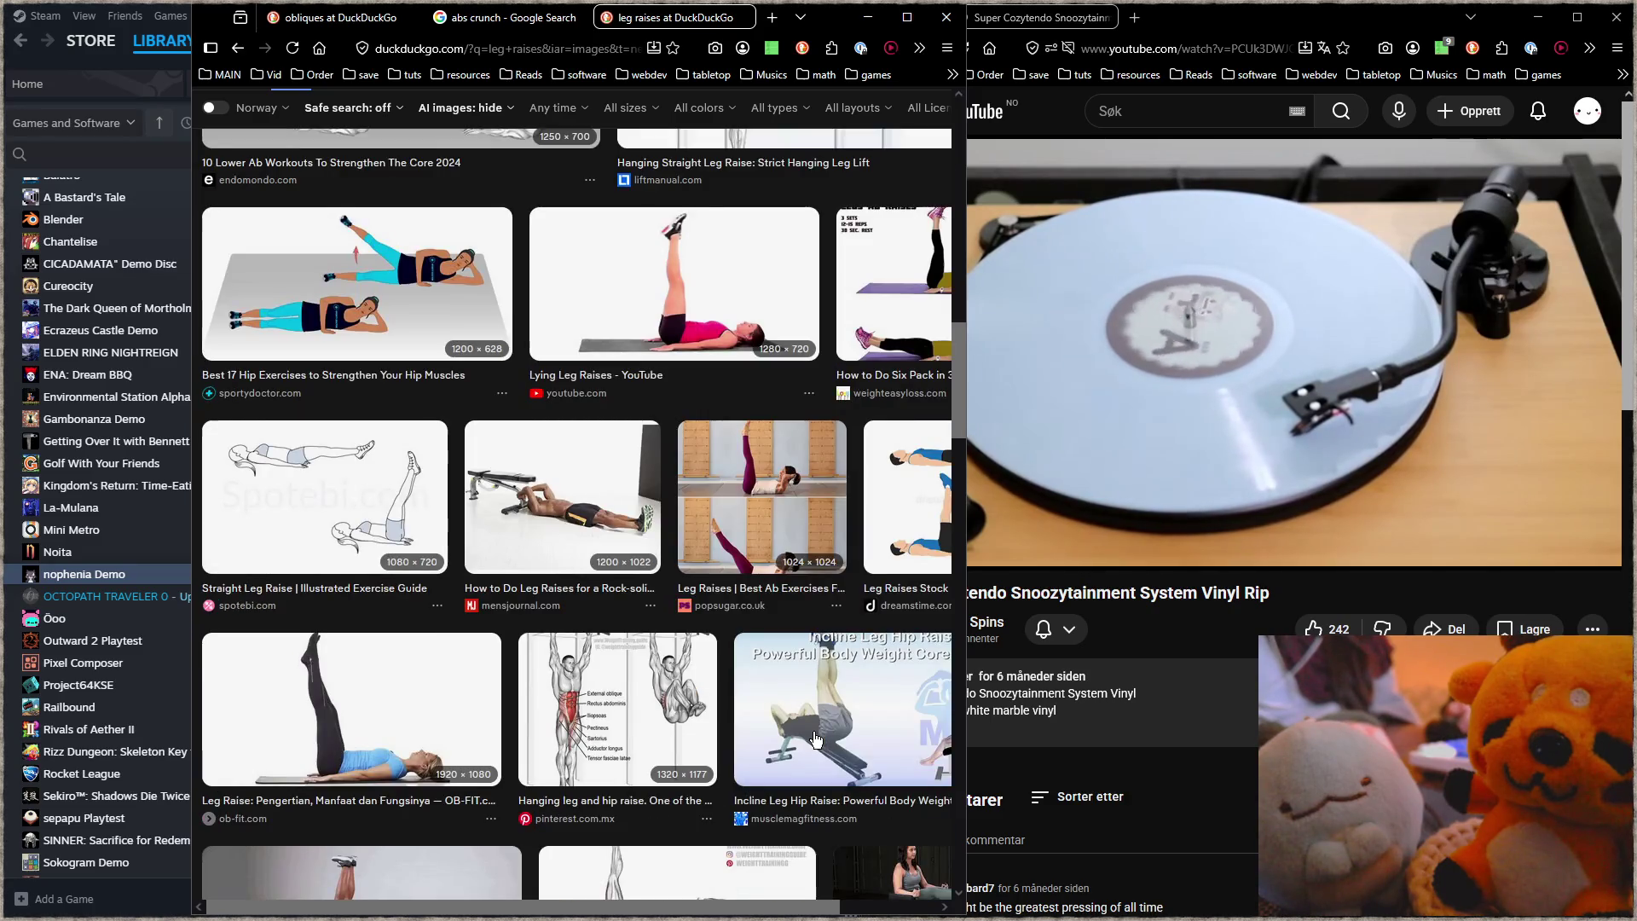
scroll(816, 740, "down", 2)
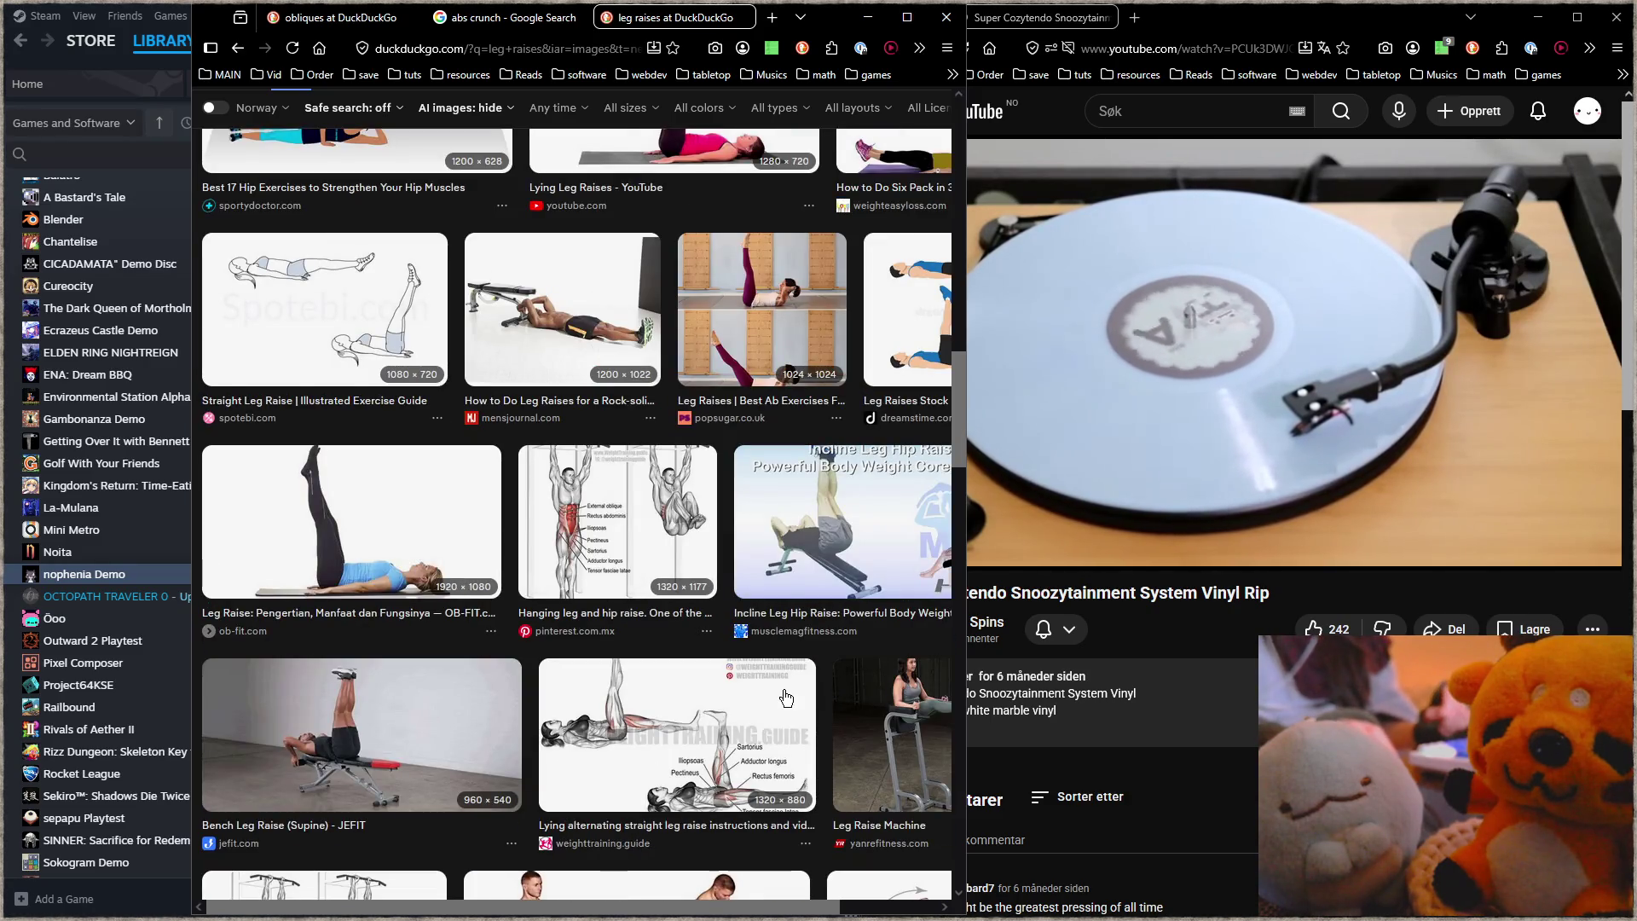
scroll(814, 620, "down", 2)
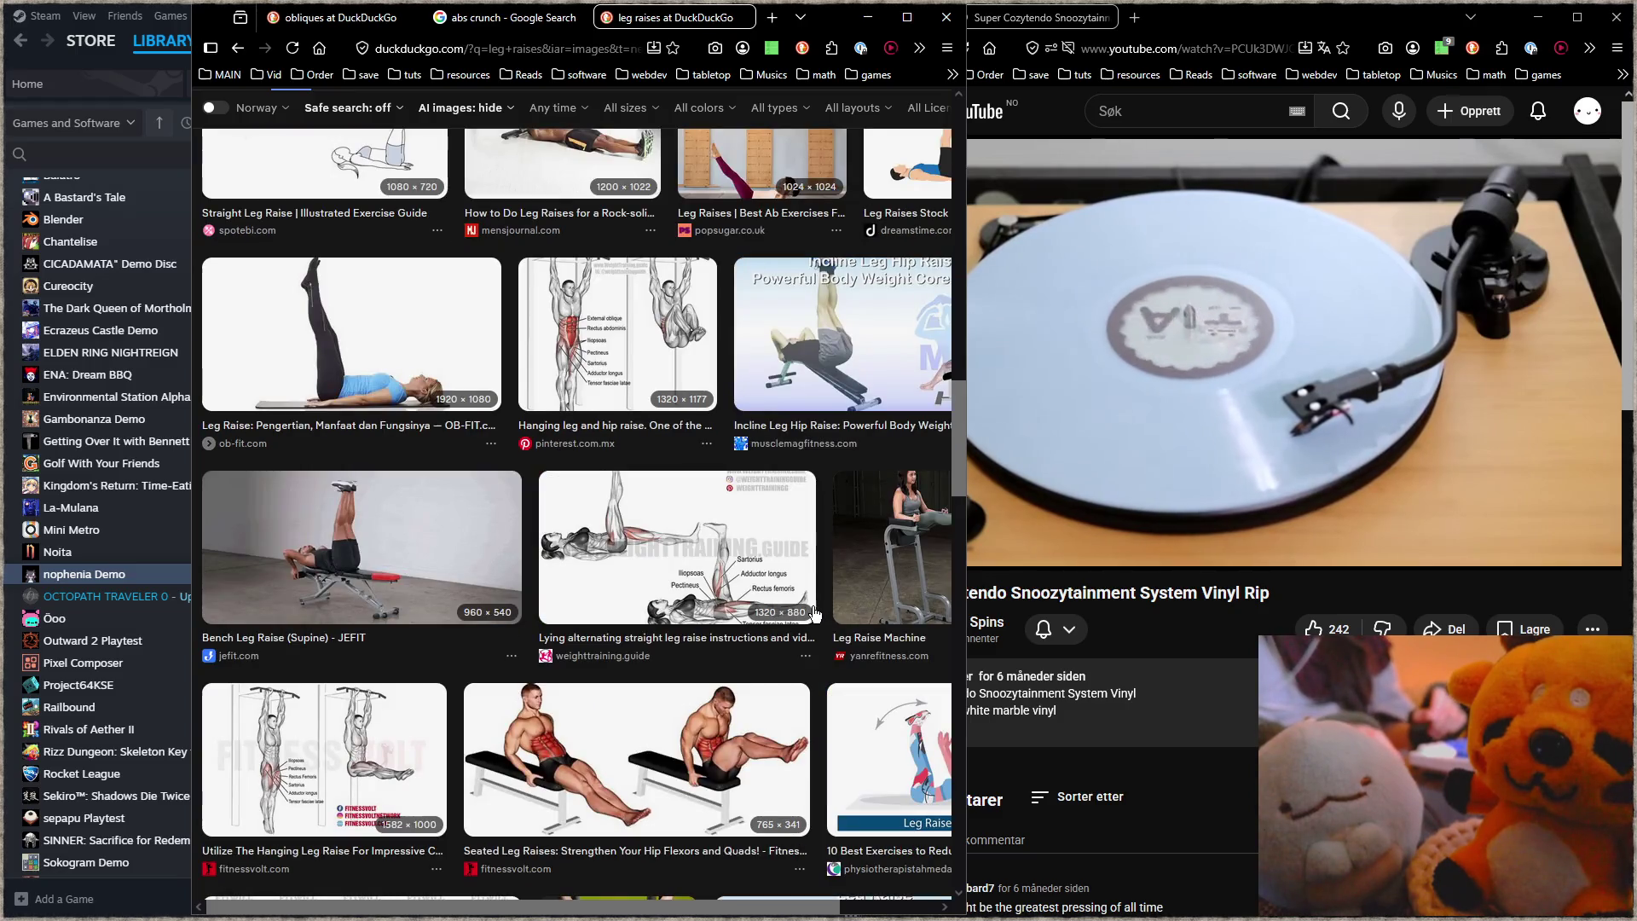
scroll(808, 608, "up", 15)
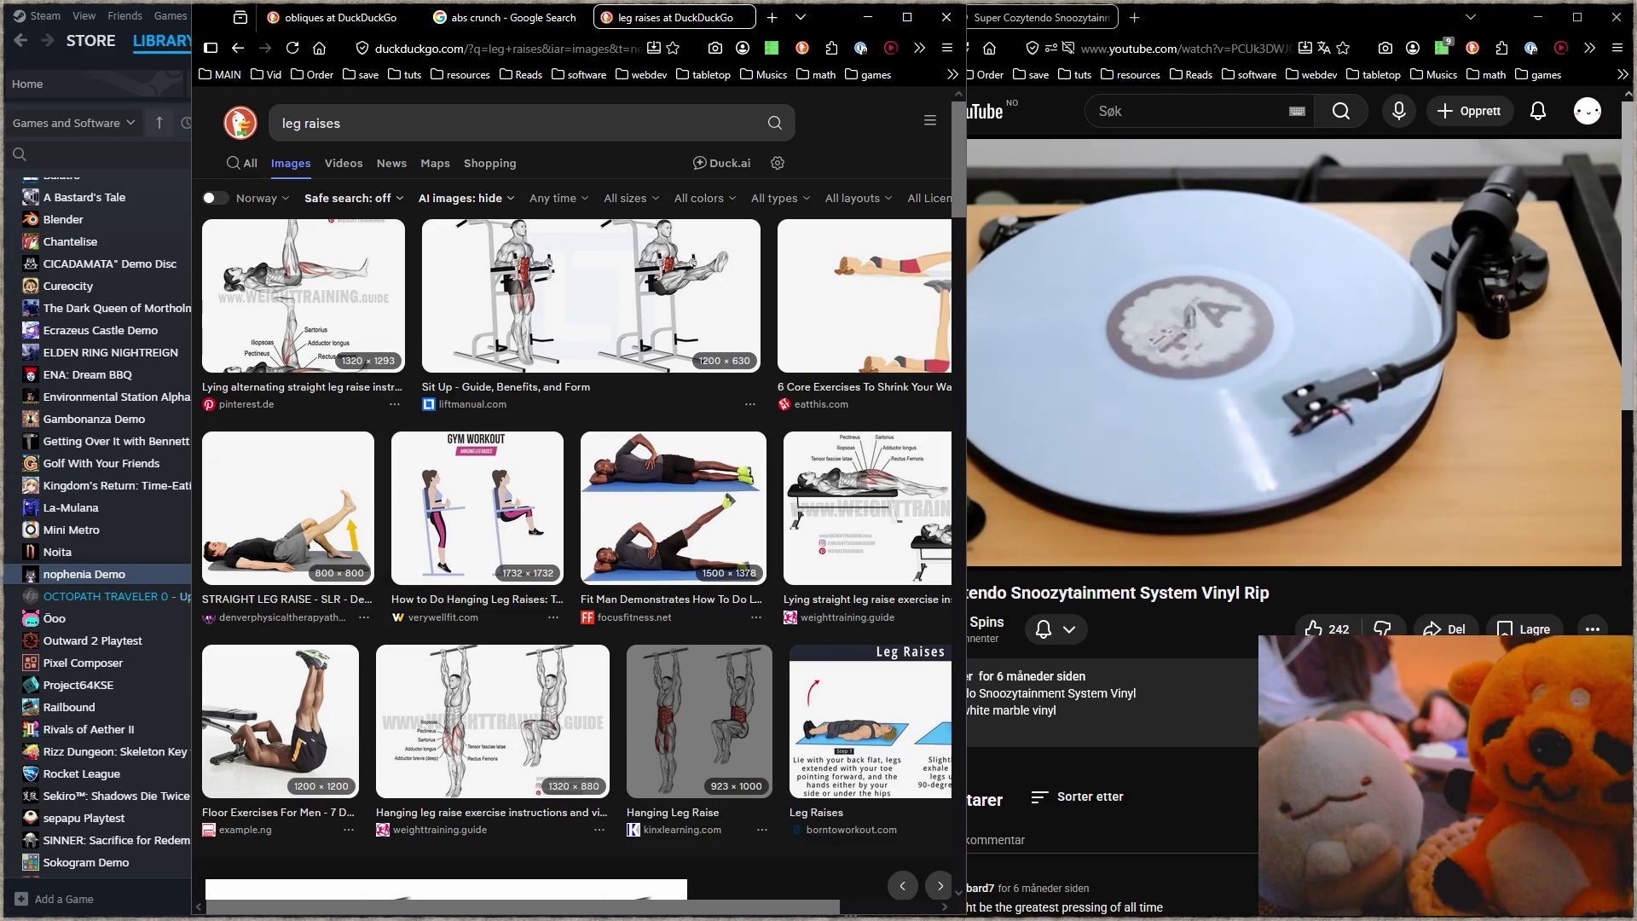
Step: Reopen the Hanging Leg Raise preview, then start a fresh blank tab
left_click(695, 708)
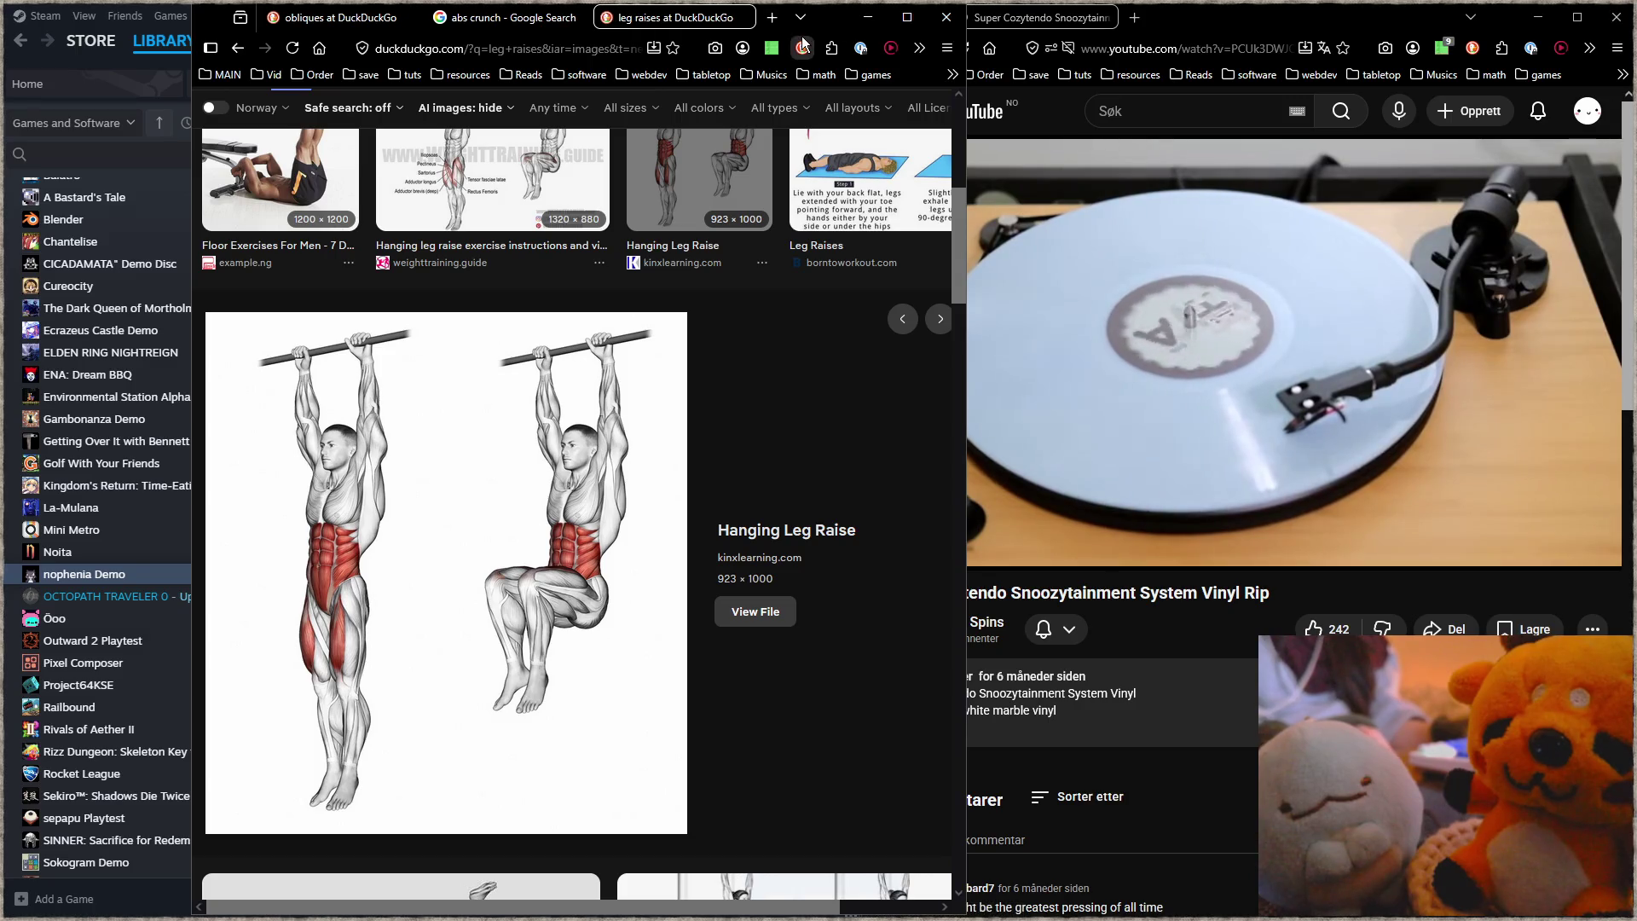
left_click(772, 17)
left_click(635, 43)
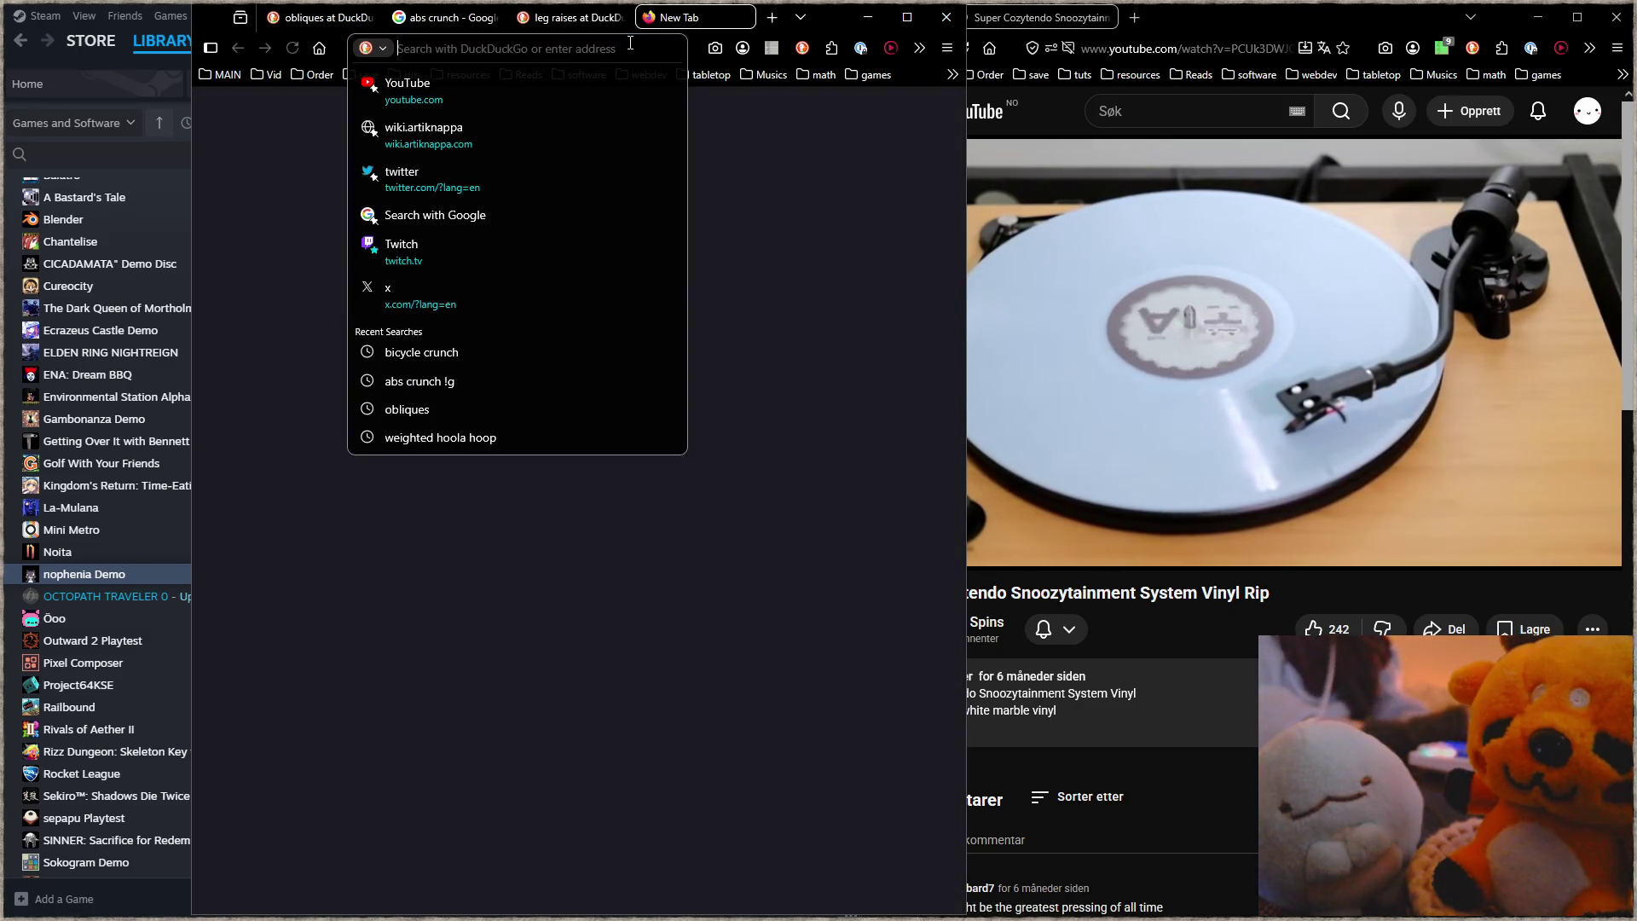
type("doorstep mile")
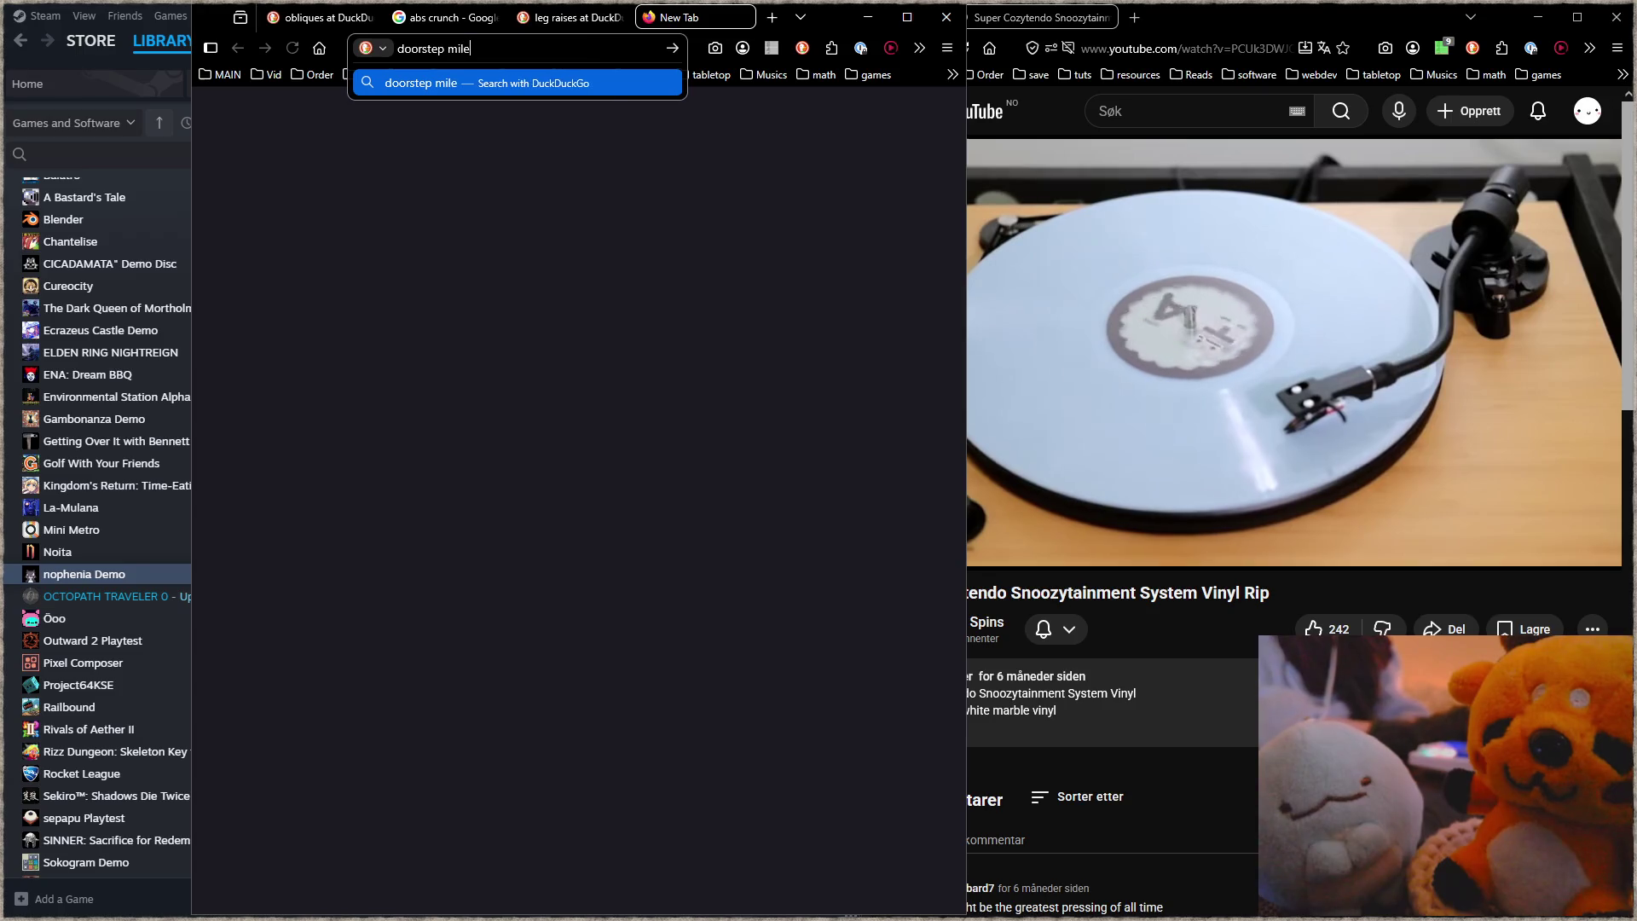
key("Return")
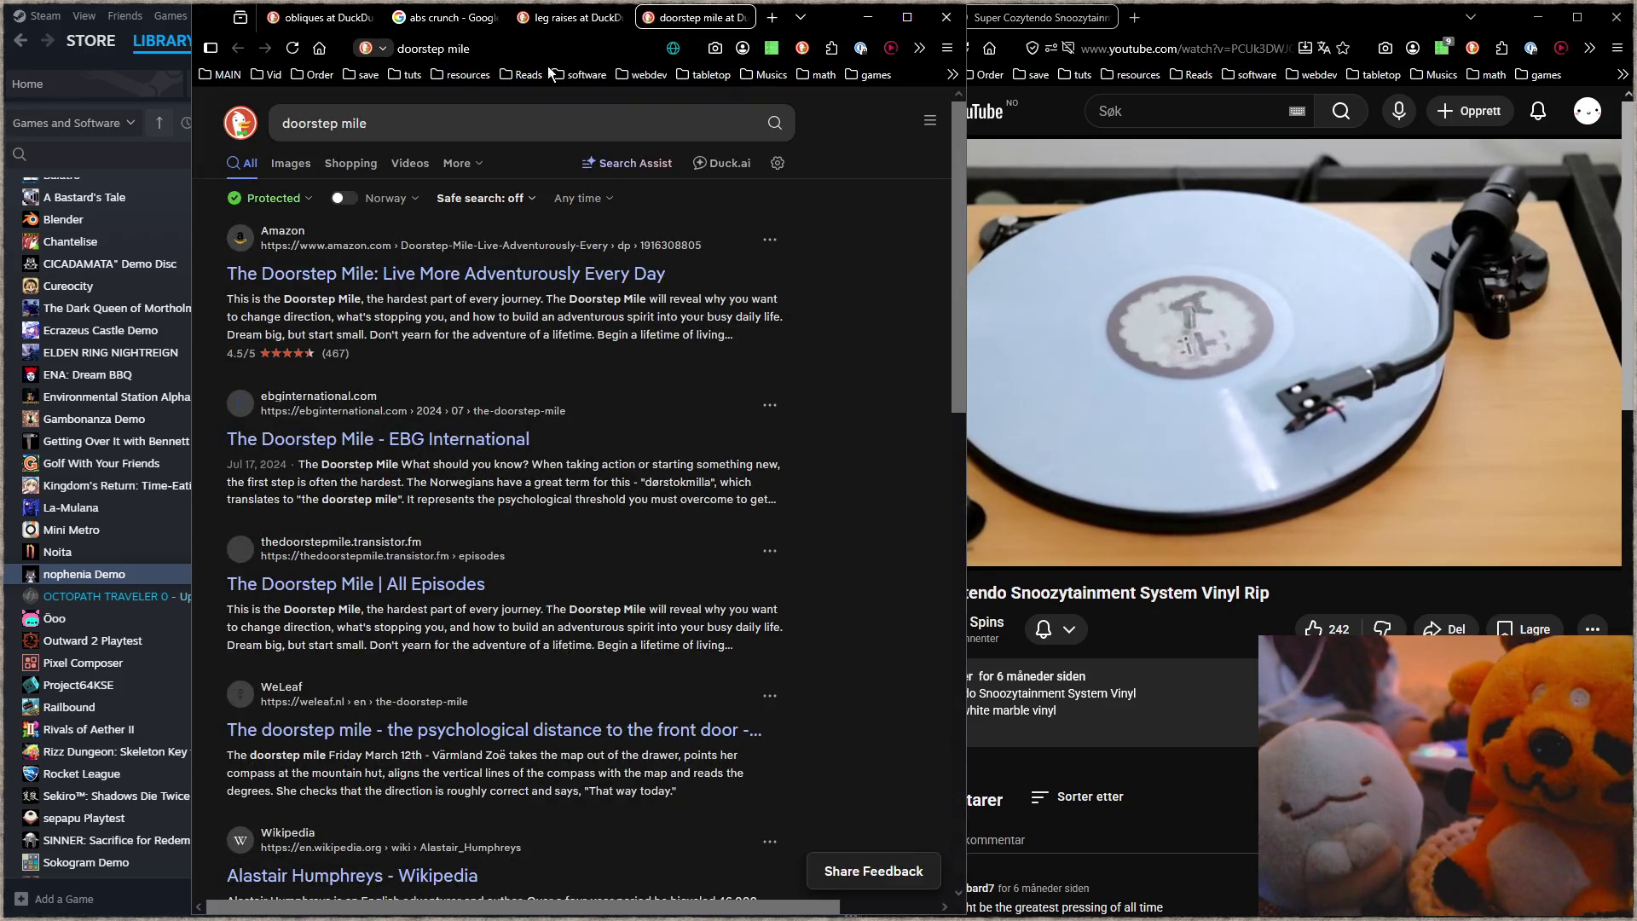
left_click(423, 135)
type("!g")
key("Return")
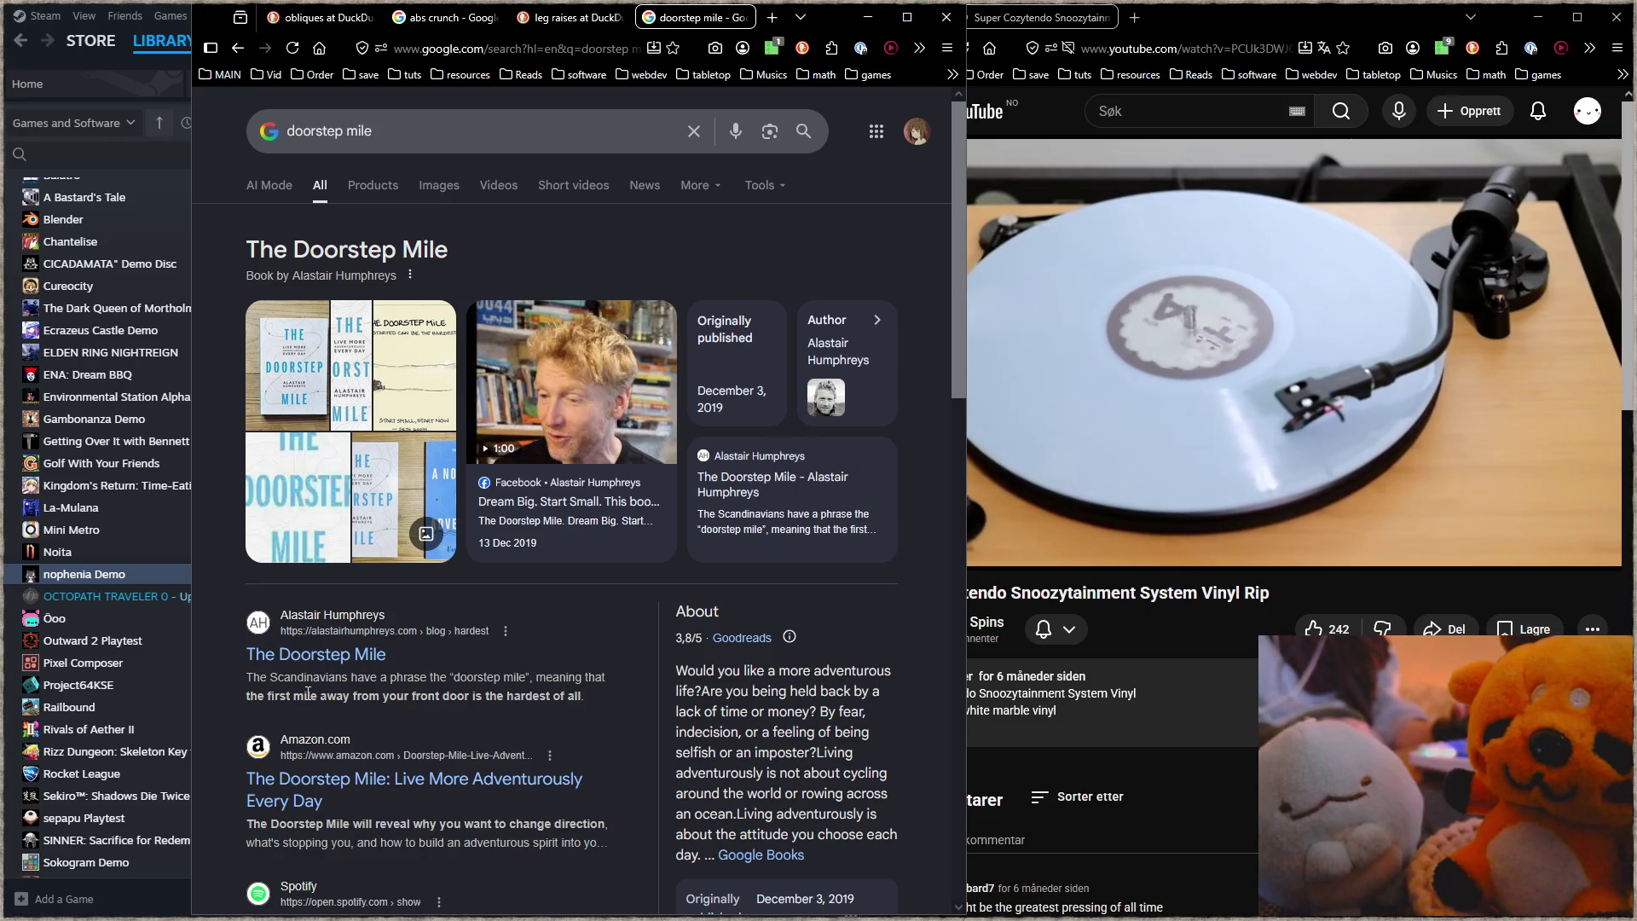
left_click_drag(274, 695, 350, 697)
left_click(464, 709)
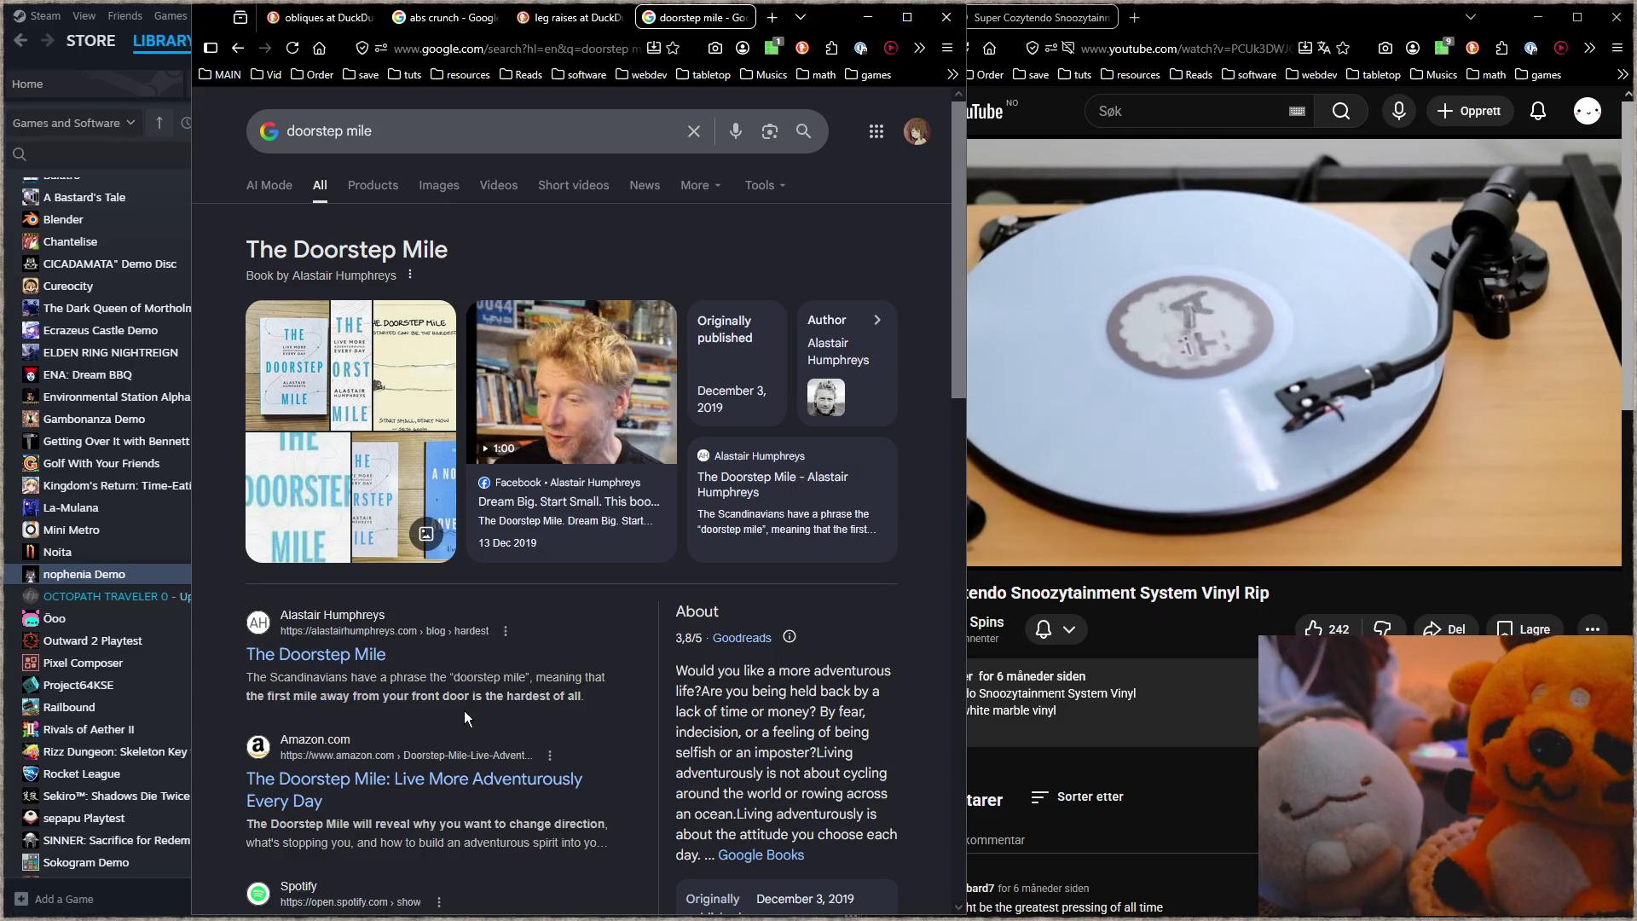
triple_click(341, 684)
left_click(346, 683)
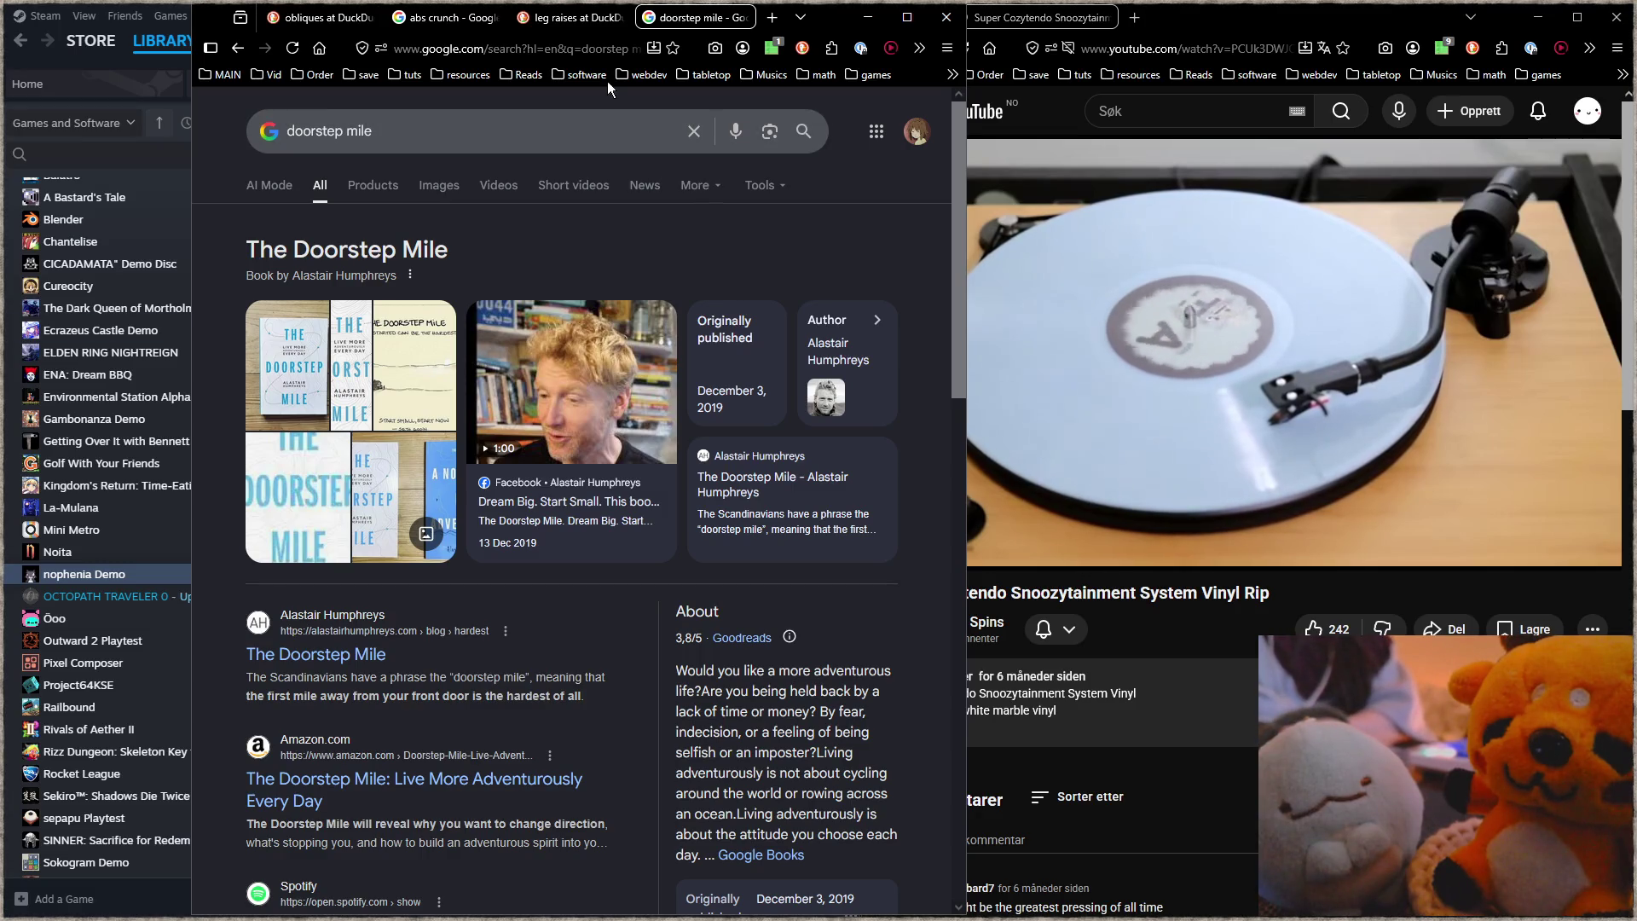
triple_click(329, 130)
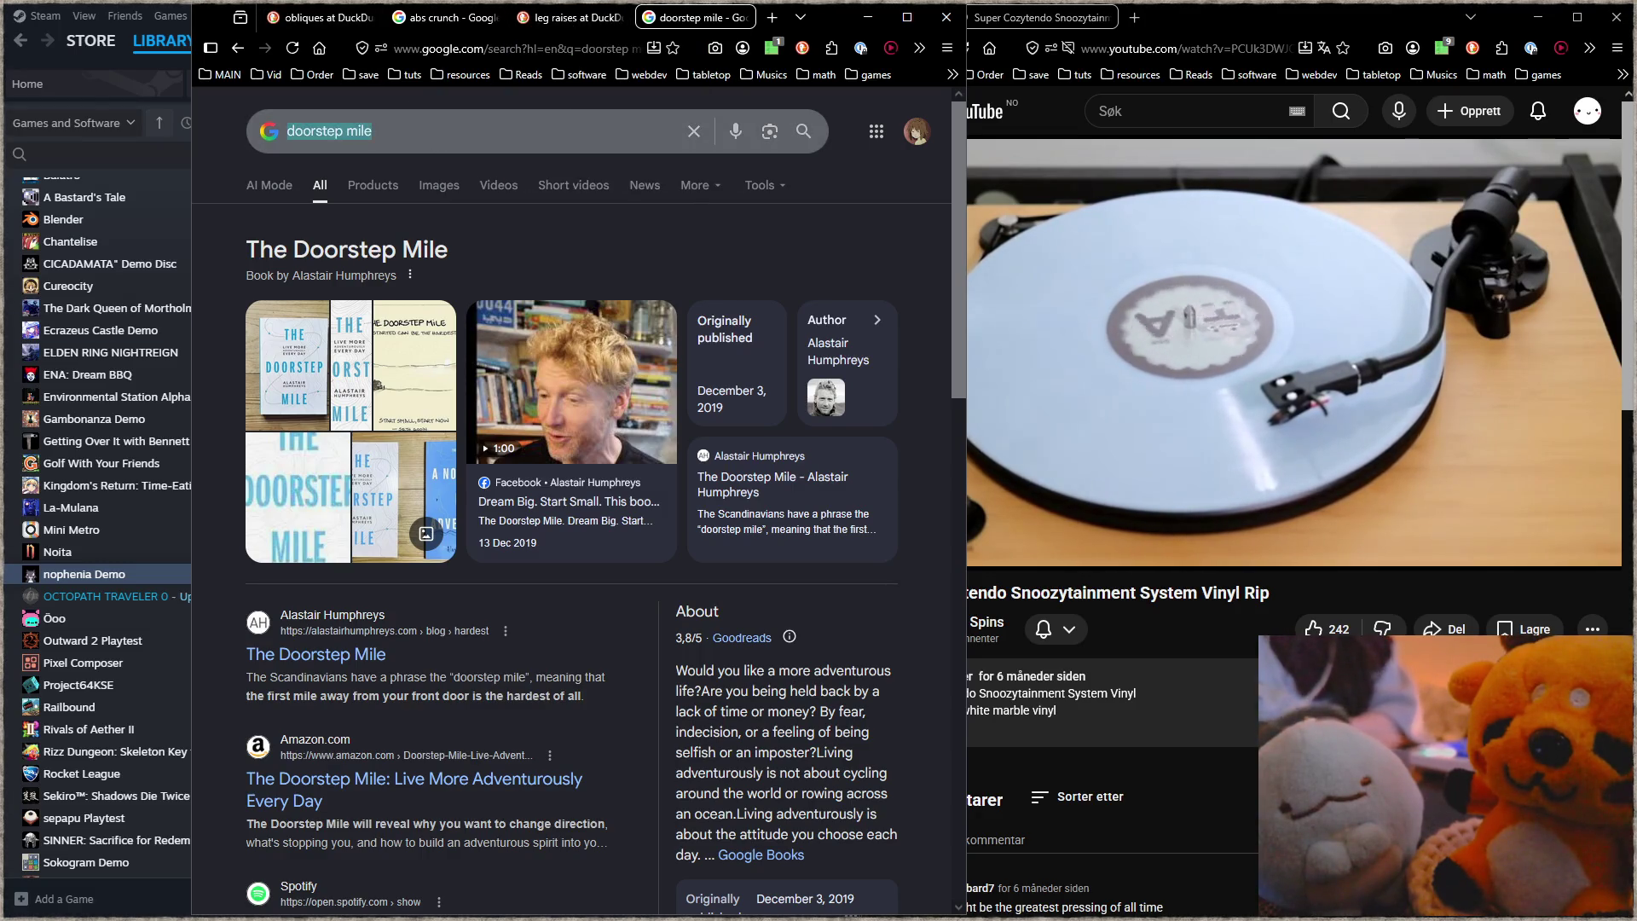
Step: Search Google for 'bicycle crunch' and switch to Images results
type("bicycle crunch")
key("Return")
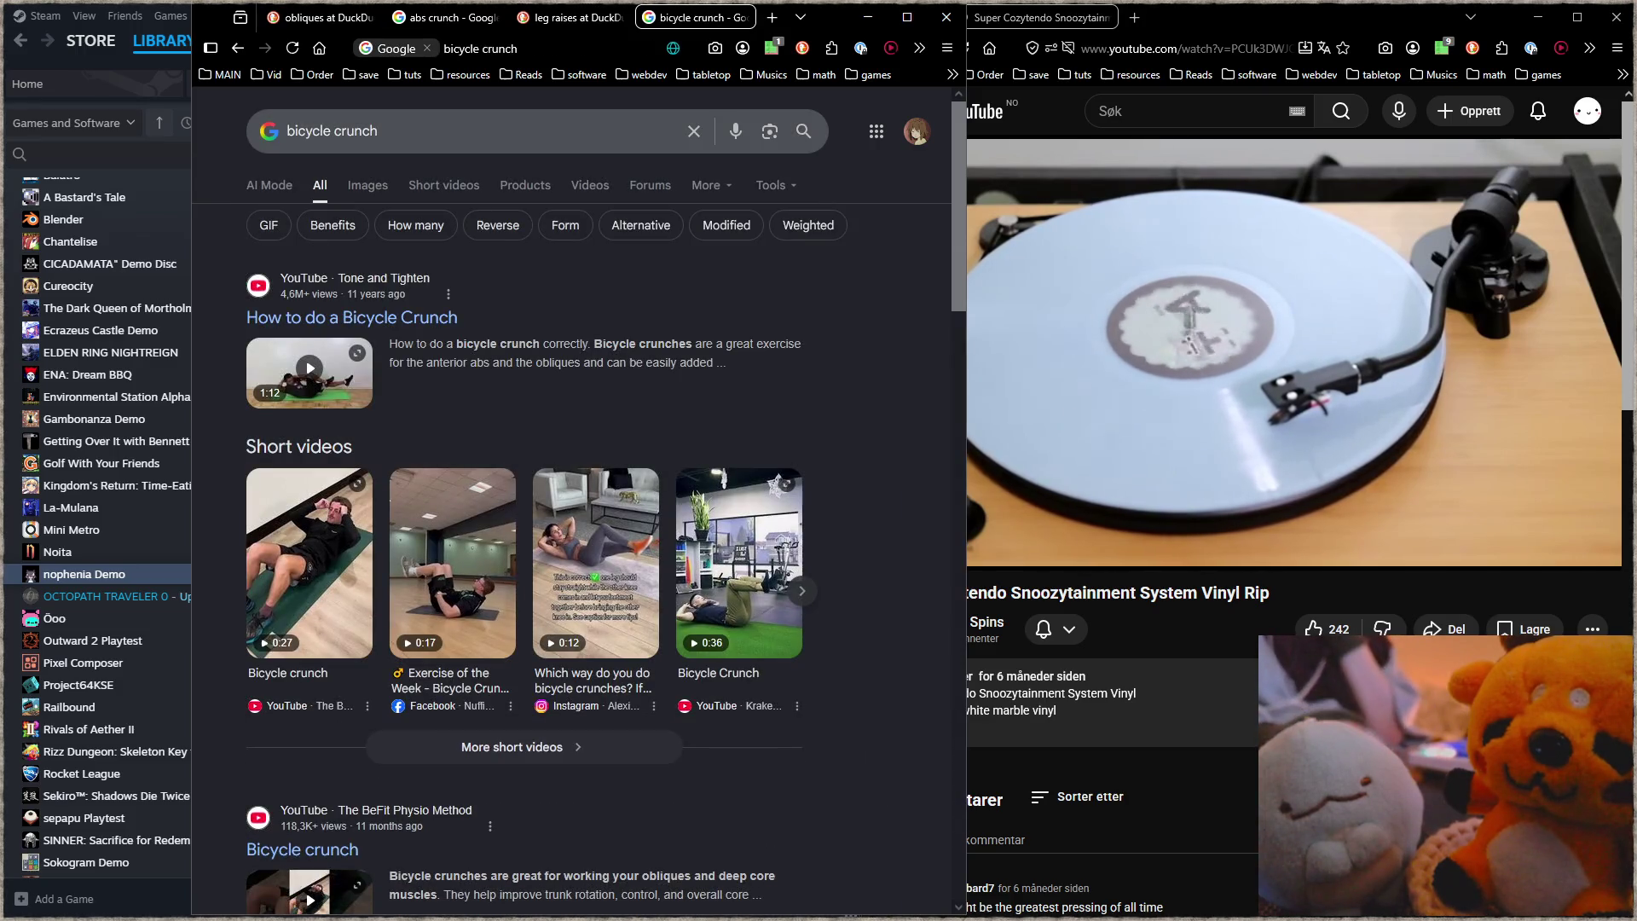
left_click(367, 185)
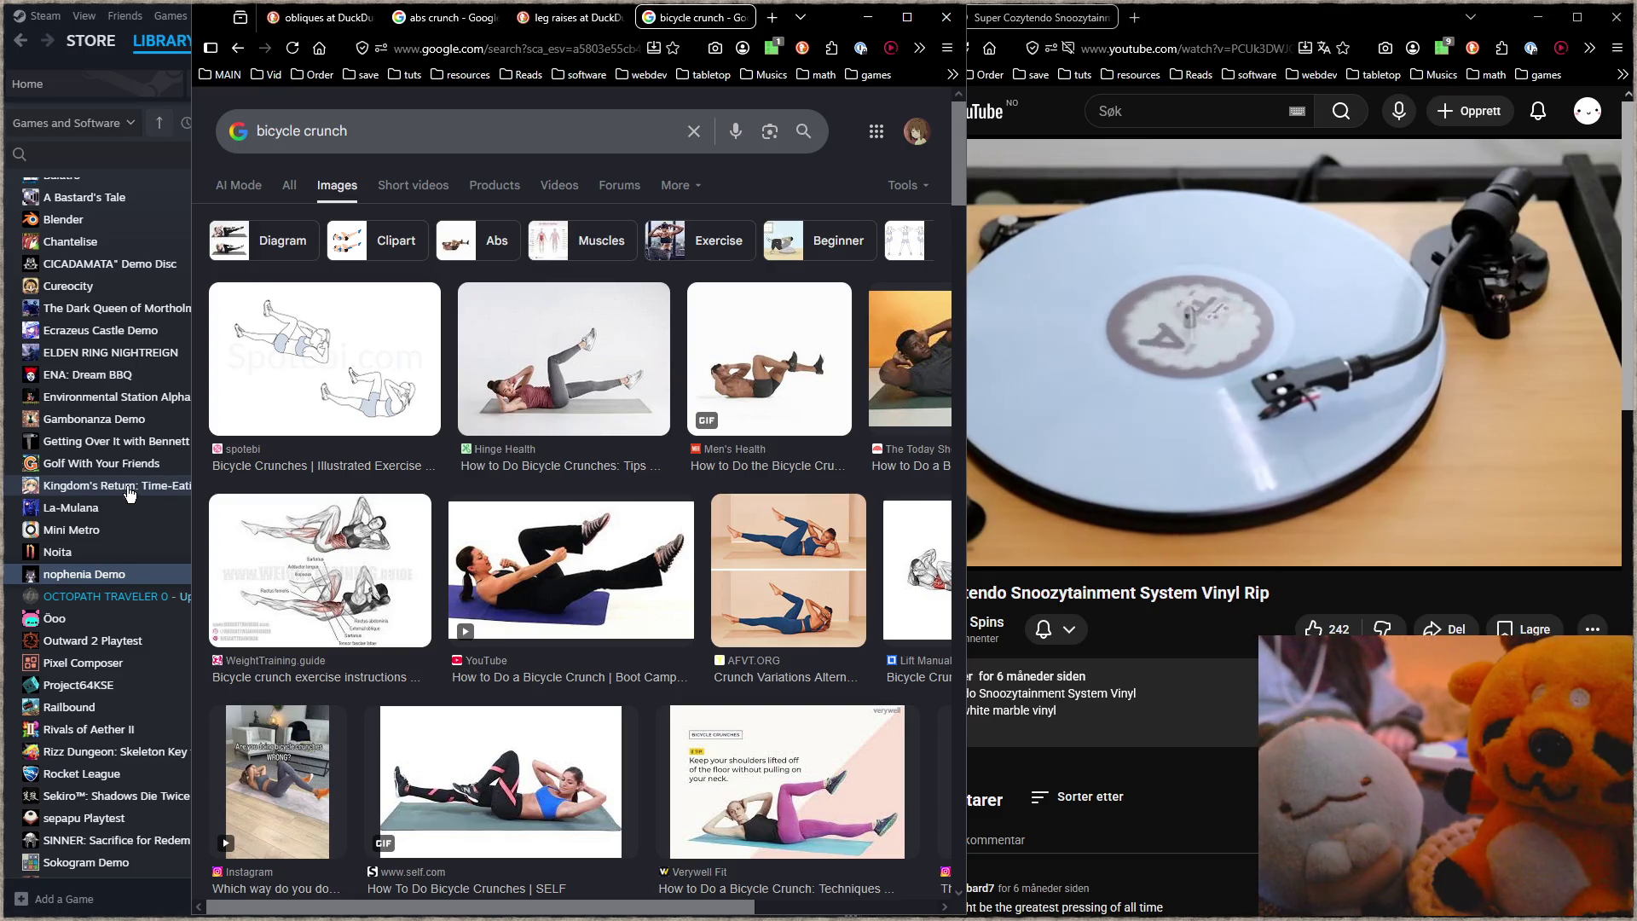
left_click(512, 130)
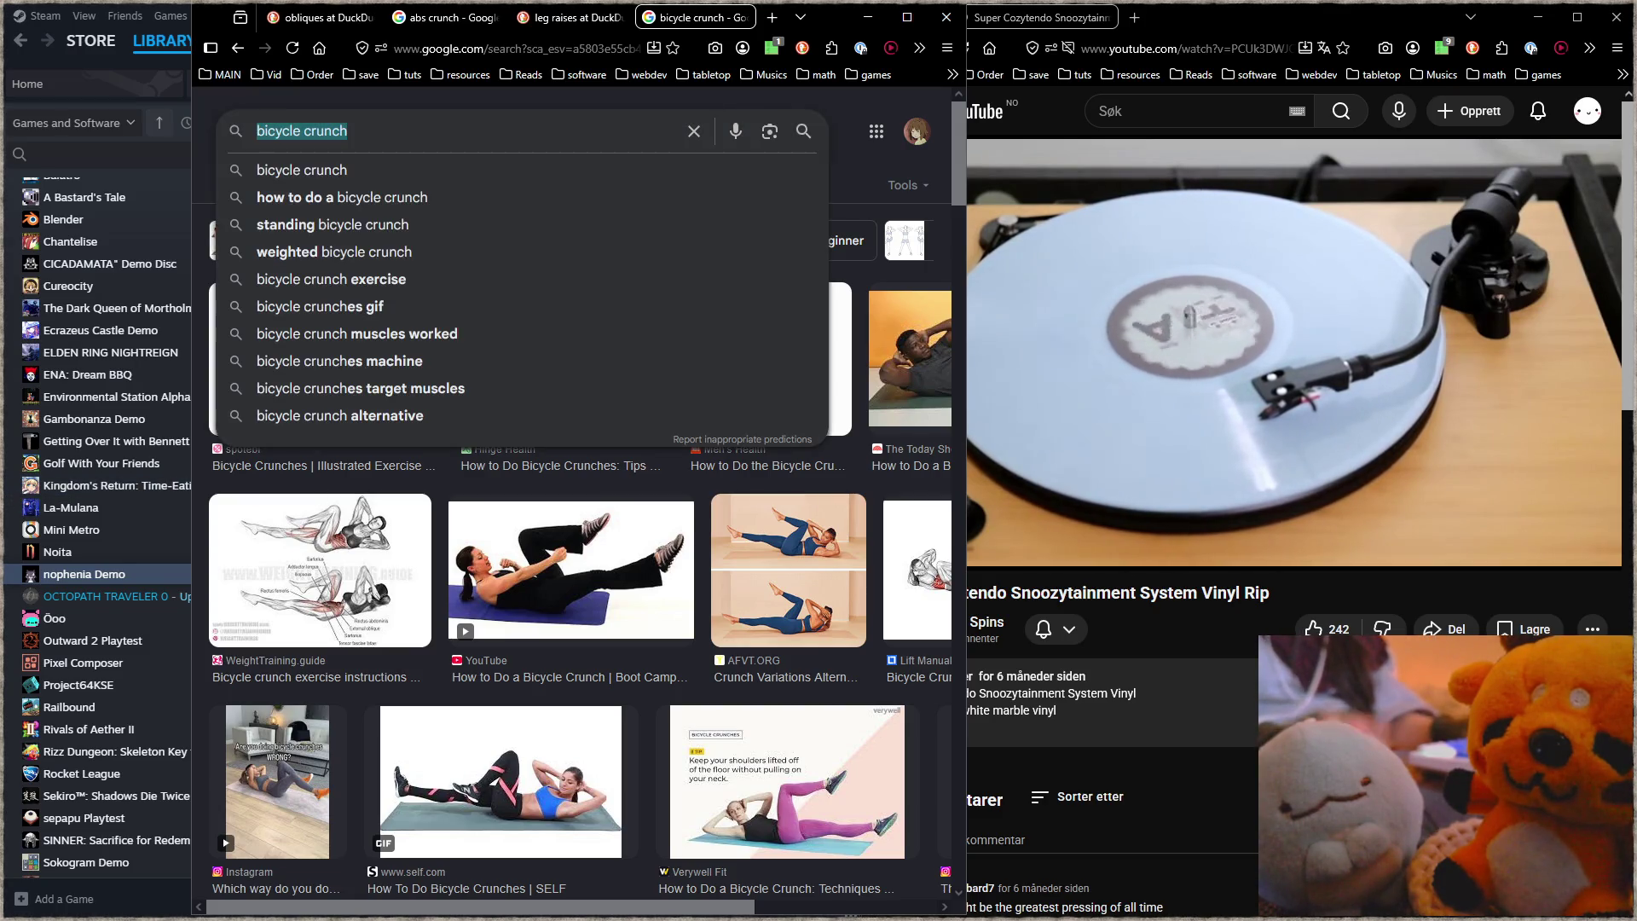
Step: Search Google for 'negative pull up', browse the images, then switch to Videos
type("negative pull up")
key("Return")
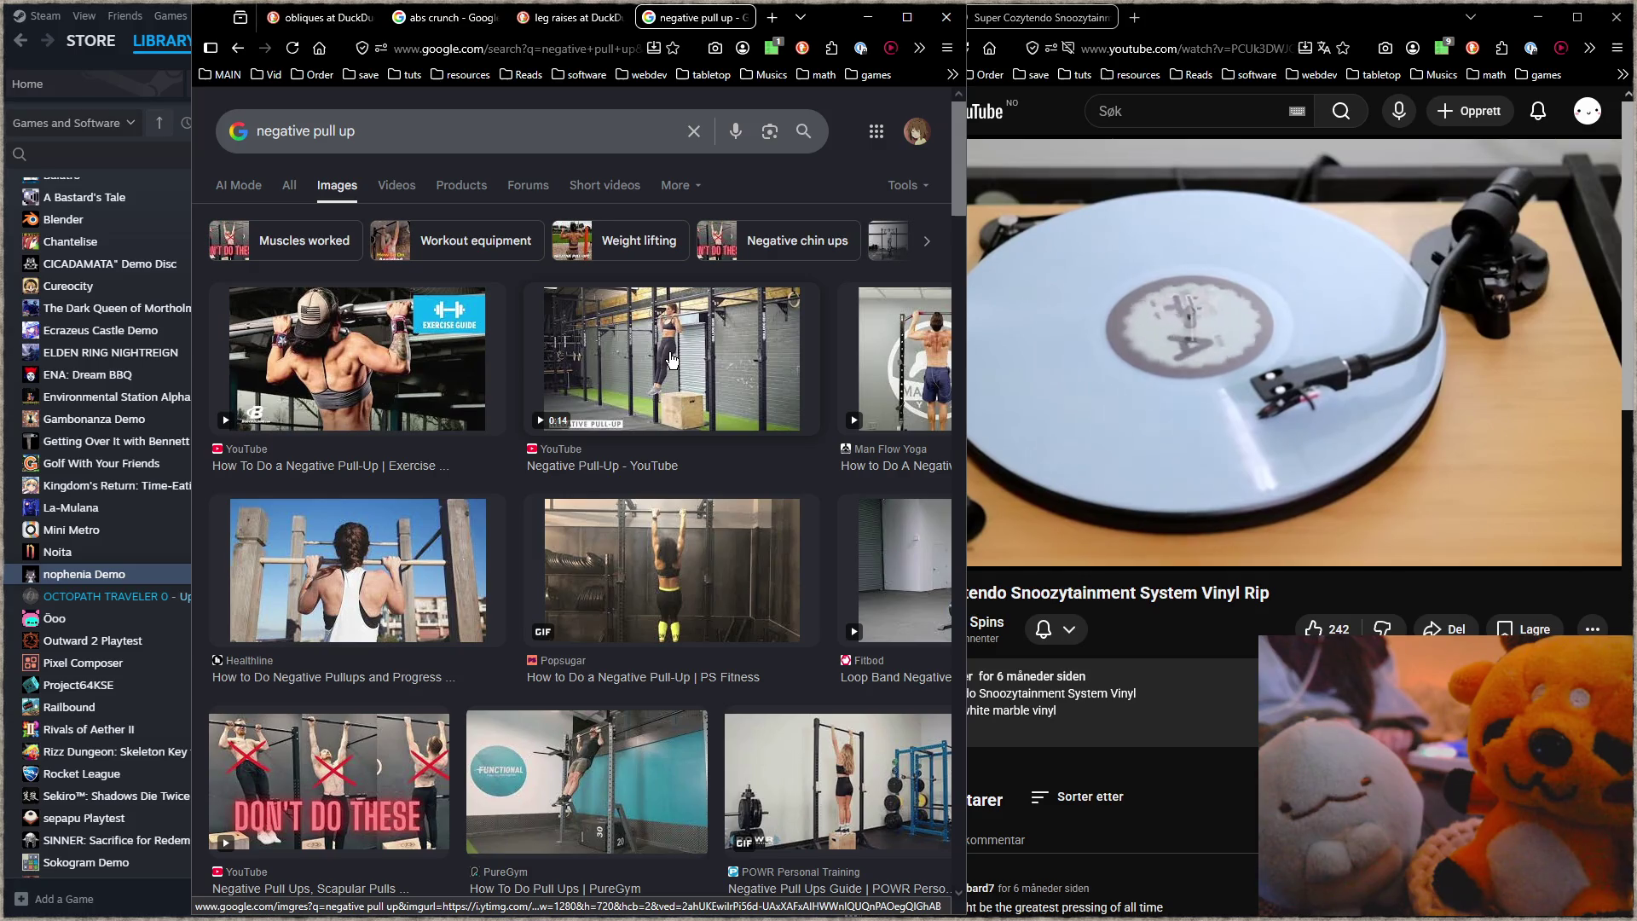
scroll(635, 570, "down", 2)
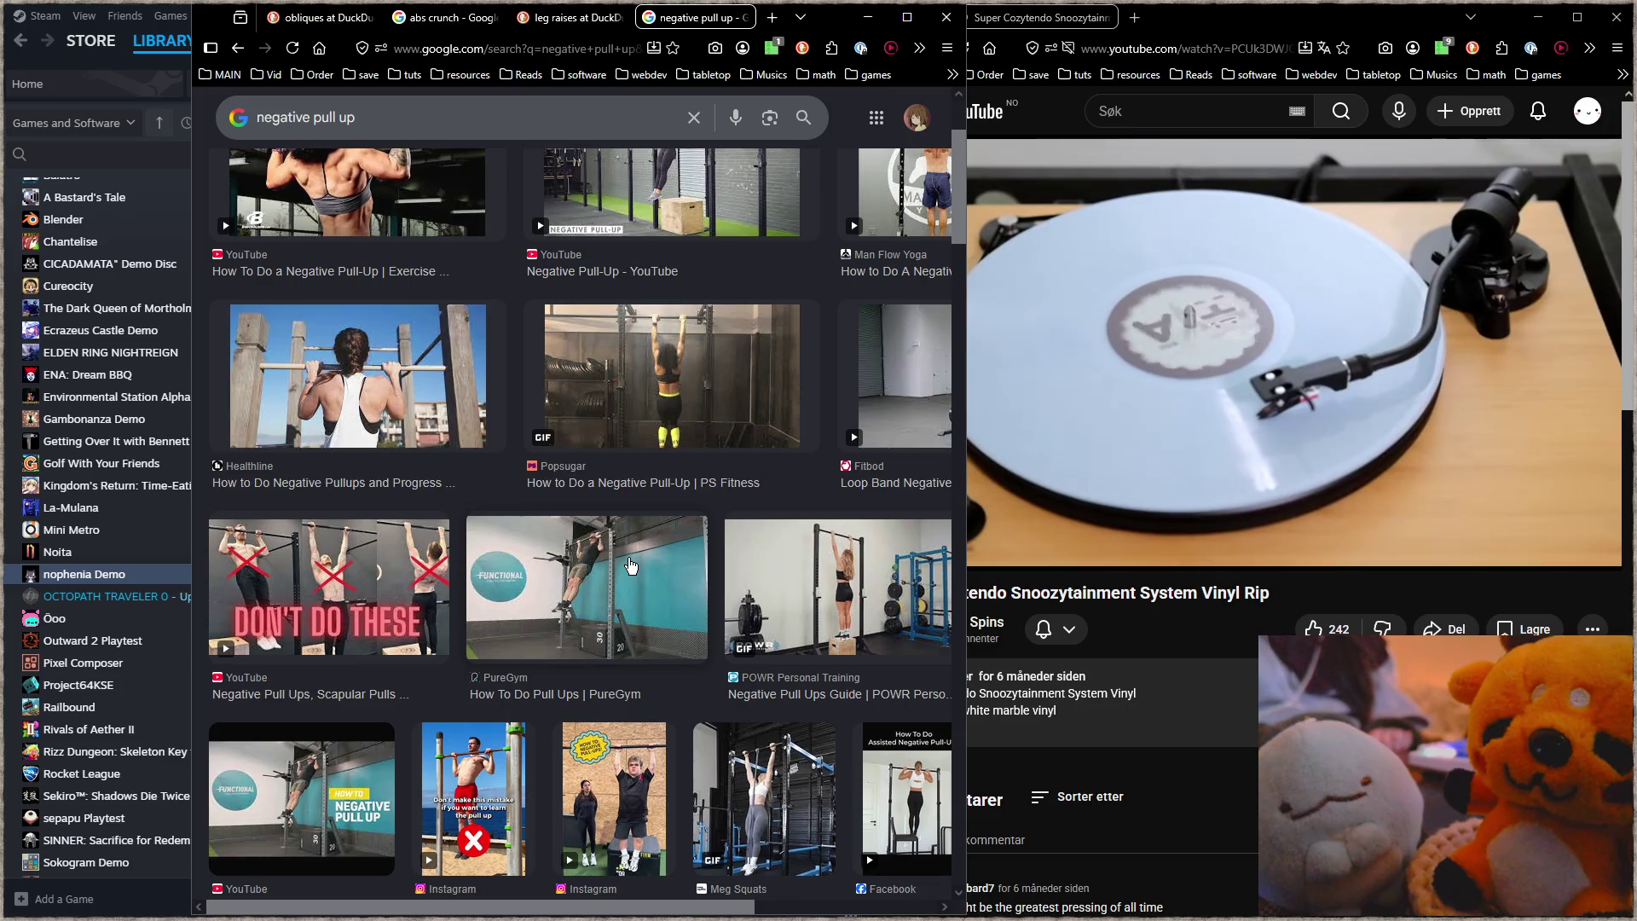
scroll(631, 565, "down", 2)
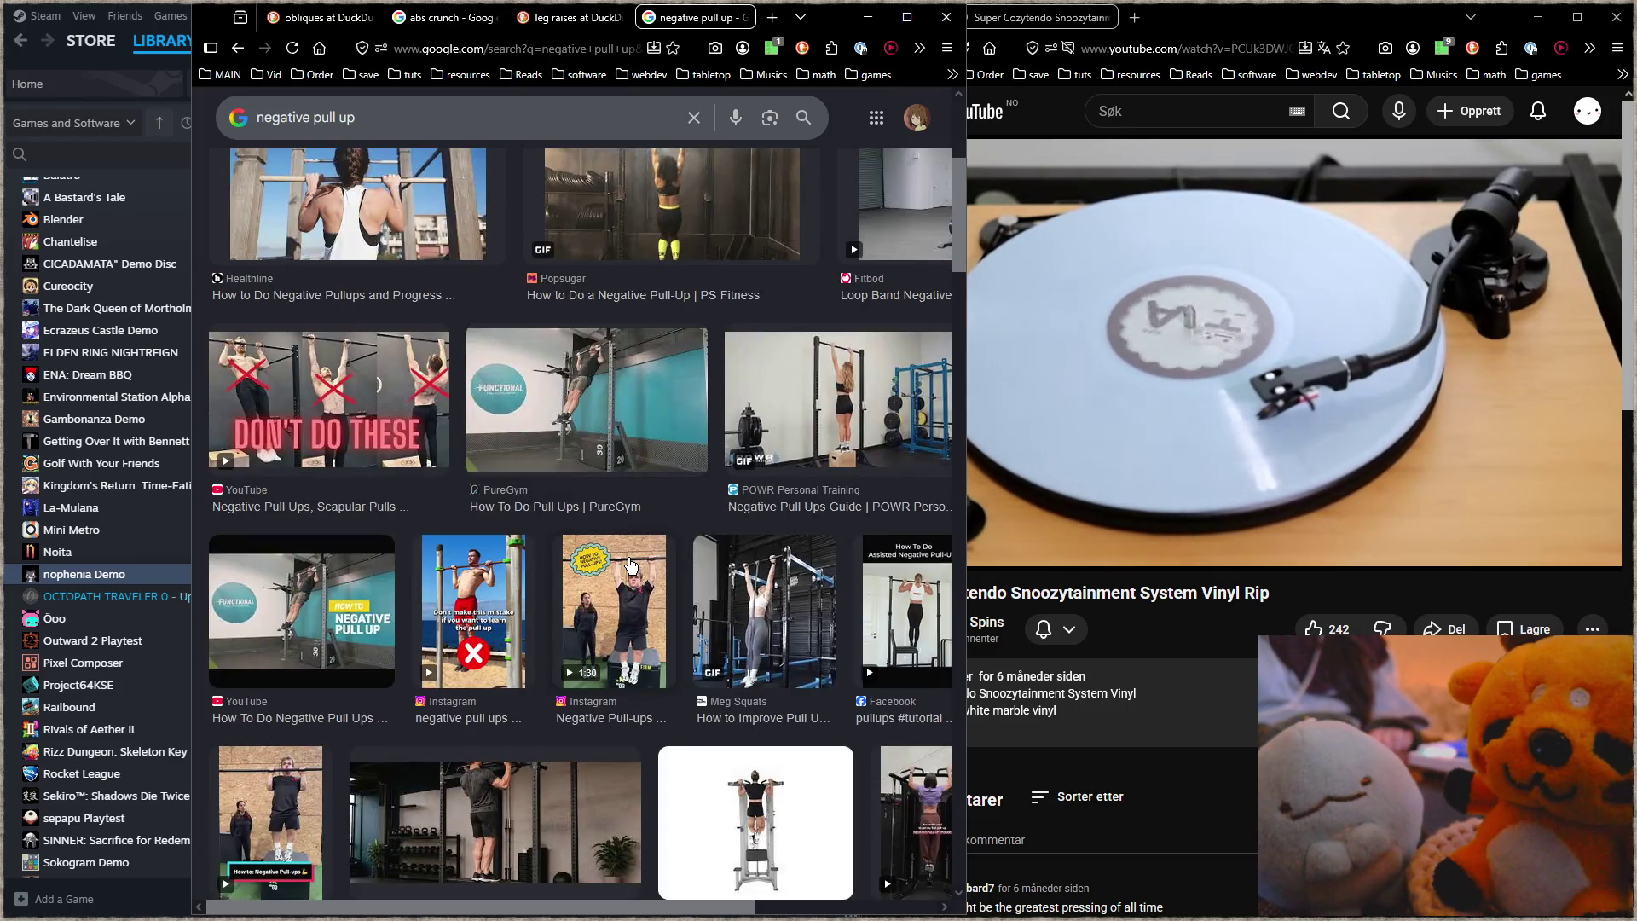
scroll(626, 559, "down", 2)
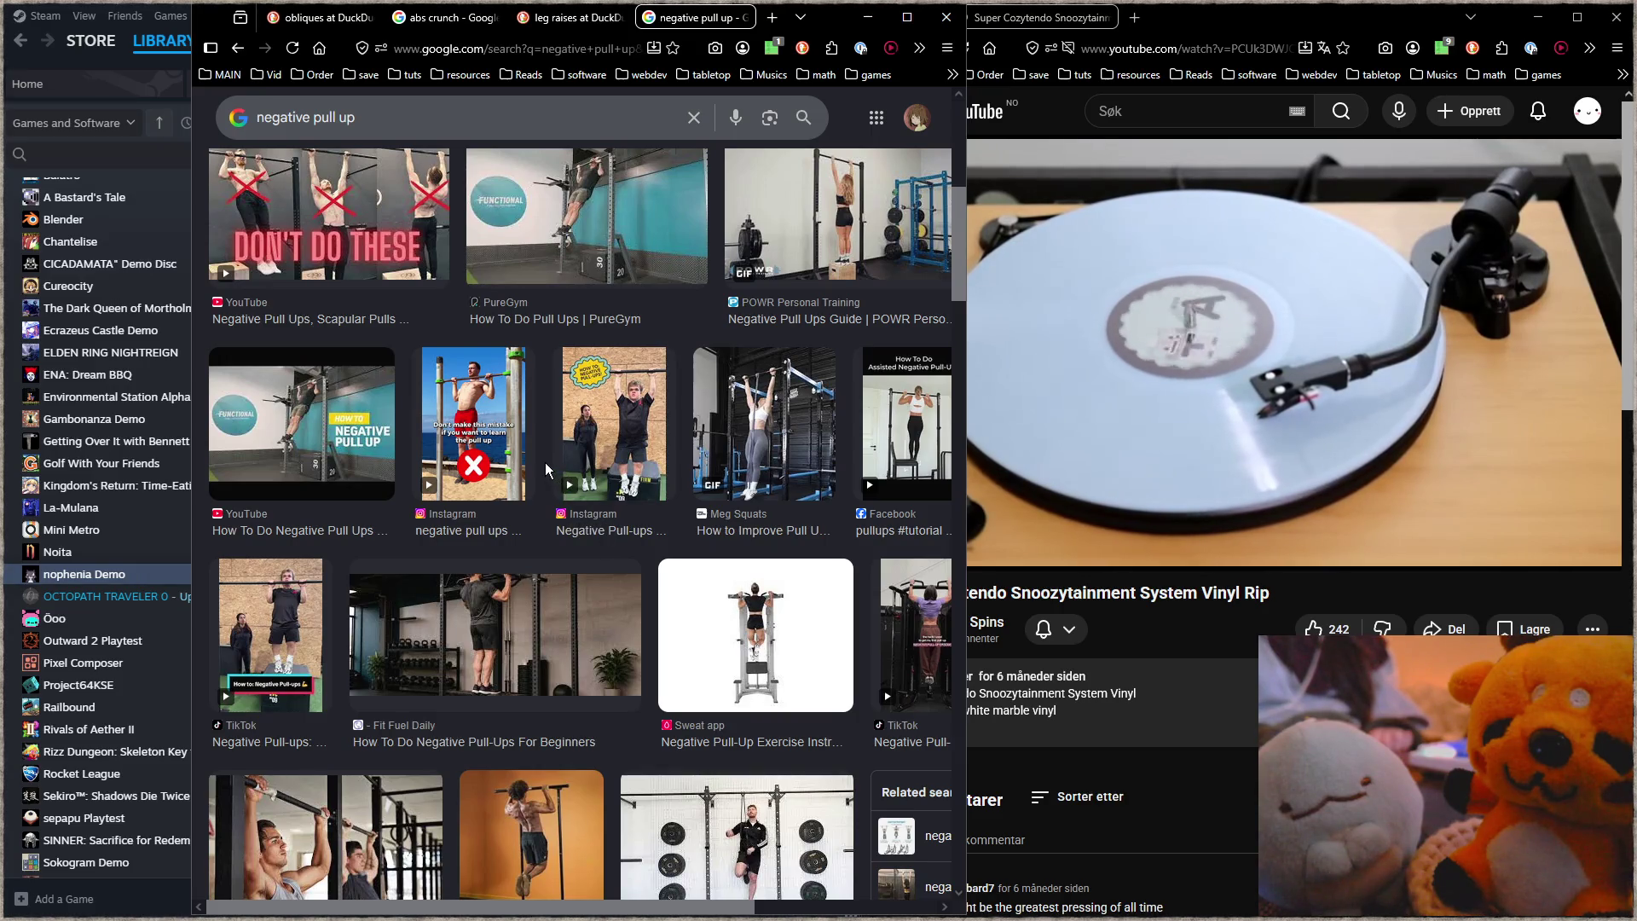
scroll(545, 462, "up", 6)
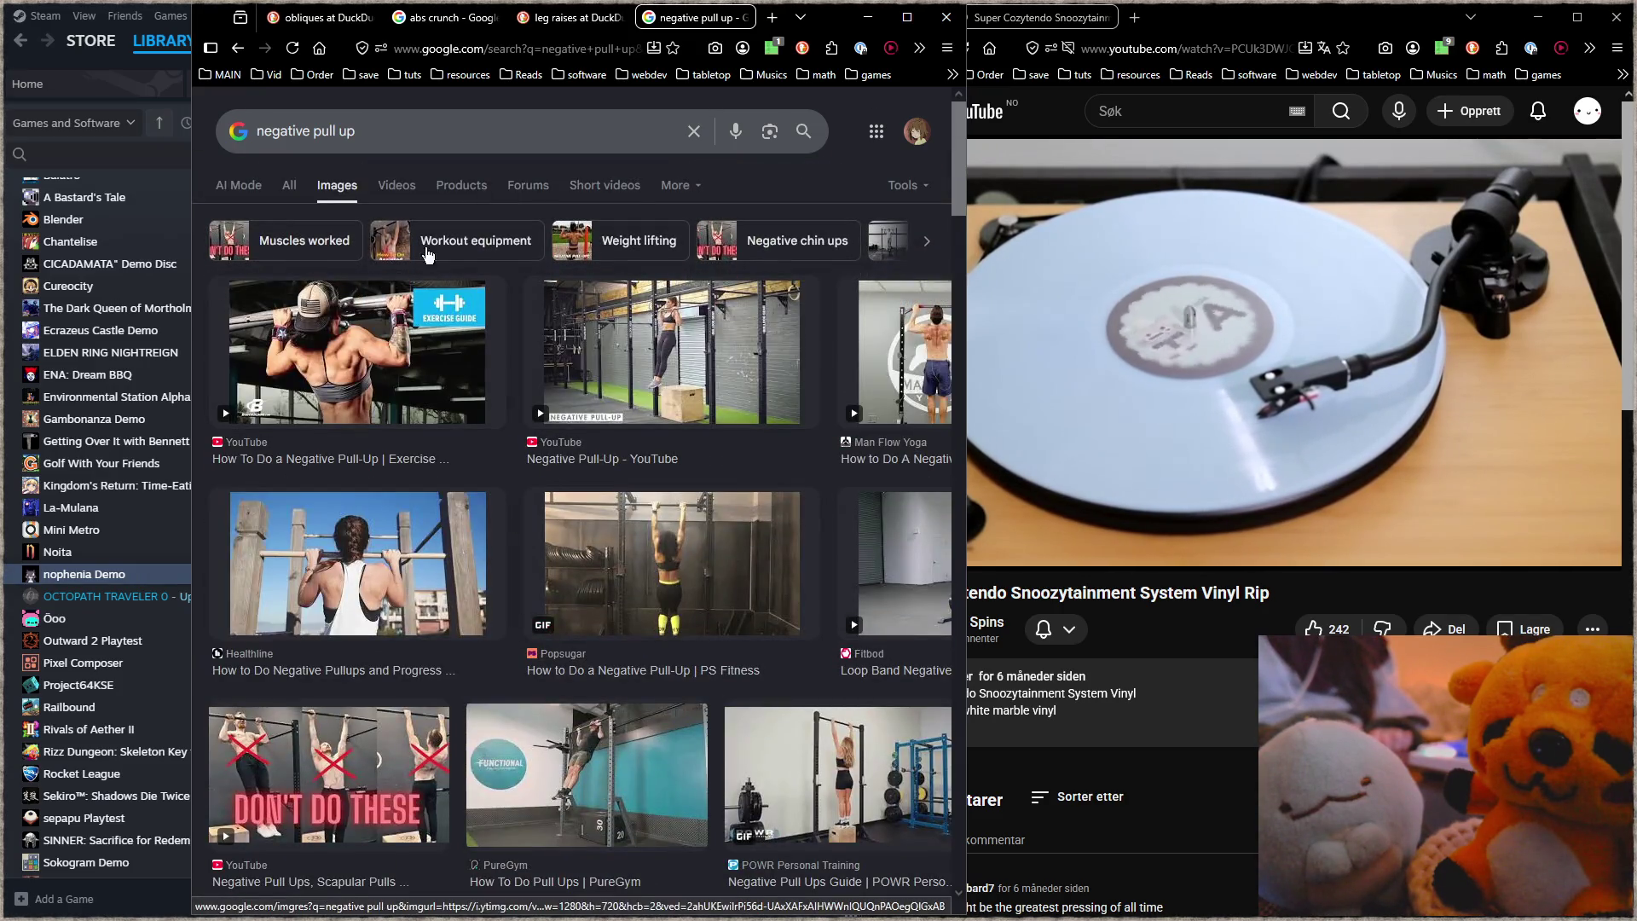
left_click(391, 188)
Step: Open Bulldog Gear's Negative Pull-Up video, replay it from the beginning and pause at 0:00
left_click(341, 311)
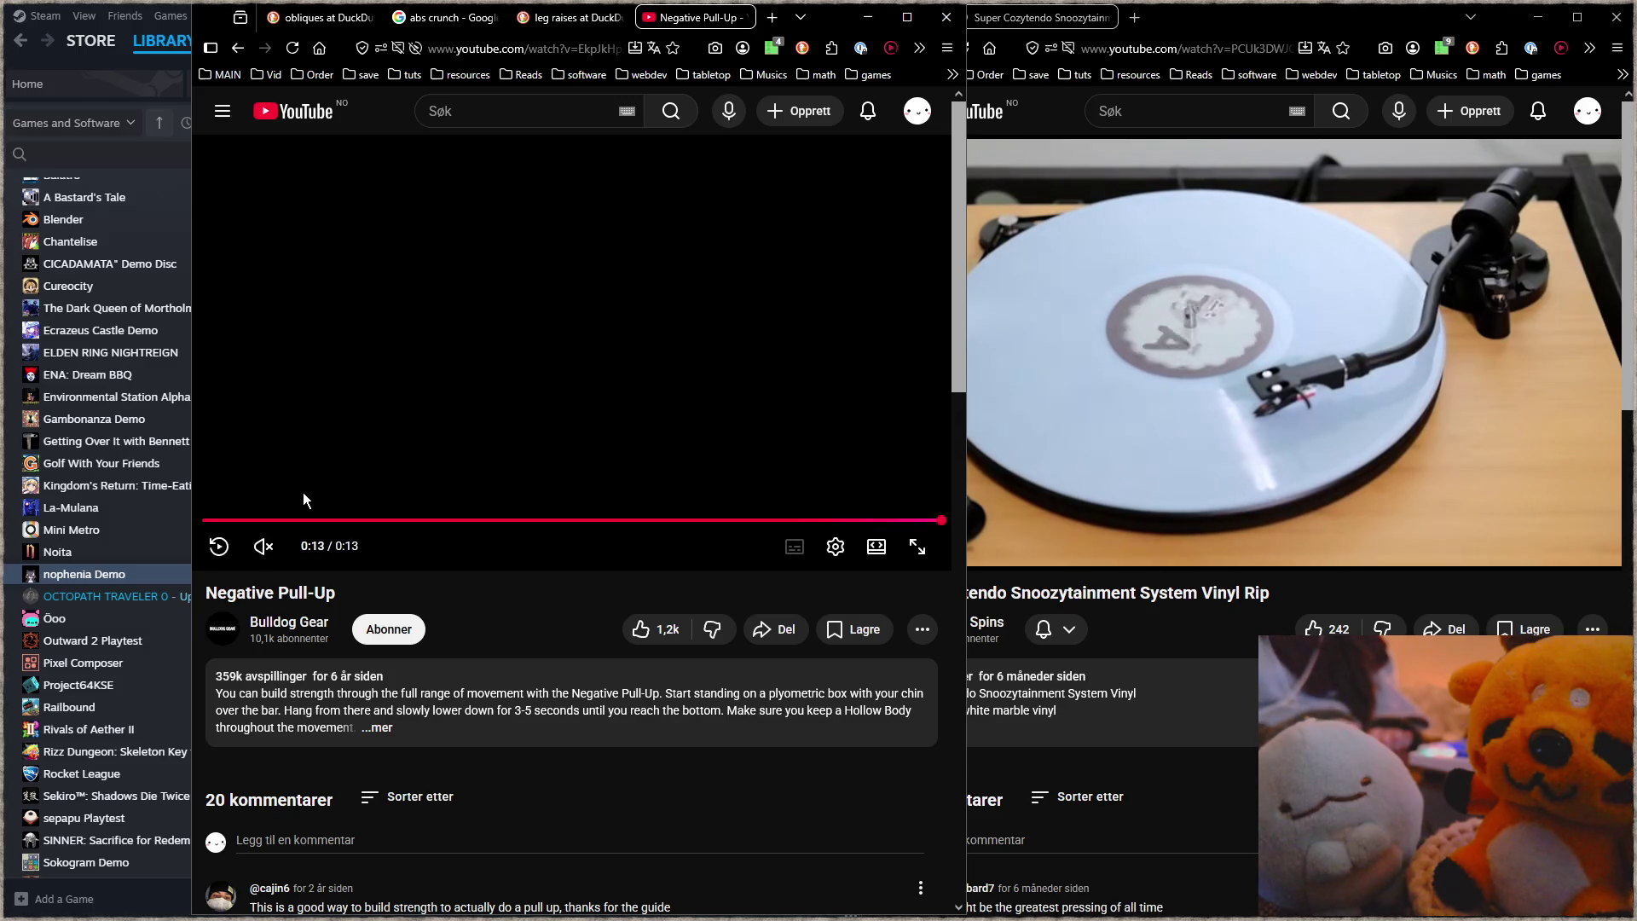
left_click(222, 519)
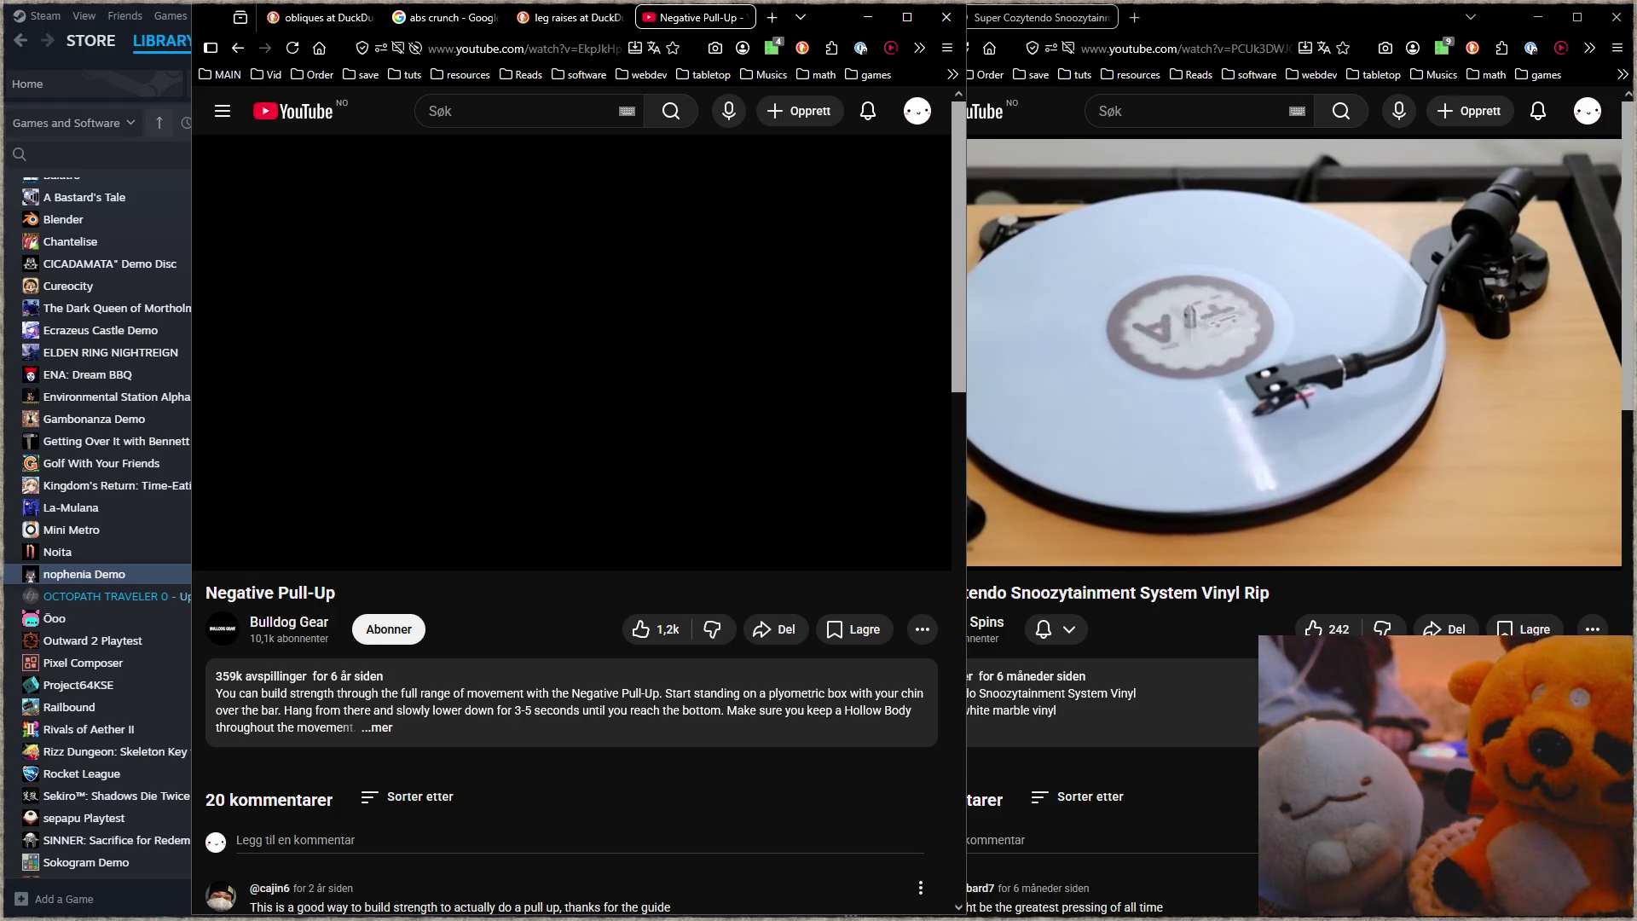
left_click(225, 554)
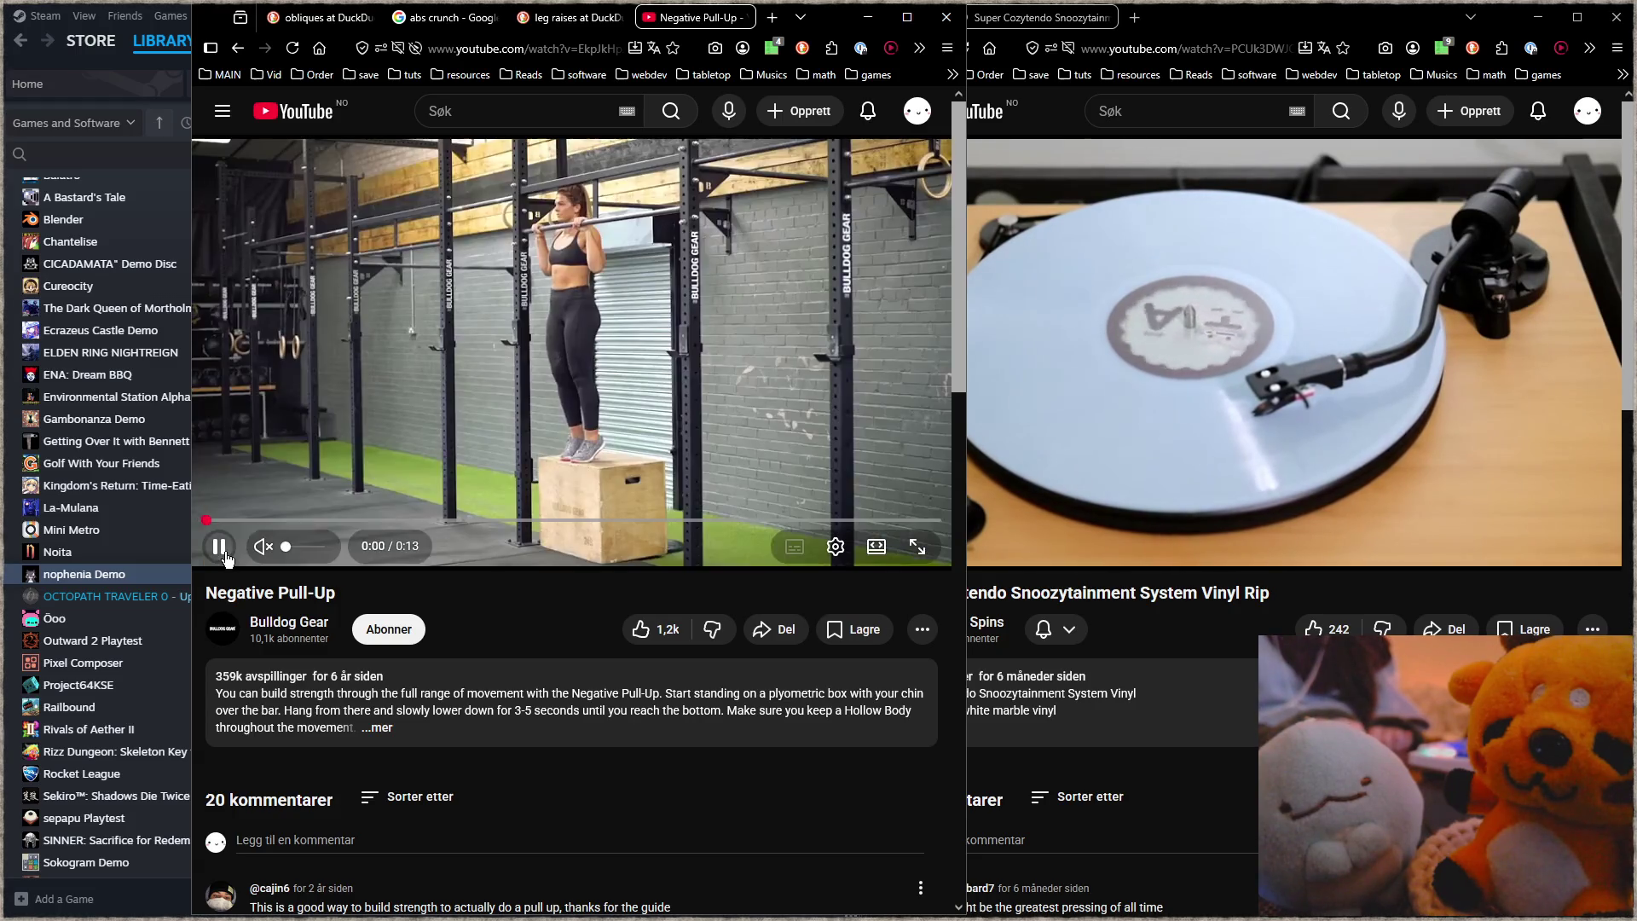
left_click(380, 443)
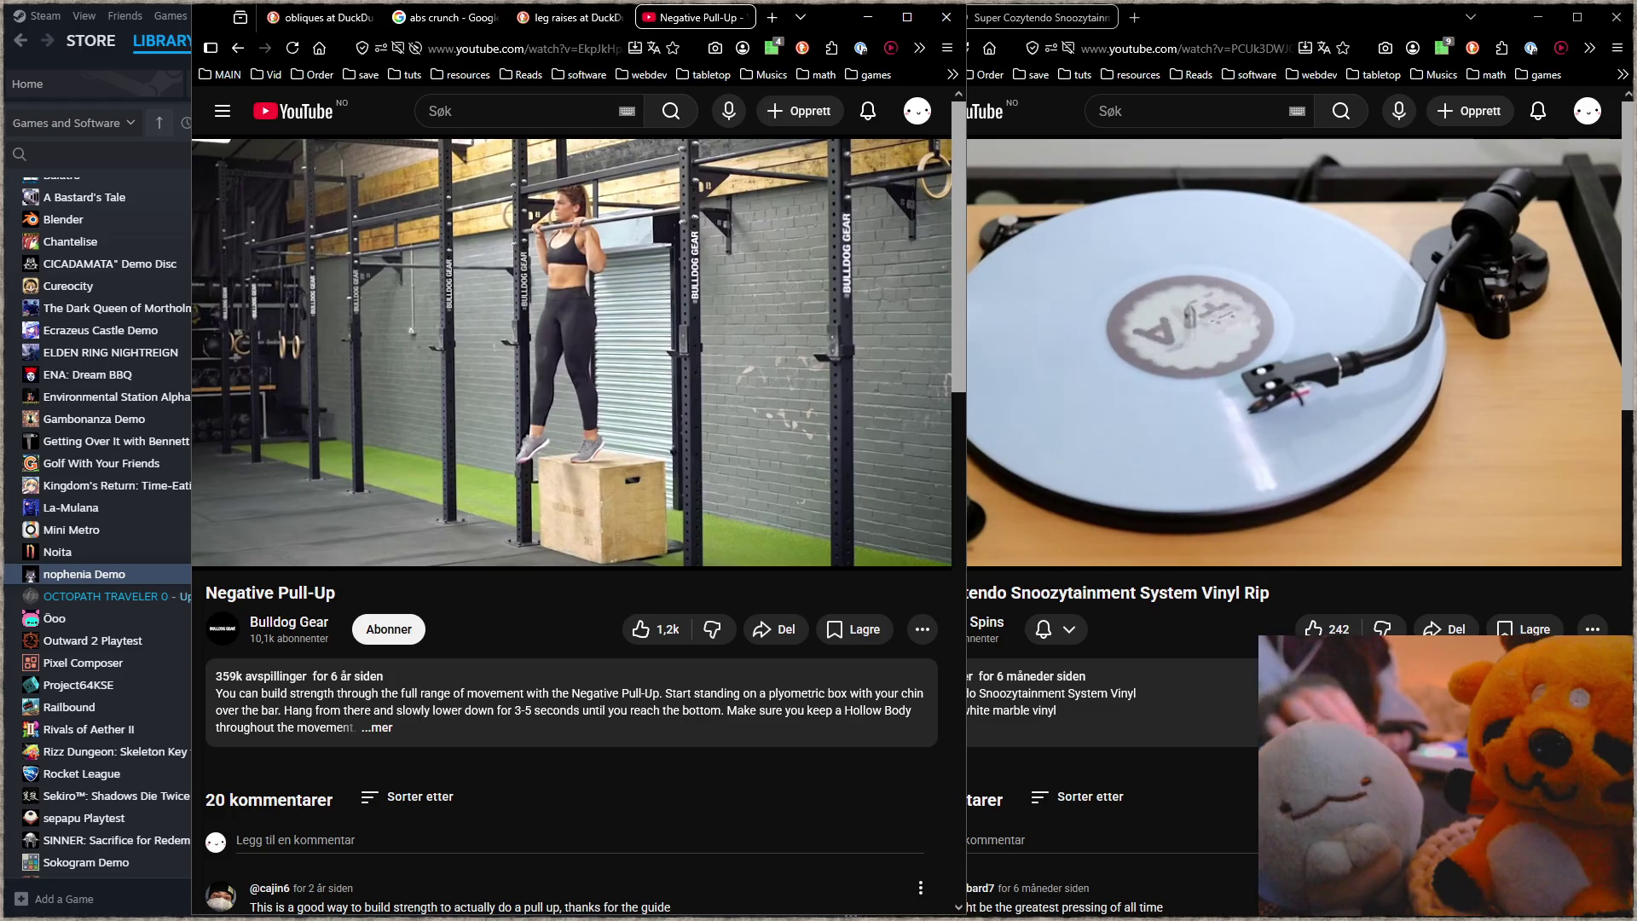
mouse_move(456, 284)
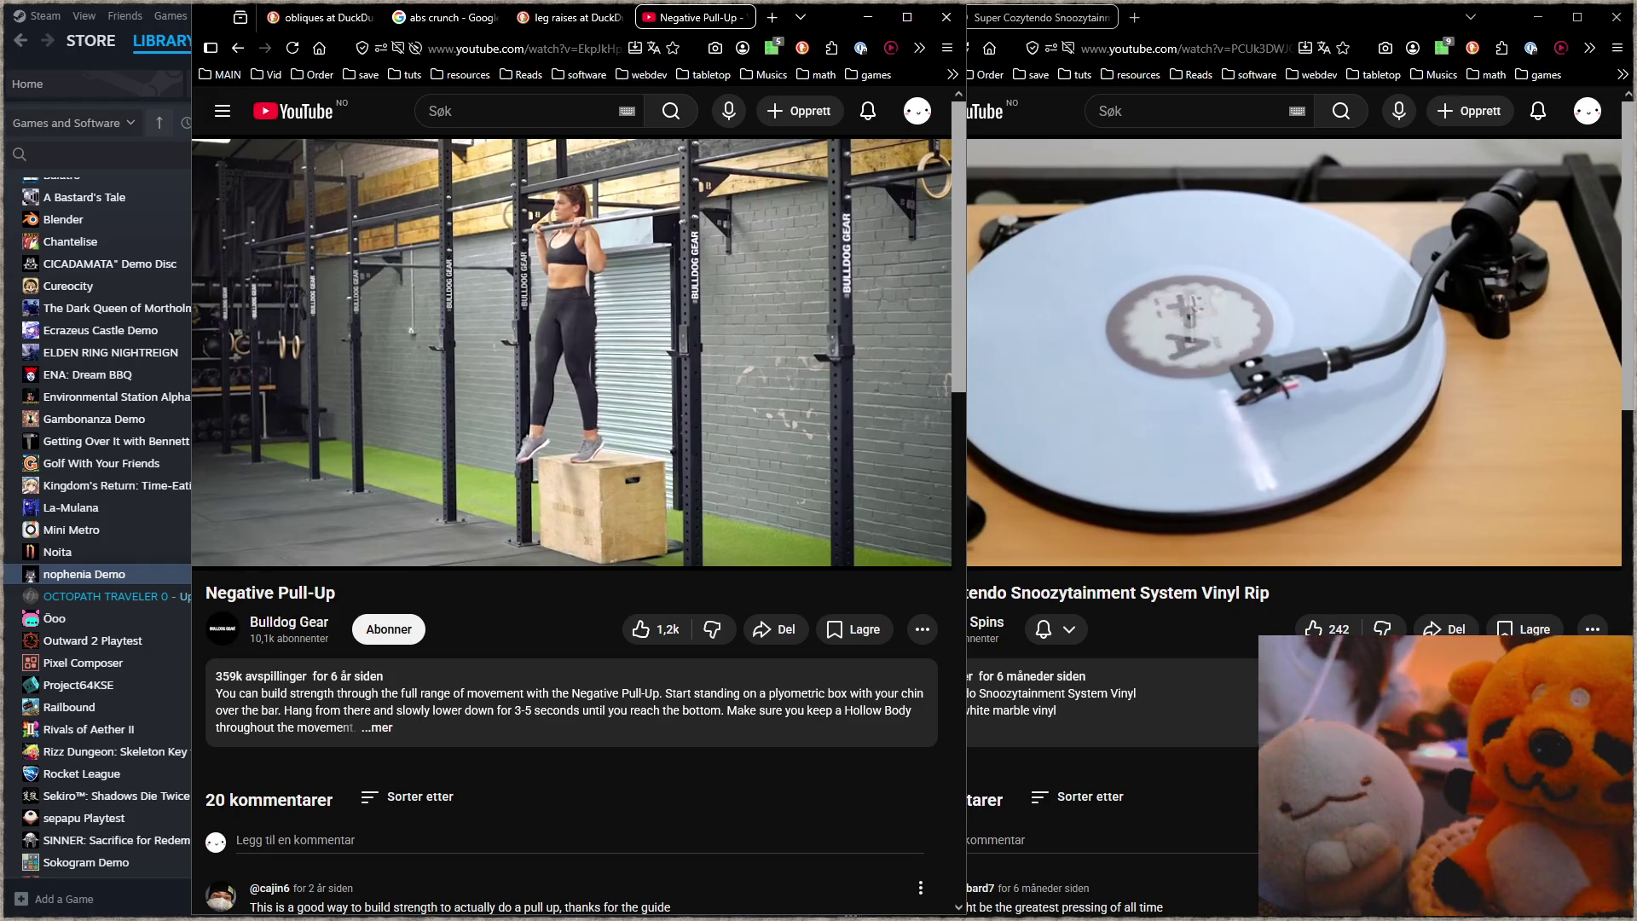
key("alt")
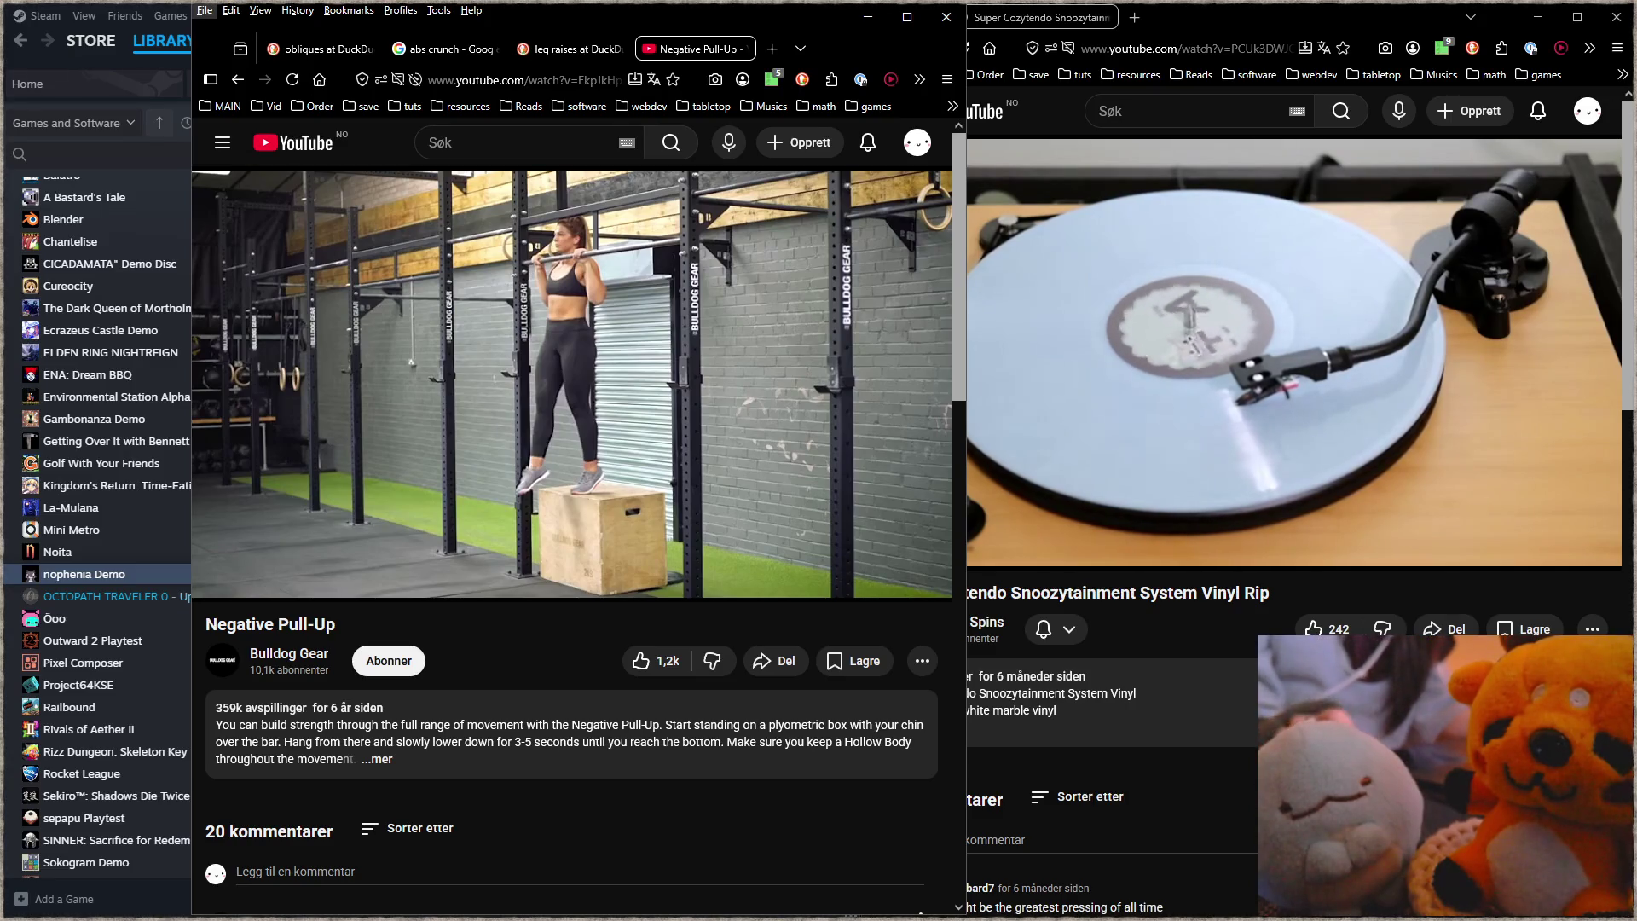
Step: Back in Milton on blank canvas, draw a pull-up bar with a figure hanging from it
key("alt+Tab")
mouse_move(536, 619)
left_mouse_down()
mouse_move(535, 176)
mouse_move(274, 778)
left_mouse_up()
left_click_drag(128, 767, 344, 239)
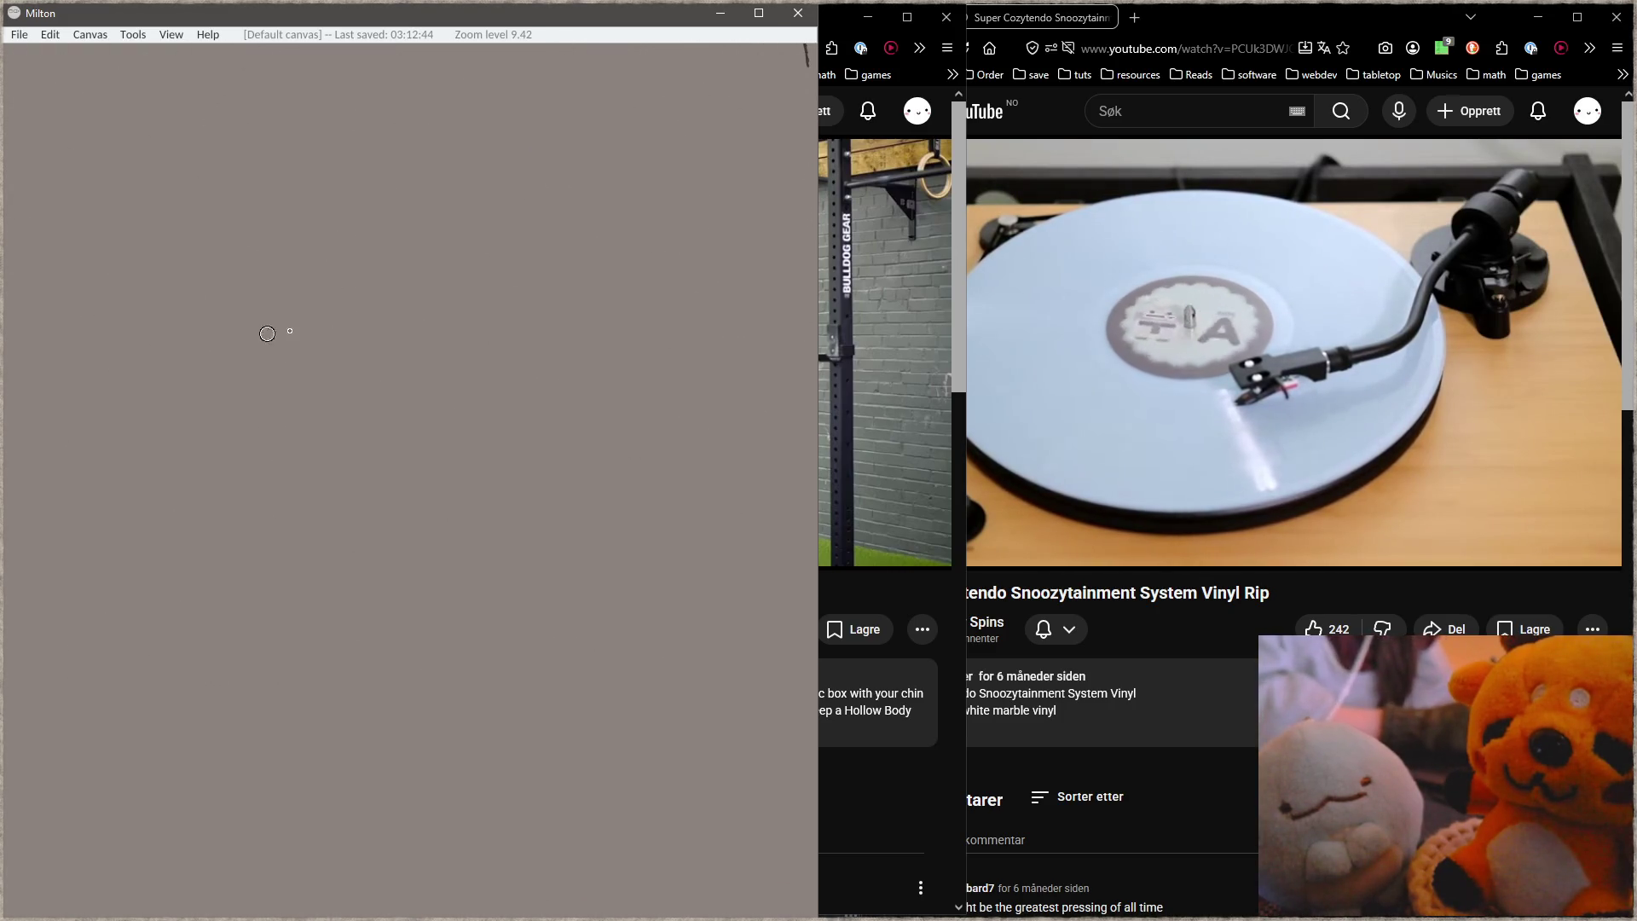
left_click_drag(239, 318, 459, 299)
left_click_drag(454, 299, 273, 305)
mouse_move(415, 296)
left_mouse_down()
mouse_move(411, 314)
mouse_move(325, 317)
mouse_move(372, 333)
mouse_move(344, 379)
left_mouse_up()
left_click_drag(348, 463, 363, 614)
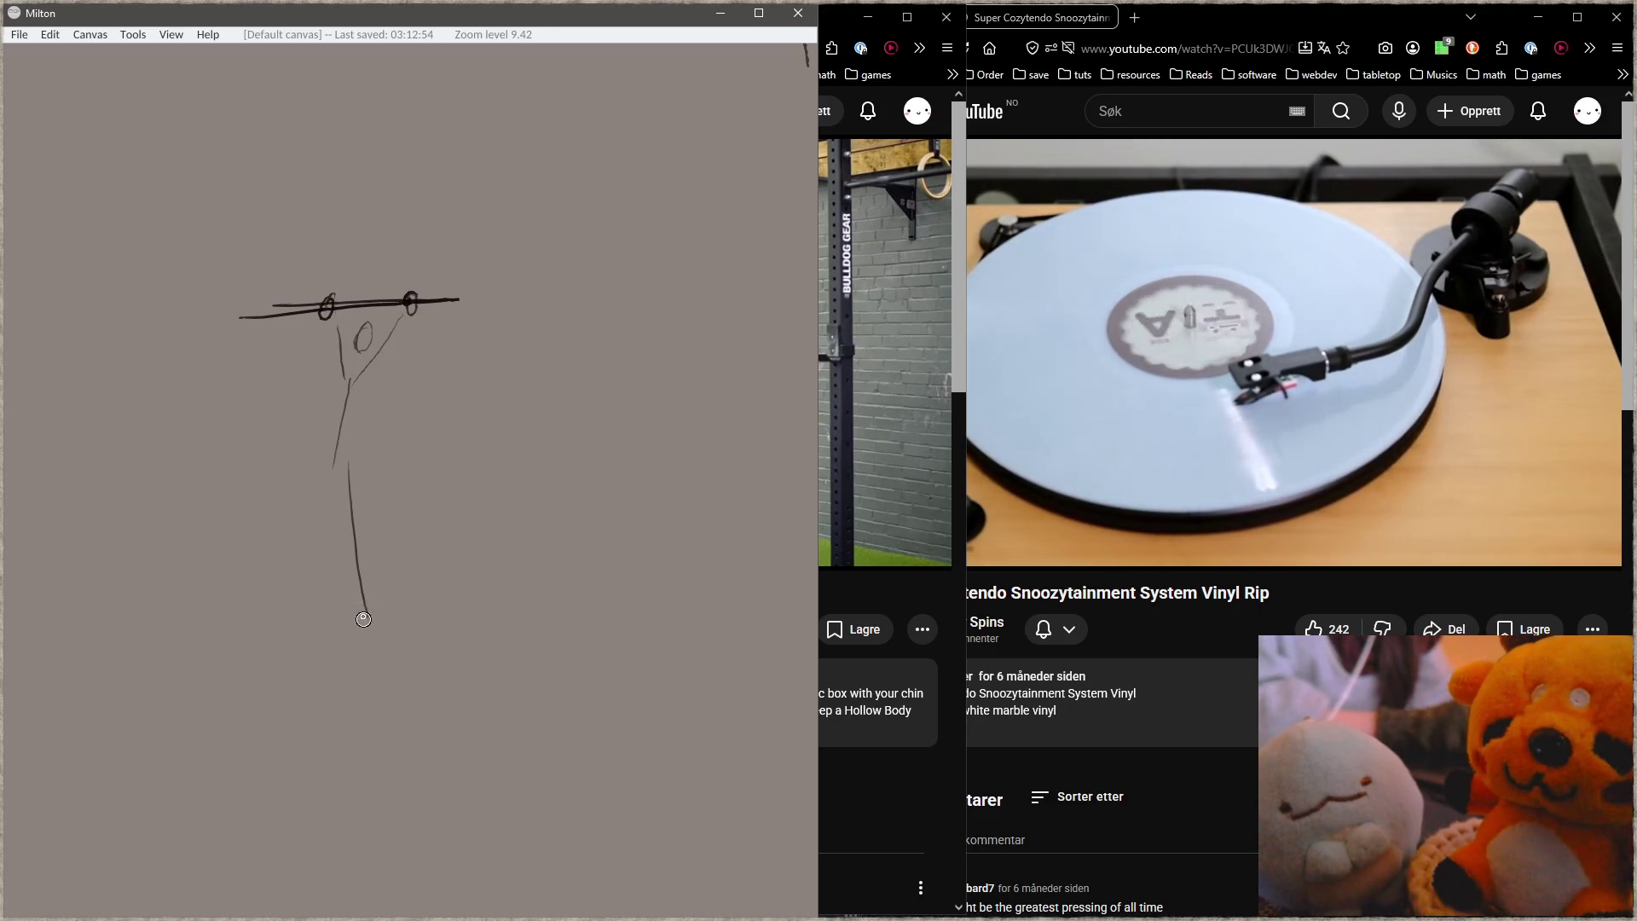
left_click_drag(336, 466, 301, 542)
left_click_drag(327, 479, 286, 588)
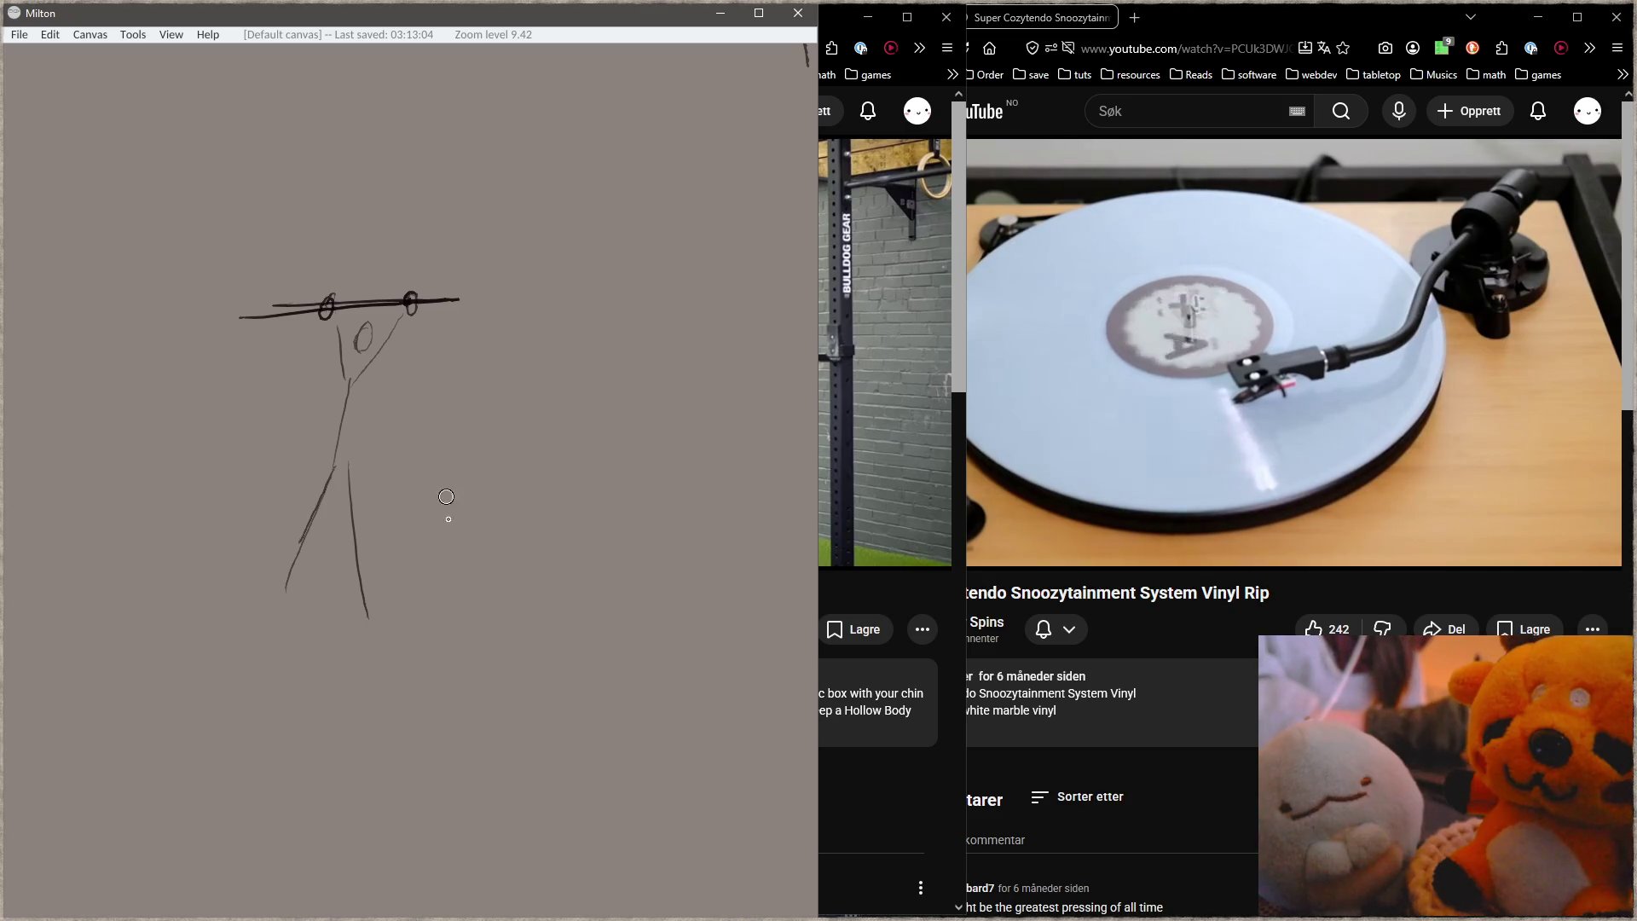
Step: Add the rack's uprights, top rail and floor lines, discarding a stray looped shape
left_click_drag(234, 311, 240, 651)
mouse_move(337, 294)
left_mouse_down()
mouse_move(502, 272)
mouse_move(490, 661)
left_mouse_up()
mouse_move(328, 676)
left_mouse_down()
mouse_move(282, 673)
mouse_move(512, 675)
left_mouse_up()
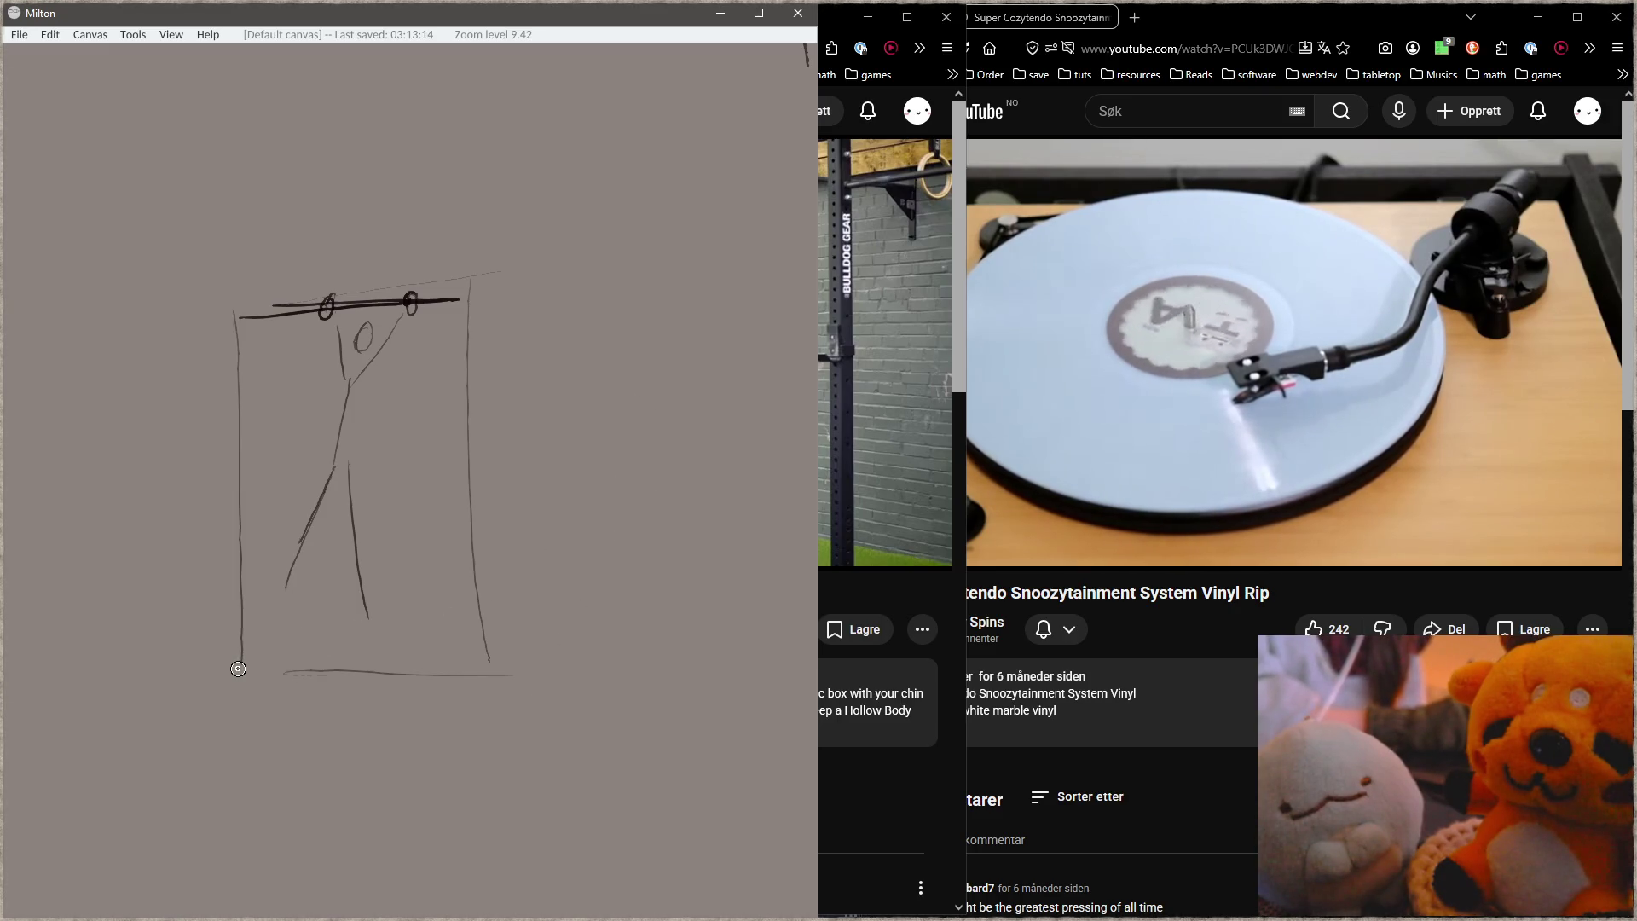
left_click_drag(287, 652, 383, 620)
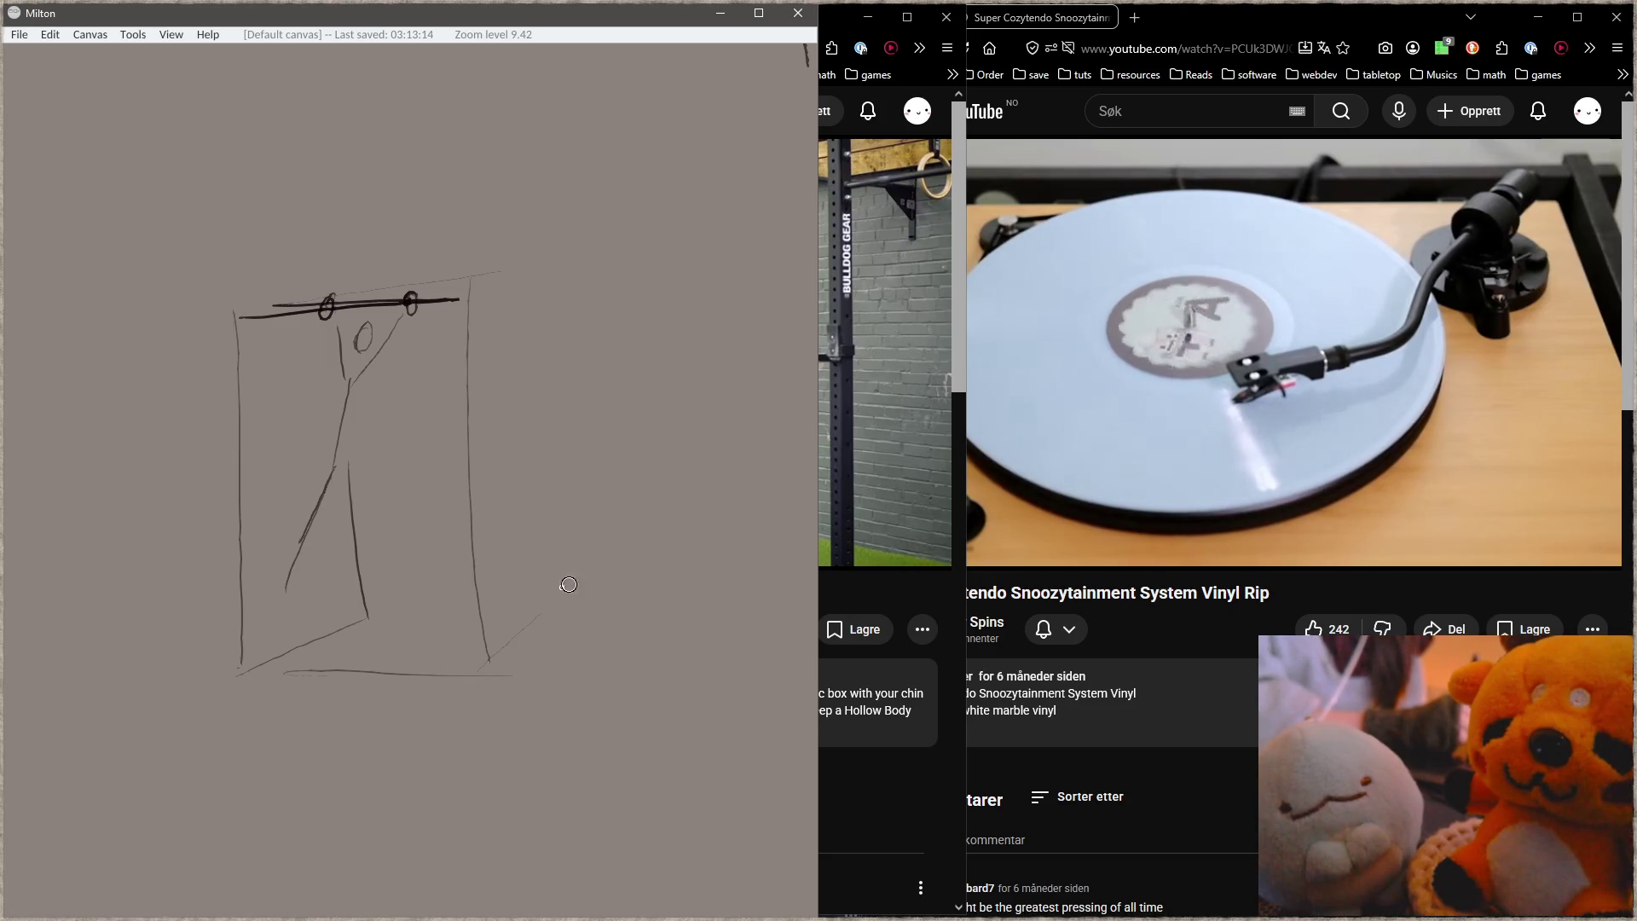
left_click_drag(596, 556, 302, 545)
left_click_drag(294, 639, 155, 658)
mouse_move(176, 302)
left_mouse_down()
mouse_move(189, 548)
mouse_move(212, 539)
left_mouse_up()
left_click_drag(189, 546, 210, 517)
key("ctrl+z")
left_click_drag(371, 639, 363, 637)
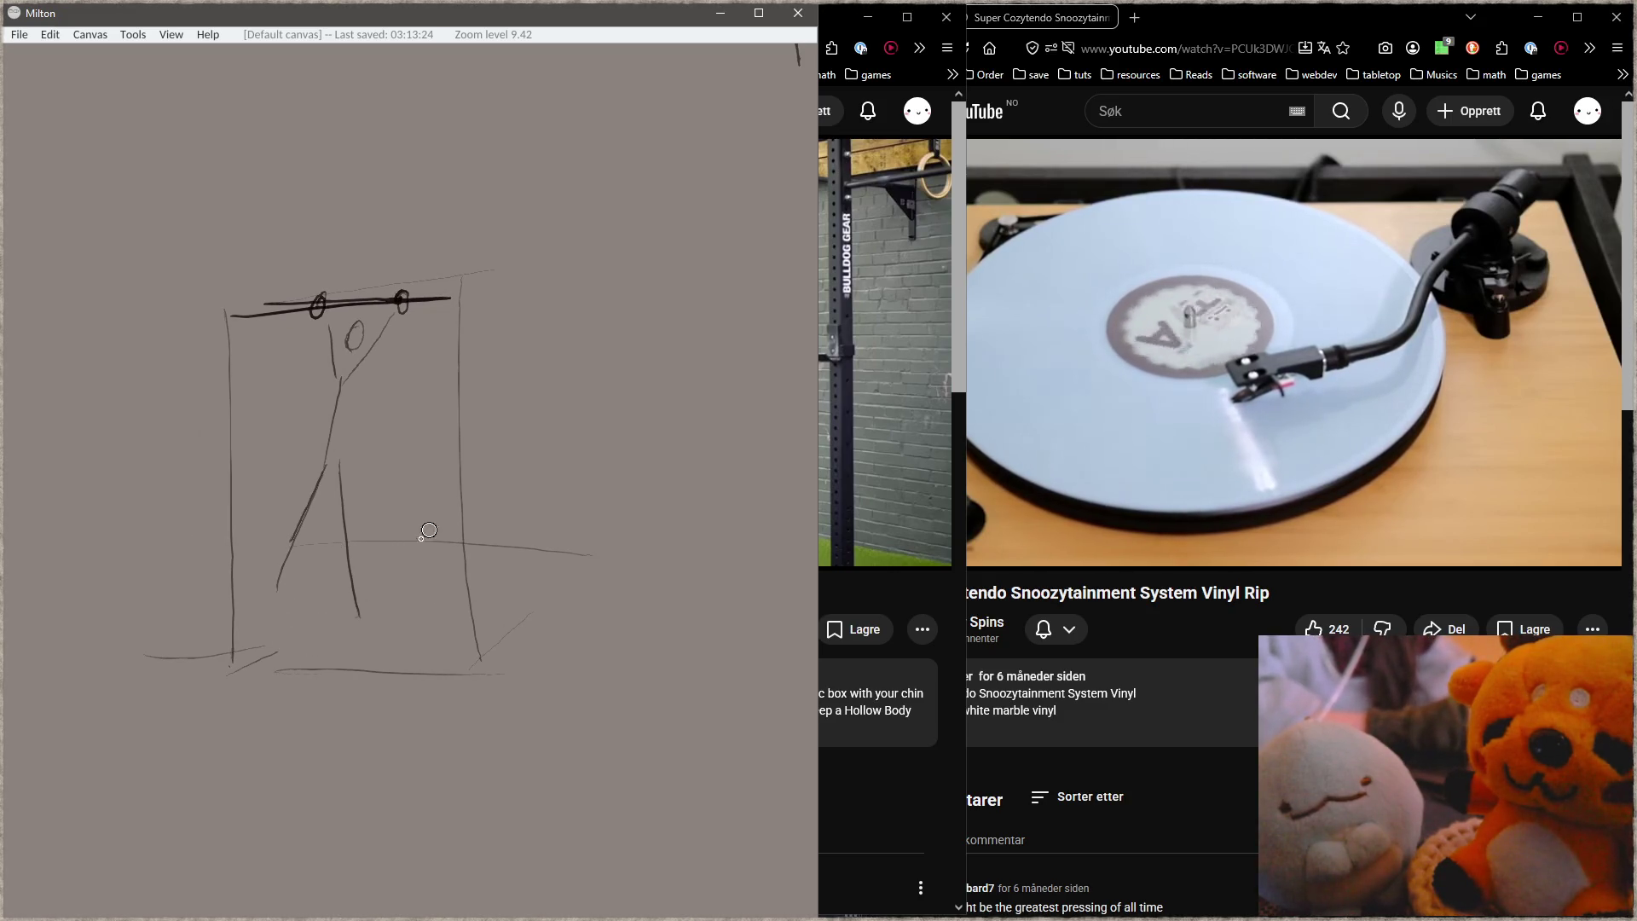
Step: Draw a small box beside the rack, dropping an extra dark stroke on its top
mouse_move(420, 555)
left_mouse_down()
mouse_move(492, 553)
mouse_move(409, 571)
mouse_move(490, 569)
left_mouse_up()
left_click_drag(493, 554, 465, 597)
mouse_move(414, 571)
left_mouse_down()
mouse_move(415, 609)
mouse_move(467, 616)
mouse_move(477, 467)
mouse_move(492, 630)
left_mouse_up()
mouse_move(474, 560)
left_mouse_down()
mouse_move(476, 607)
mouse_move(421, 615)
left_mouse_up()
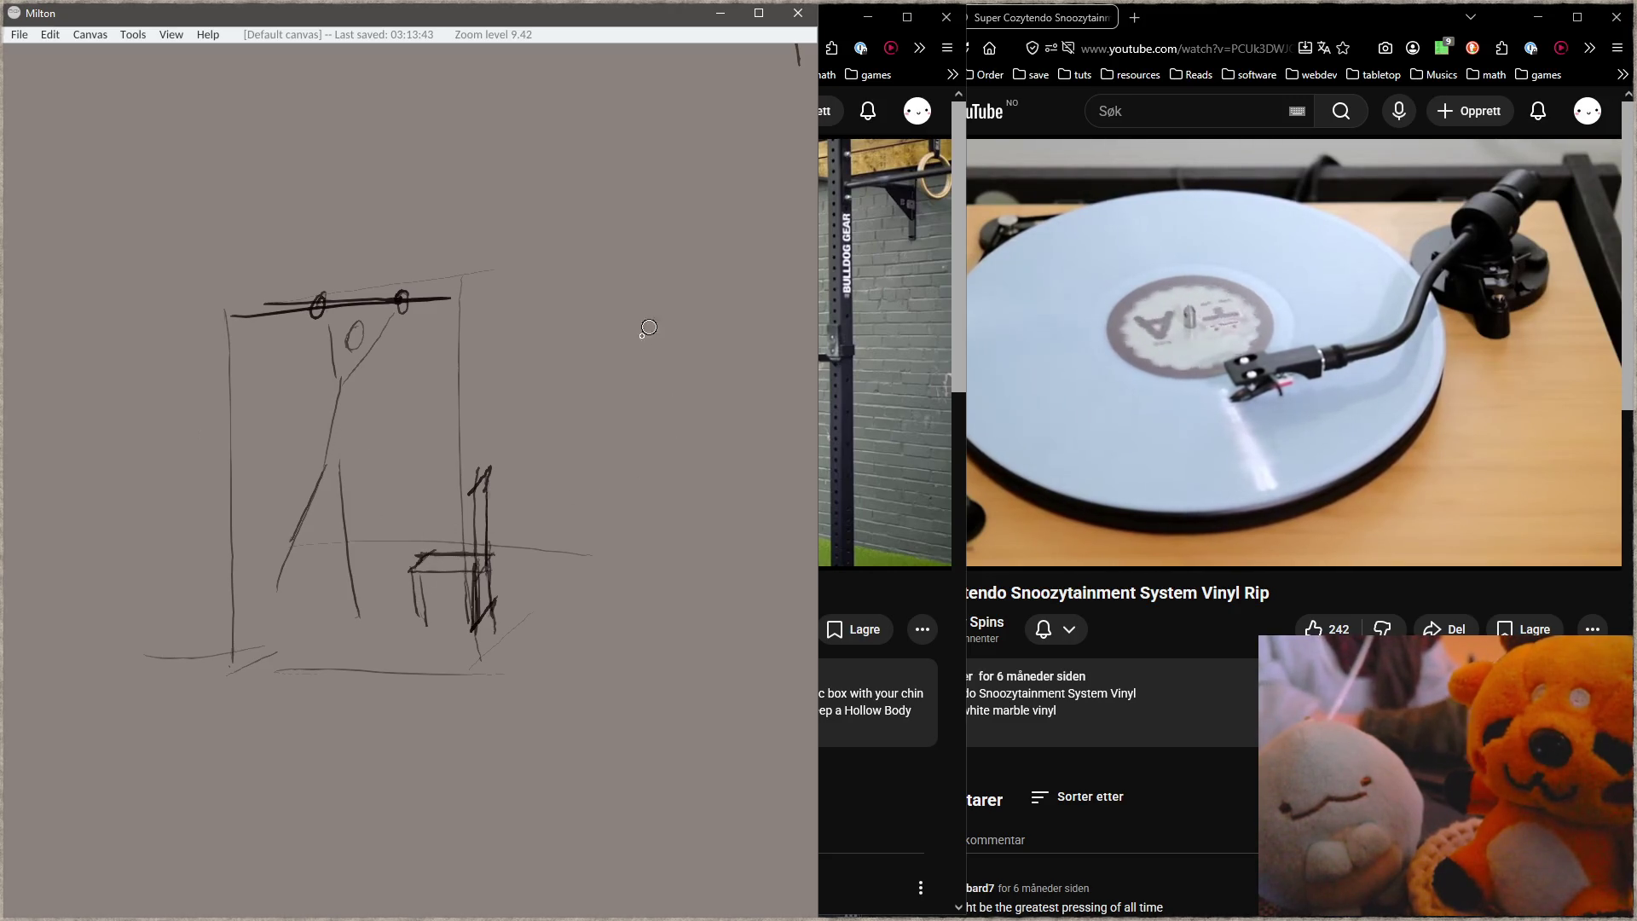
left_click_drag(448, 579, 426, 575)
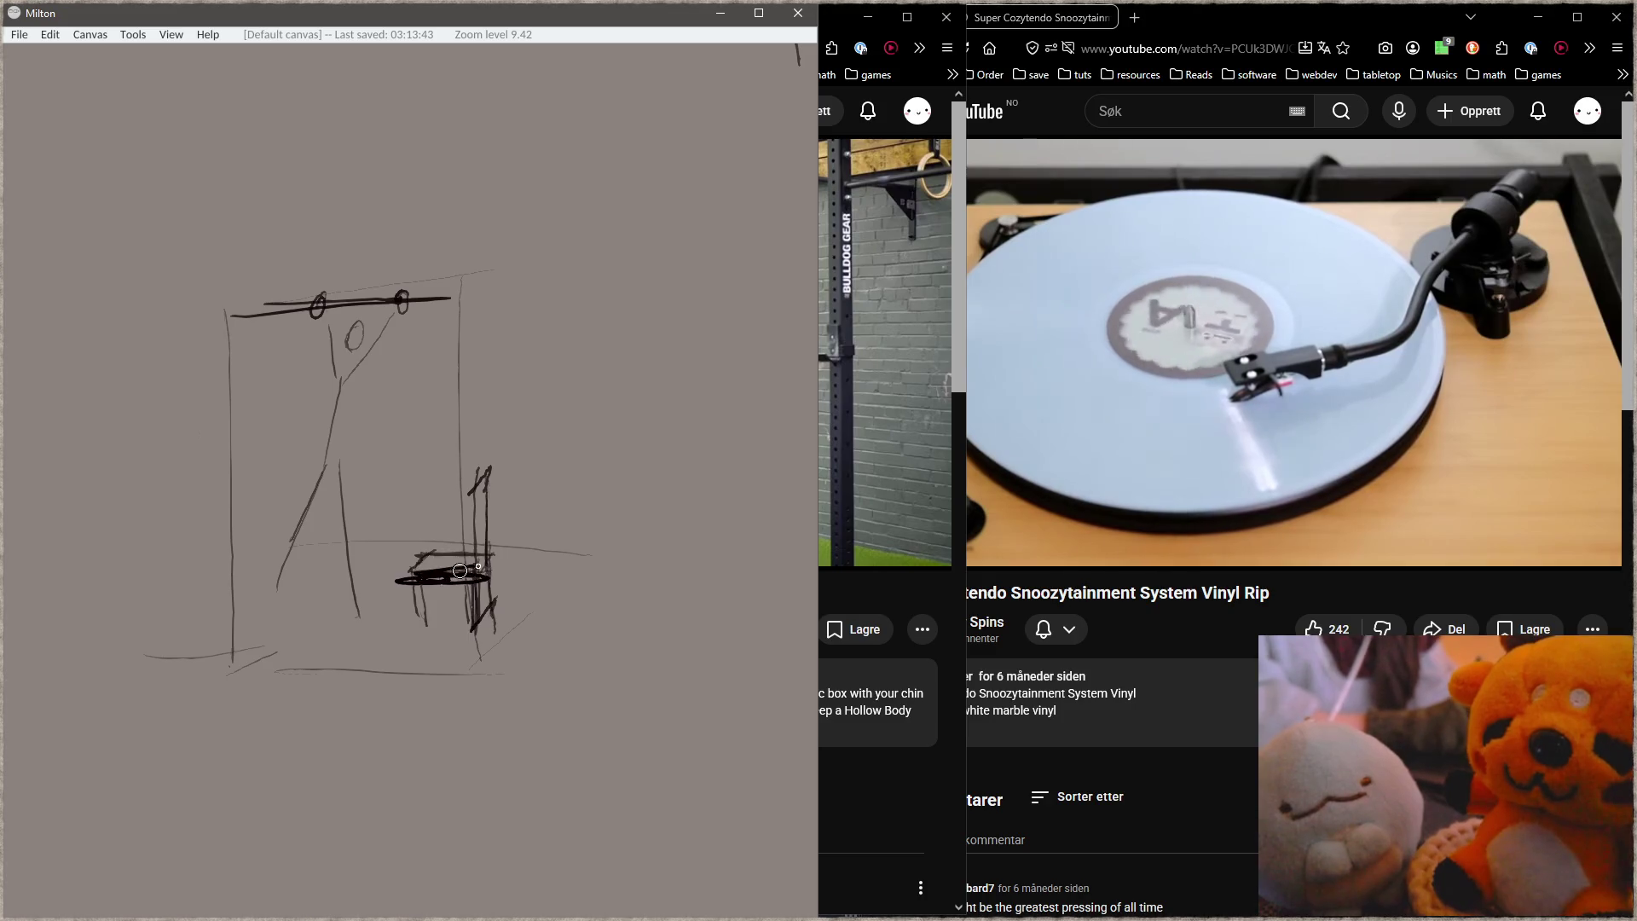
key("ctrl+z")
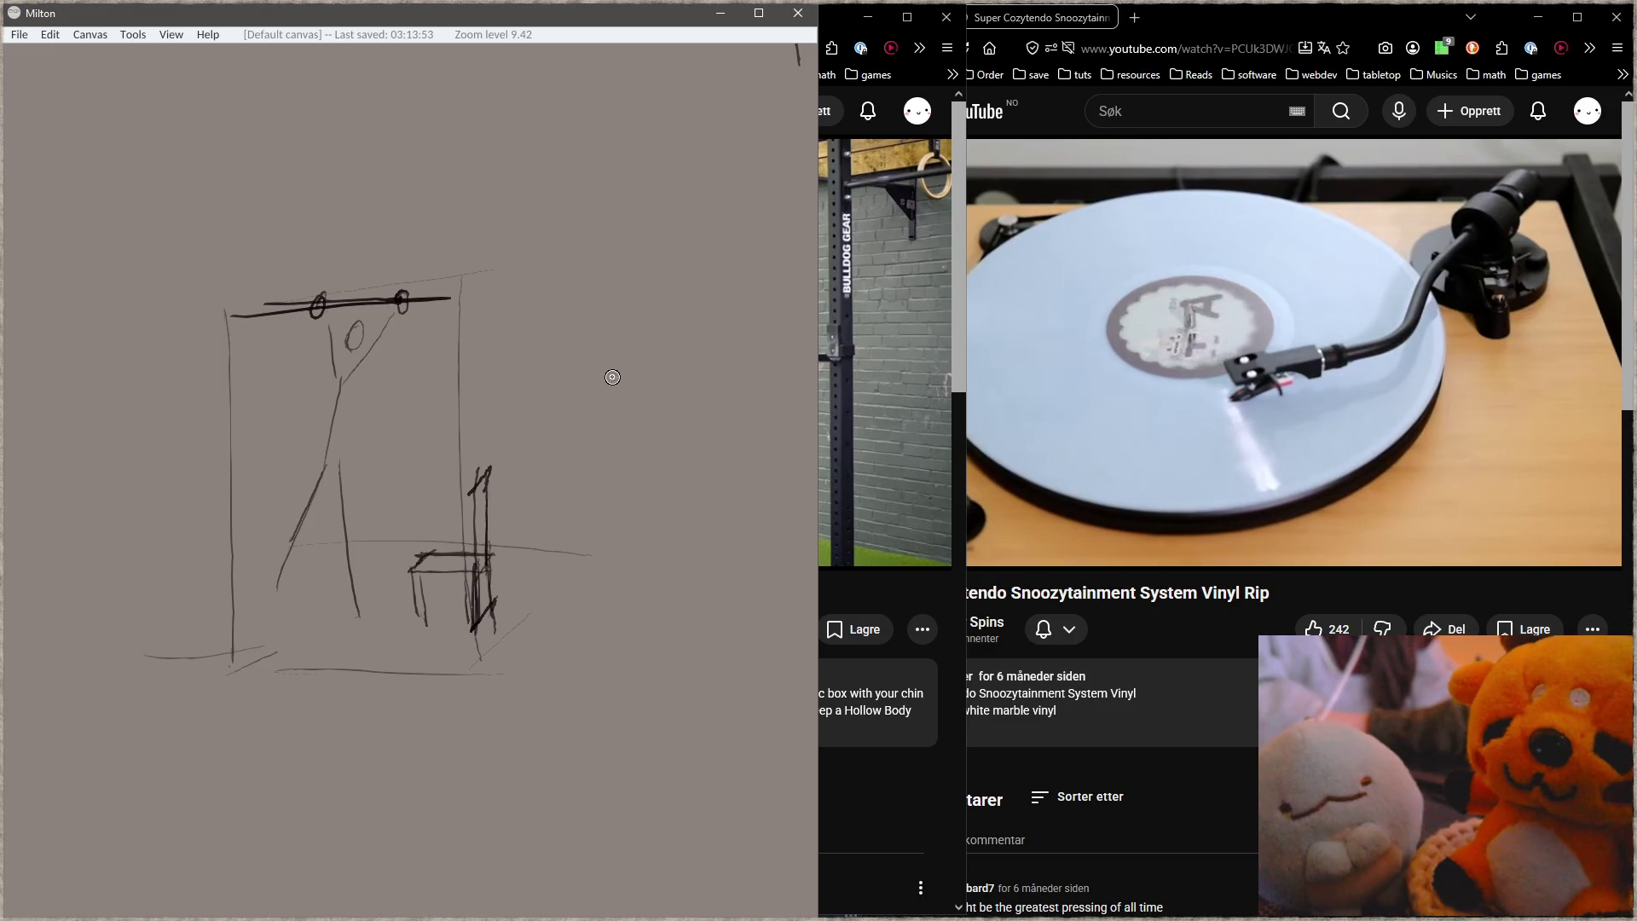
Step: Sketch a second rough figure with head, raised arm and outstretched limbs right of the pull-up
mouse_move(652, 381)
left_mouse_down()
mouse_move(656, 270)
mouse_move(642, 466)
mouse_move(569, 456)
left_mouse_up()
mouse_move(496, 413)
left_mouse_down()
mouse_move(607, 347)
mouse_move(614, 236)
left_mouse_up()
left_click_drag(601, 350, 662, 333)
left_click_drag(492, 417, 409, 362)
left_click_drag(414, 435, 481, 424)
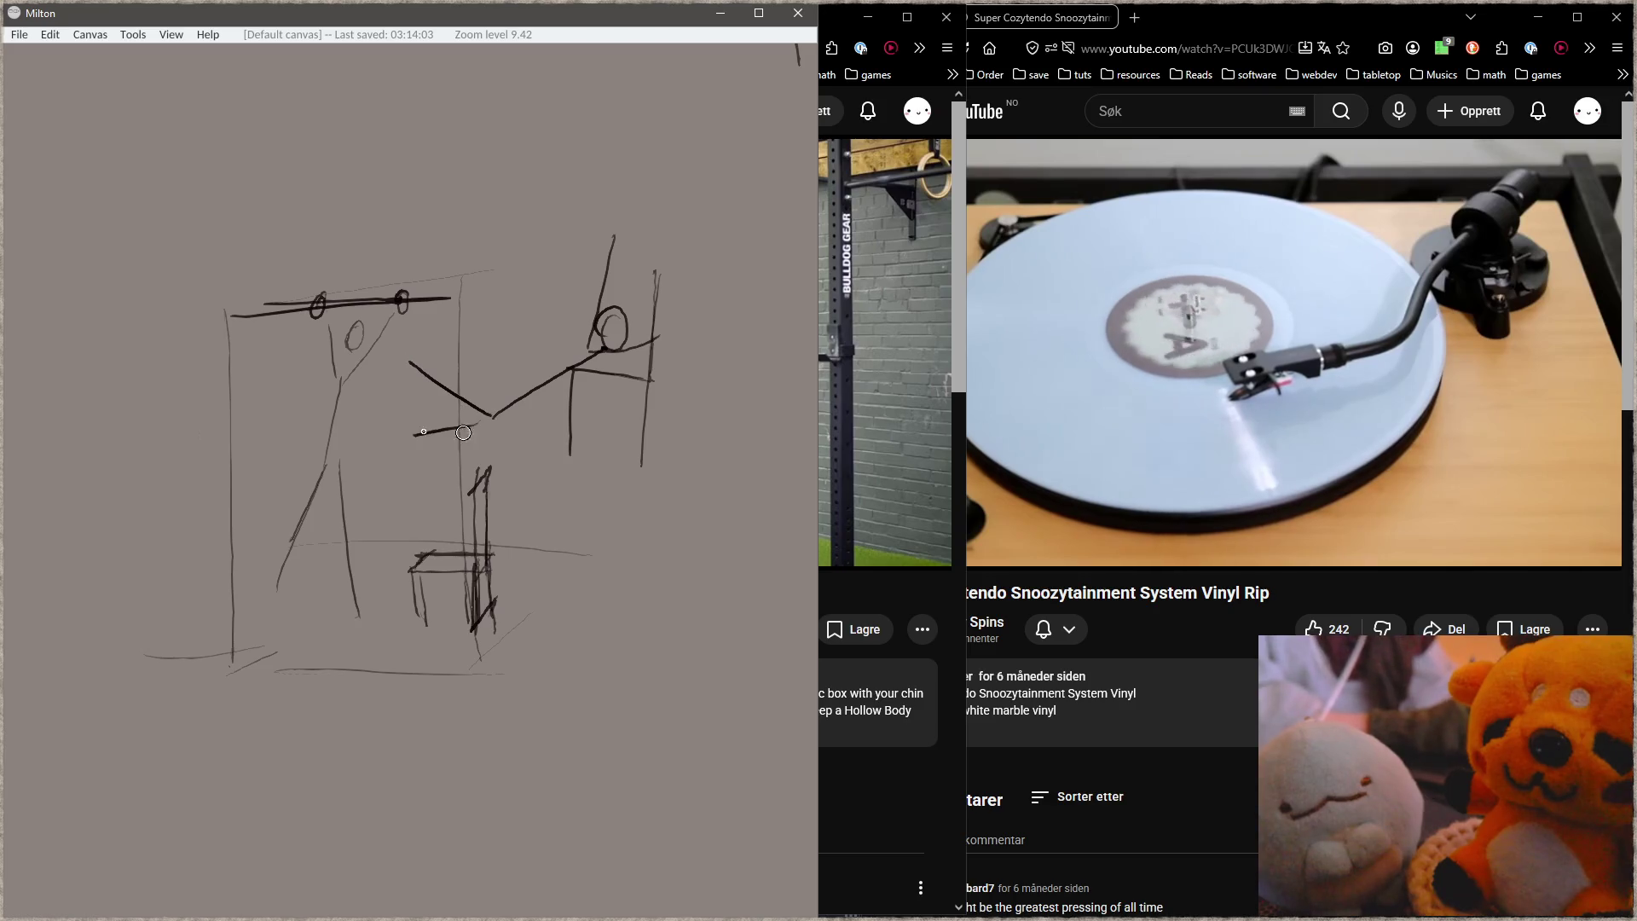
left_click_drag(552, 349, 535, 365)
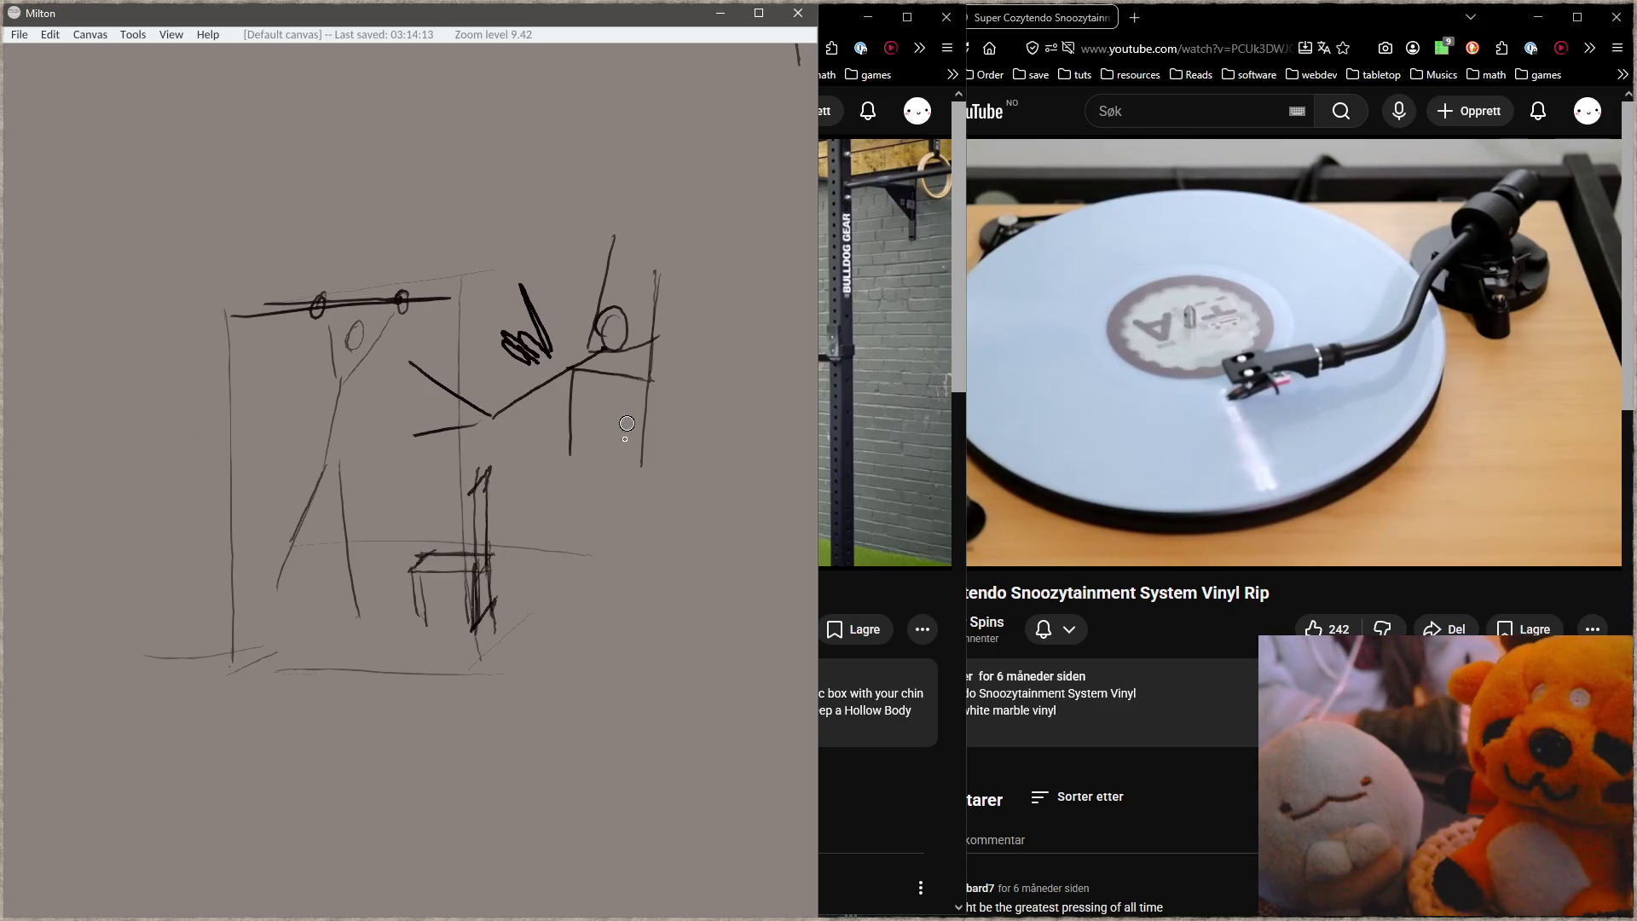
mouse_move(666, 487)
left_mouse_down()
mouse_move(580, 430)
mouse_move(446, 432)
left_mouse_up()
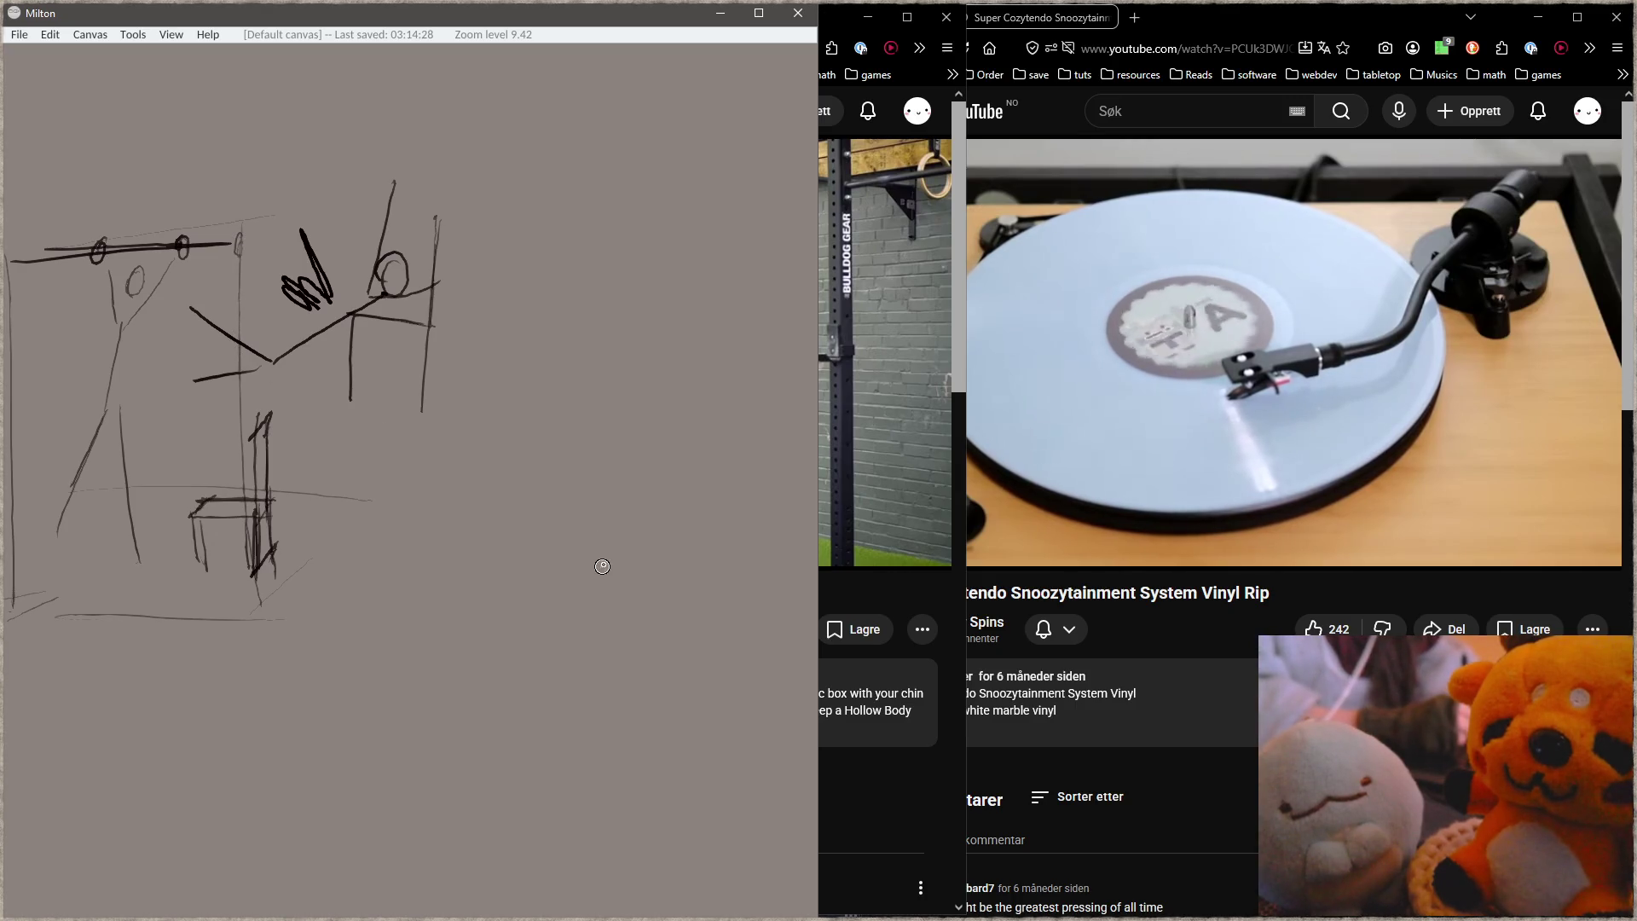
Step: Draw a rectangular frame with a bar inside and a stick figure hanging from it
left_click_drag(680, 522, 428, 479)
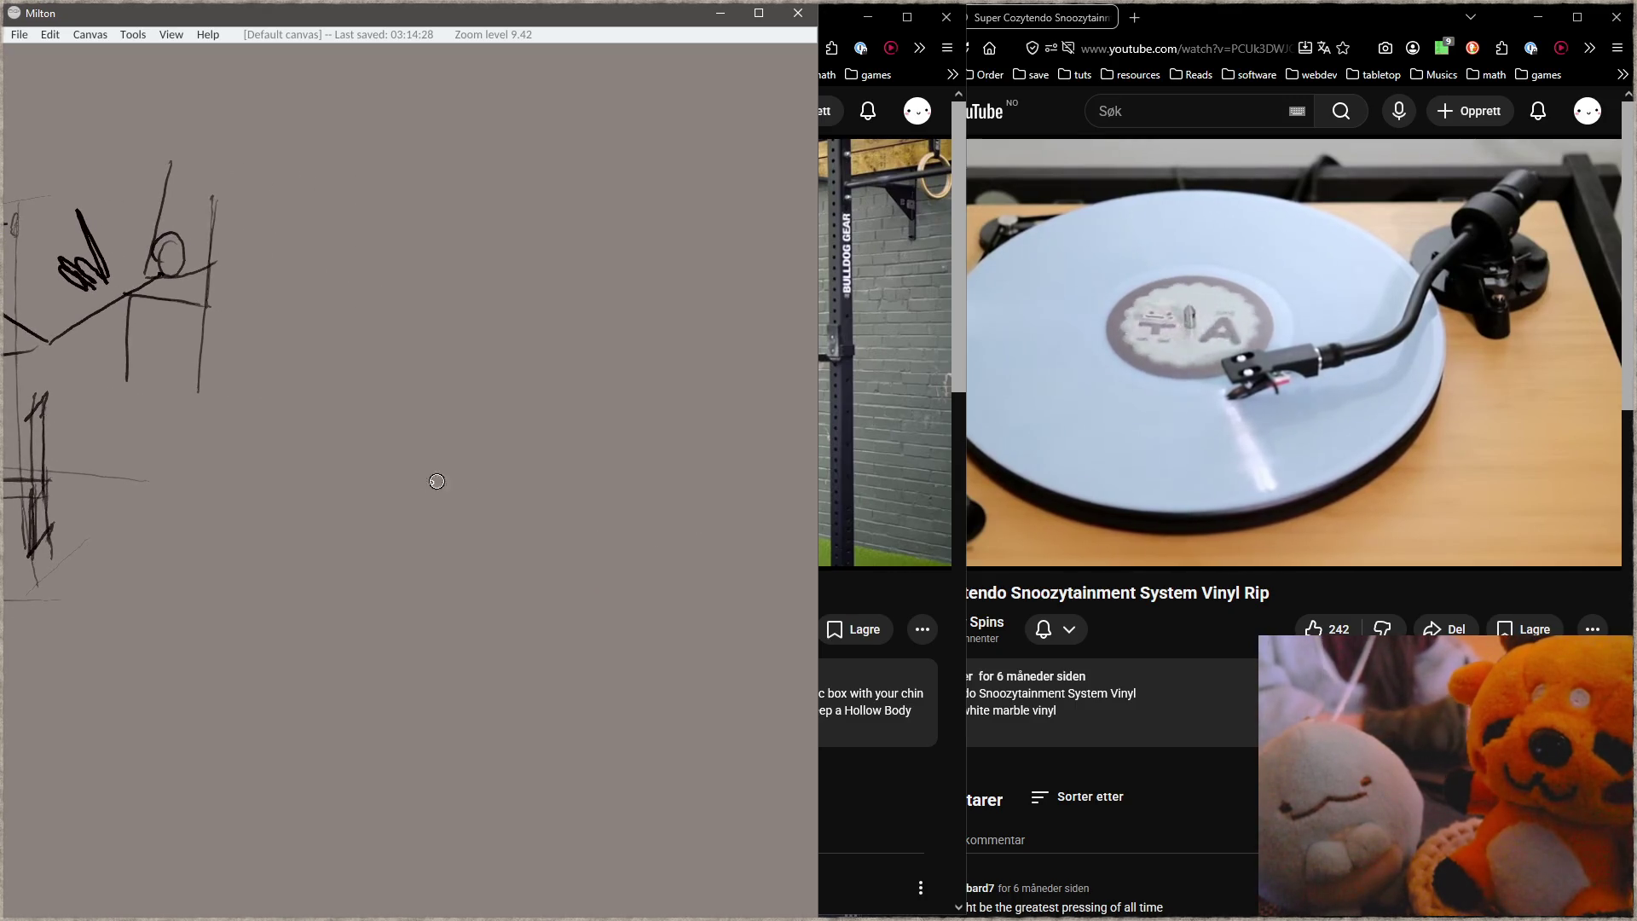
mouse_move(384, 248)
left_mouse_down()
mouse_move(381, 558)
mouse_move(662, 268)
mouse_move(689, 623)
left_mouse_up()
left_click_drag(378, 597, 701, 599)
mouse_move(395, 283)
left_mouse_down()
mouse_move(655, 303)
mouse_move(640, 317)
left_mouse_up()
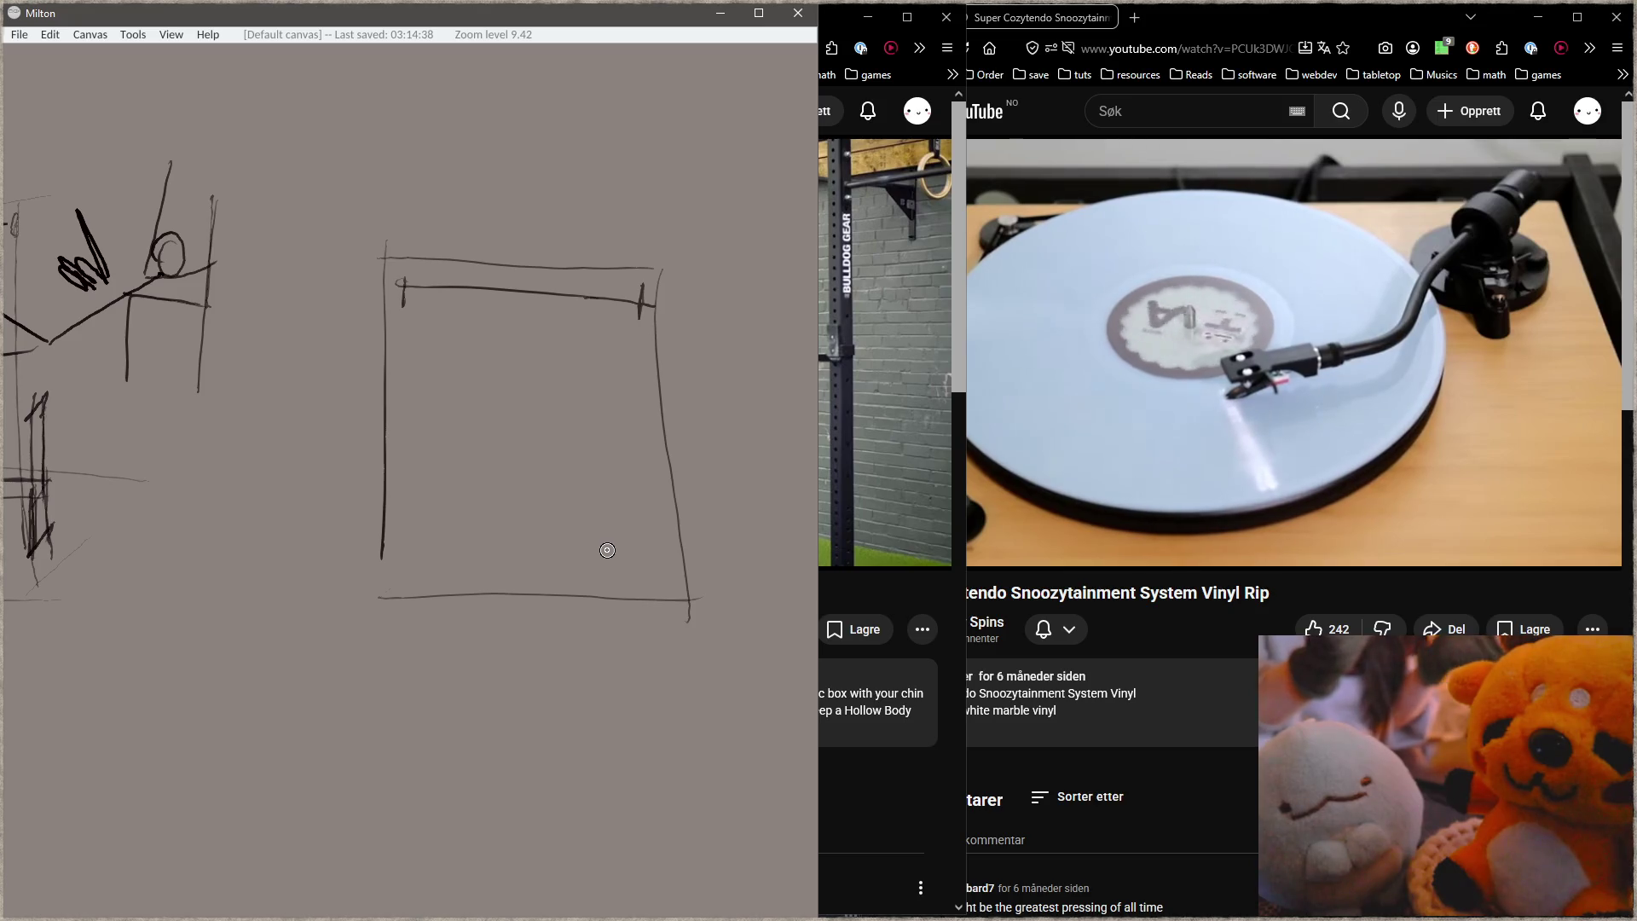
mouse_move(474, 287)
left_mouse_down()
mouse_move(485, 364)
mouse_move(529, 303)
mouse_move(501, 331)
left_mouse_up()
mouse_move(441, 445)
left_mouse_down()
mouse_move(402, 537)
mouse_move(471, 525)
left_mouse_up()
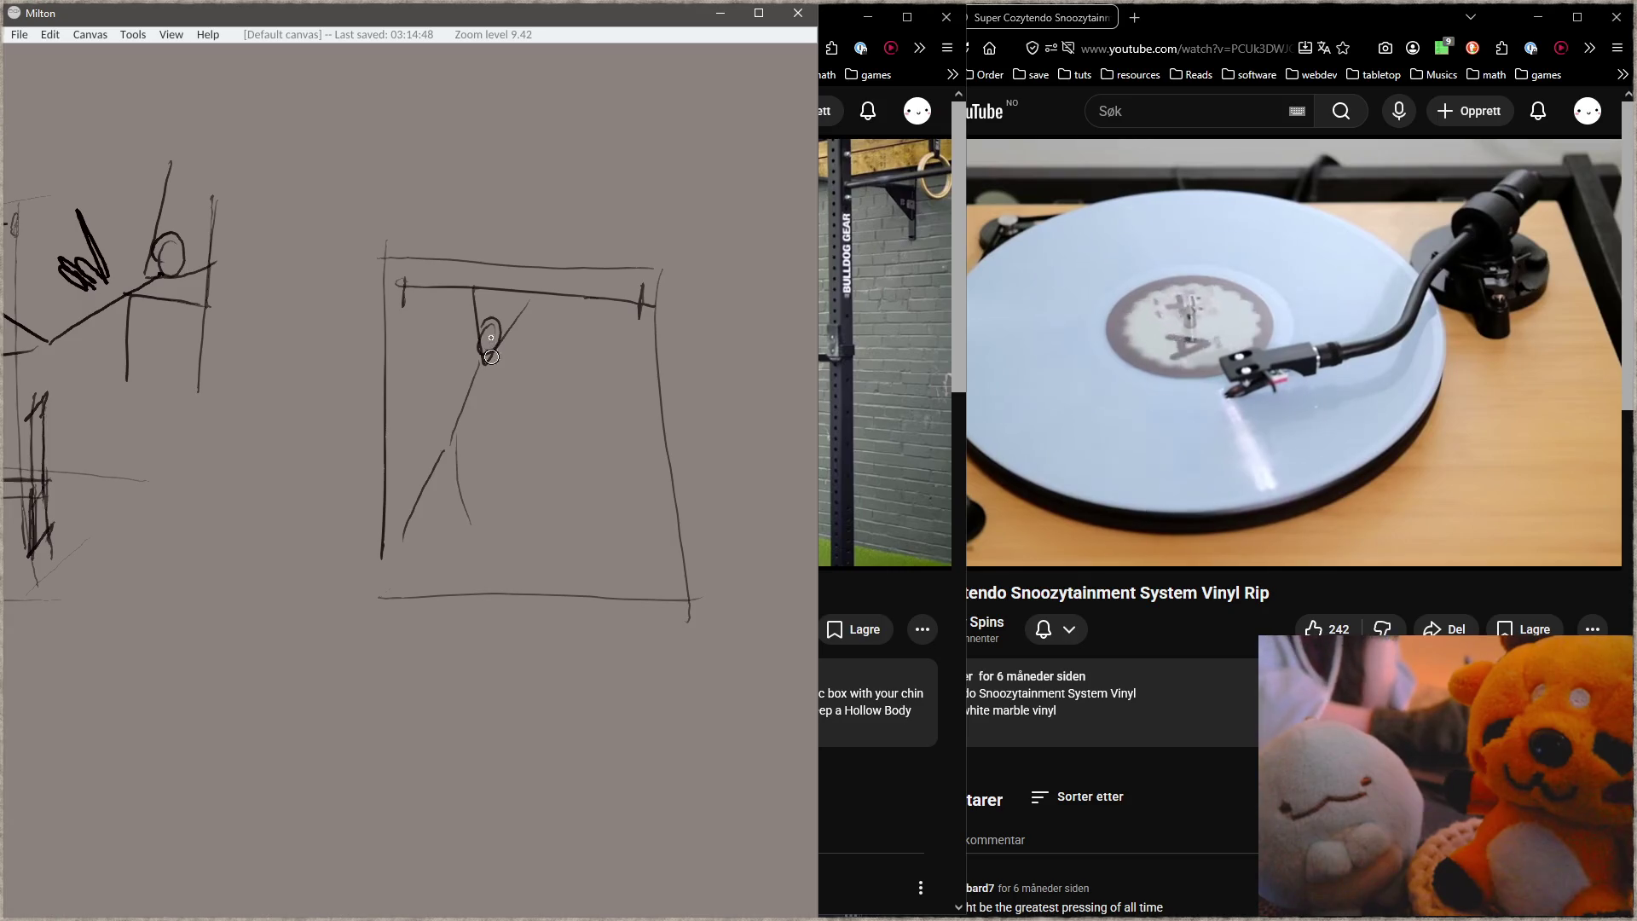
left_click_drag(472, 301, 476, 554)
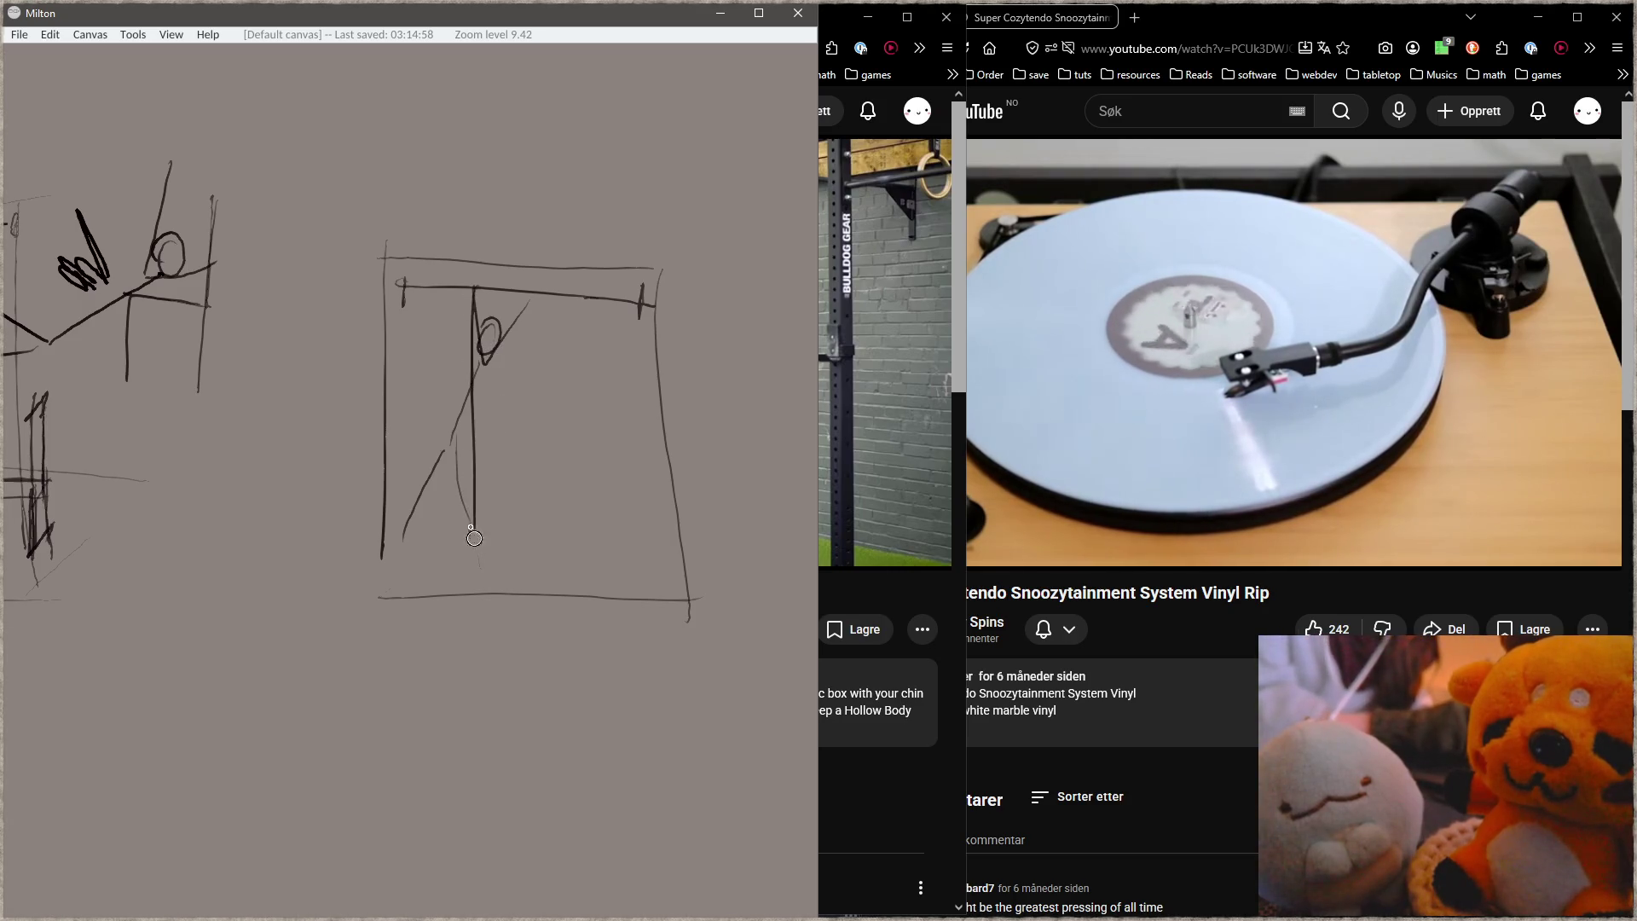
left_click_drag(558, 645, 569, 445)
Step: Build up a thick base and floor line beneath the frame
left_click_drag(394, 394, 670, 422)
left_click_drag(448, 381, 712, 392)
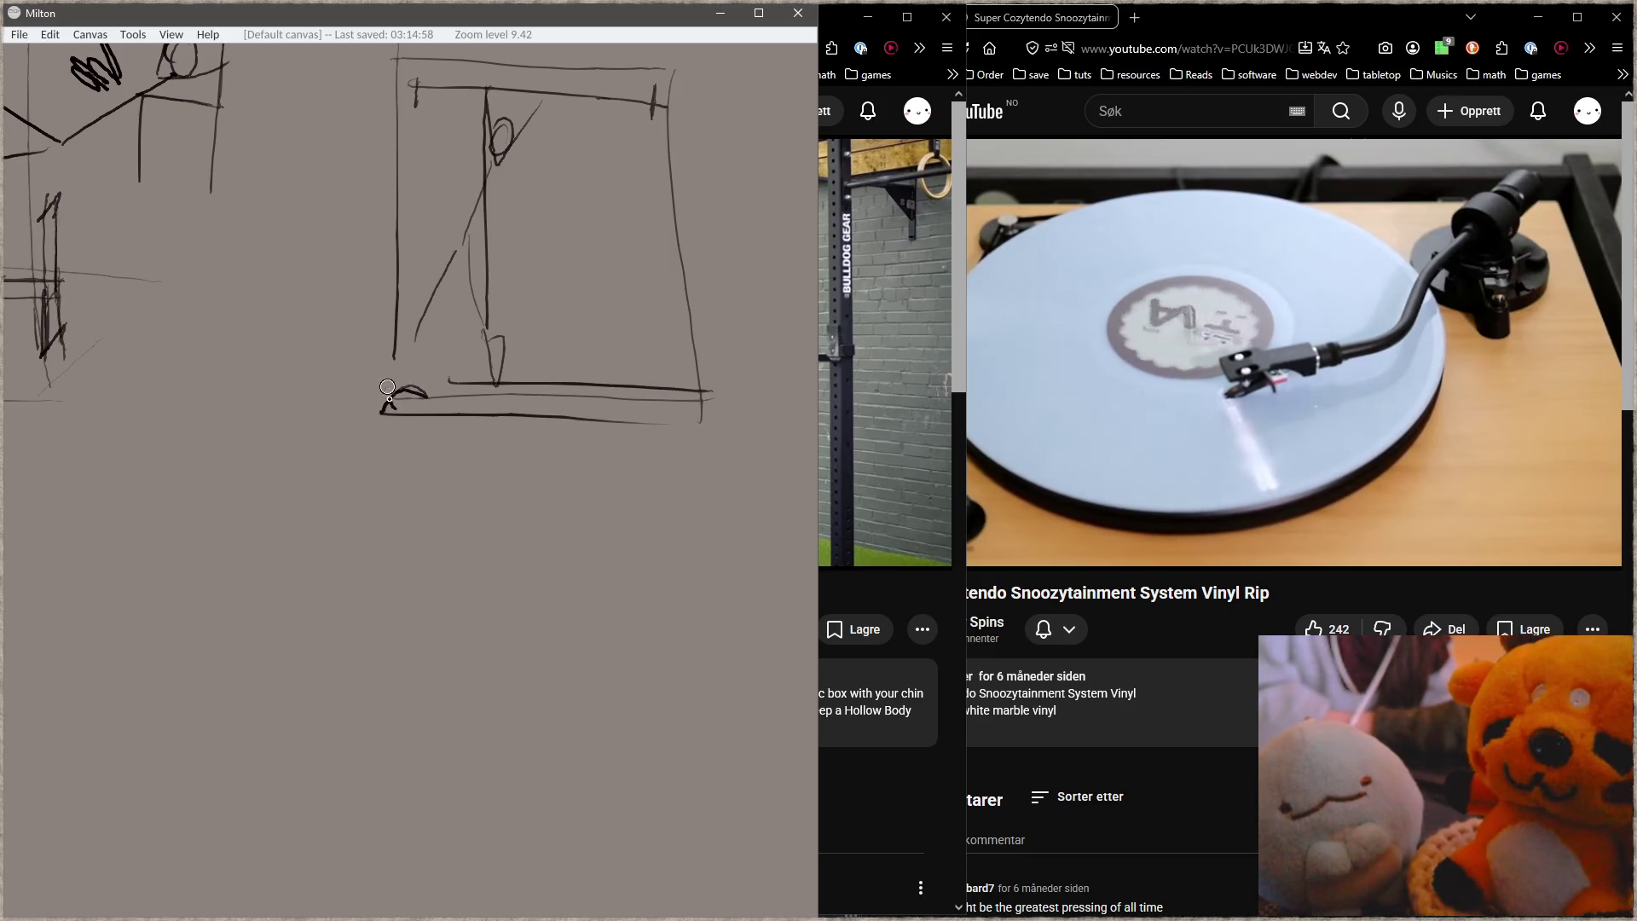
left_click_drag(399, 381, 714, 396)
left_click_drag(394, 407, 638, 401)
left_click_drag(401, 393, 644, 410)
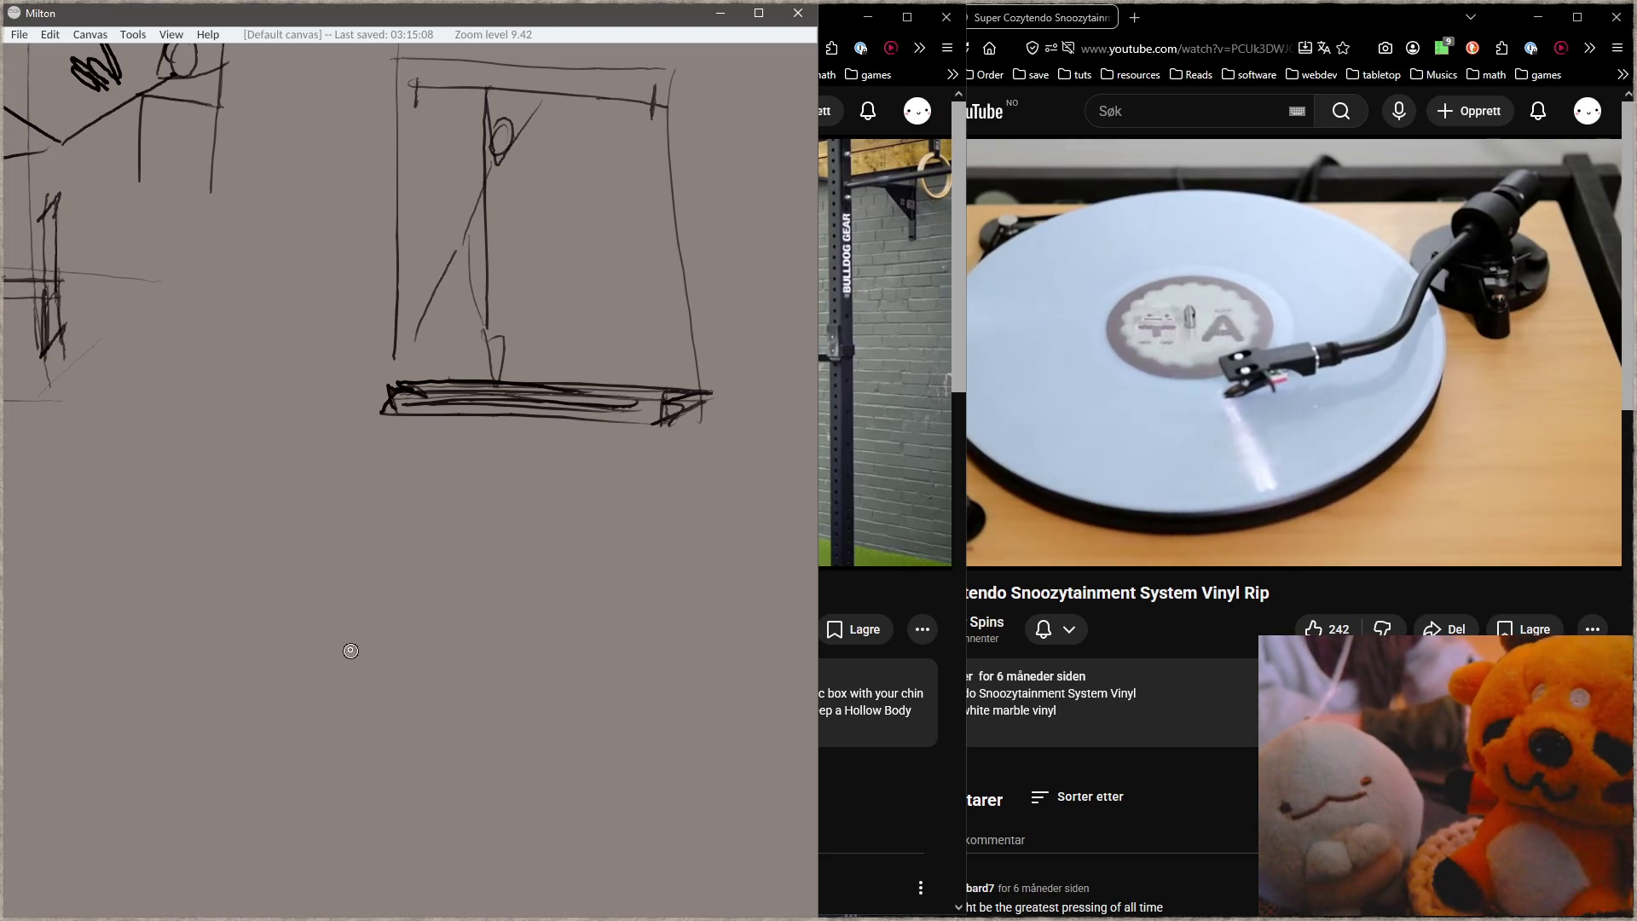
left_click_drag(463, 665, 478, 632)
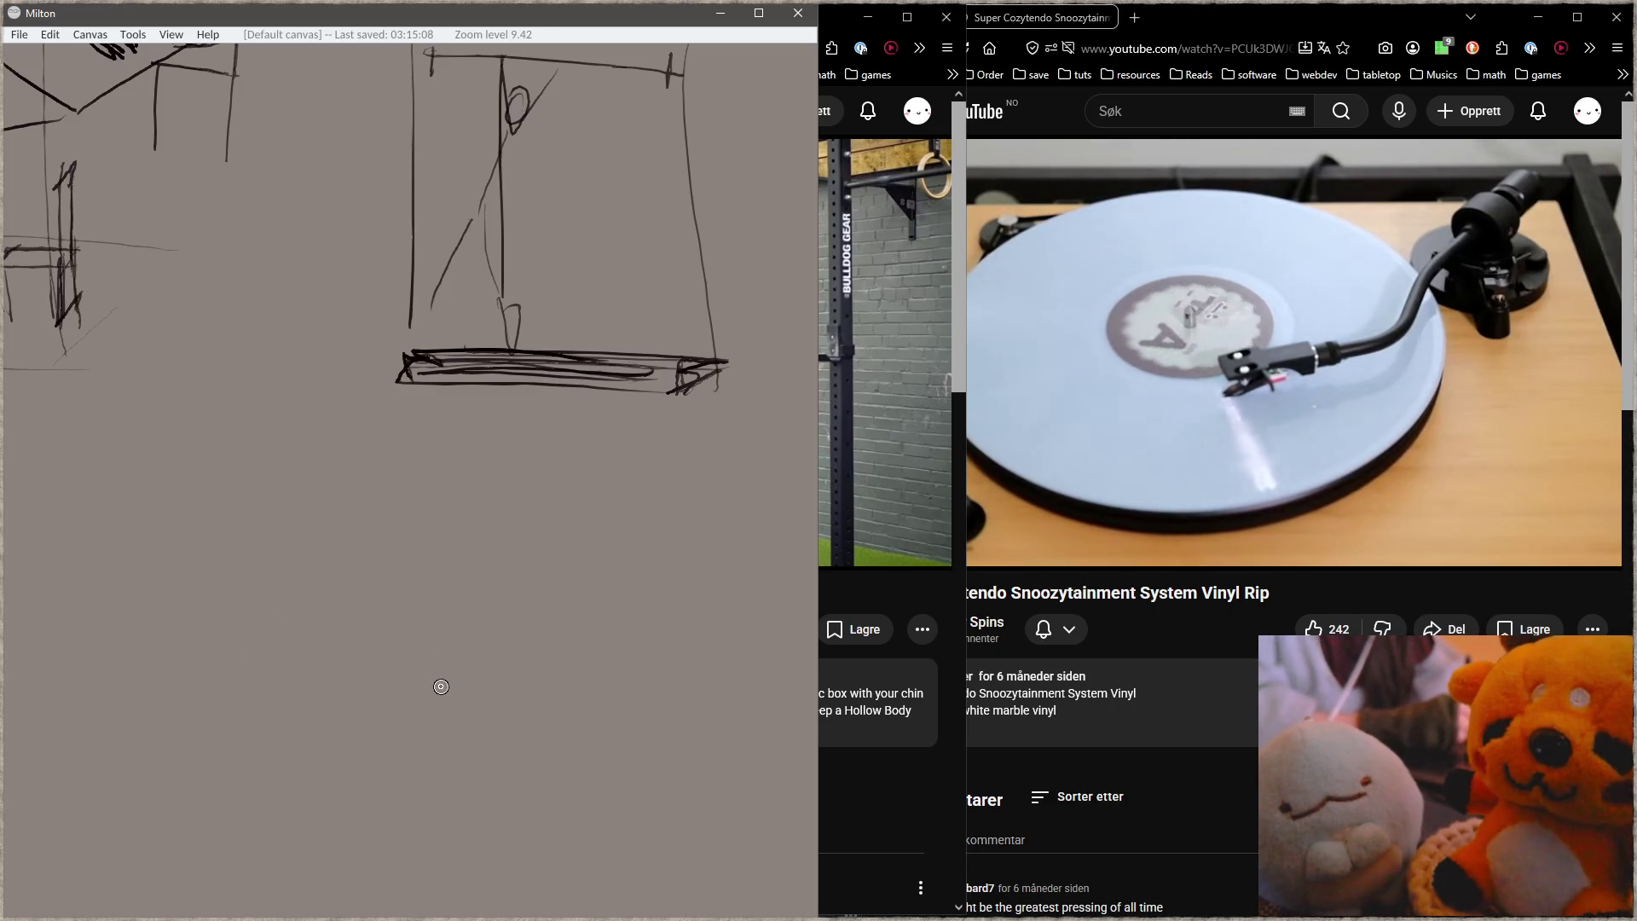
Step: Sketch the lying figure with a head oval, long body lines and a torso oval
mouse_move(247, 648)
left_mouse_down()
mouse_move(243, 695)
mouse_move(116, 625)
left_mouse_up()
left_click_drag(286, 619, 143, 582)
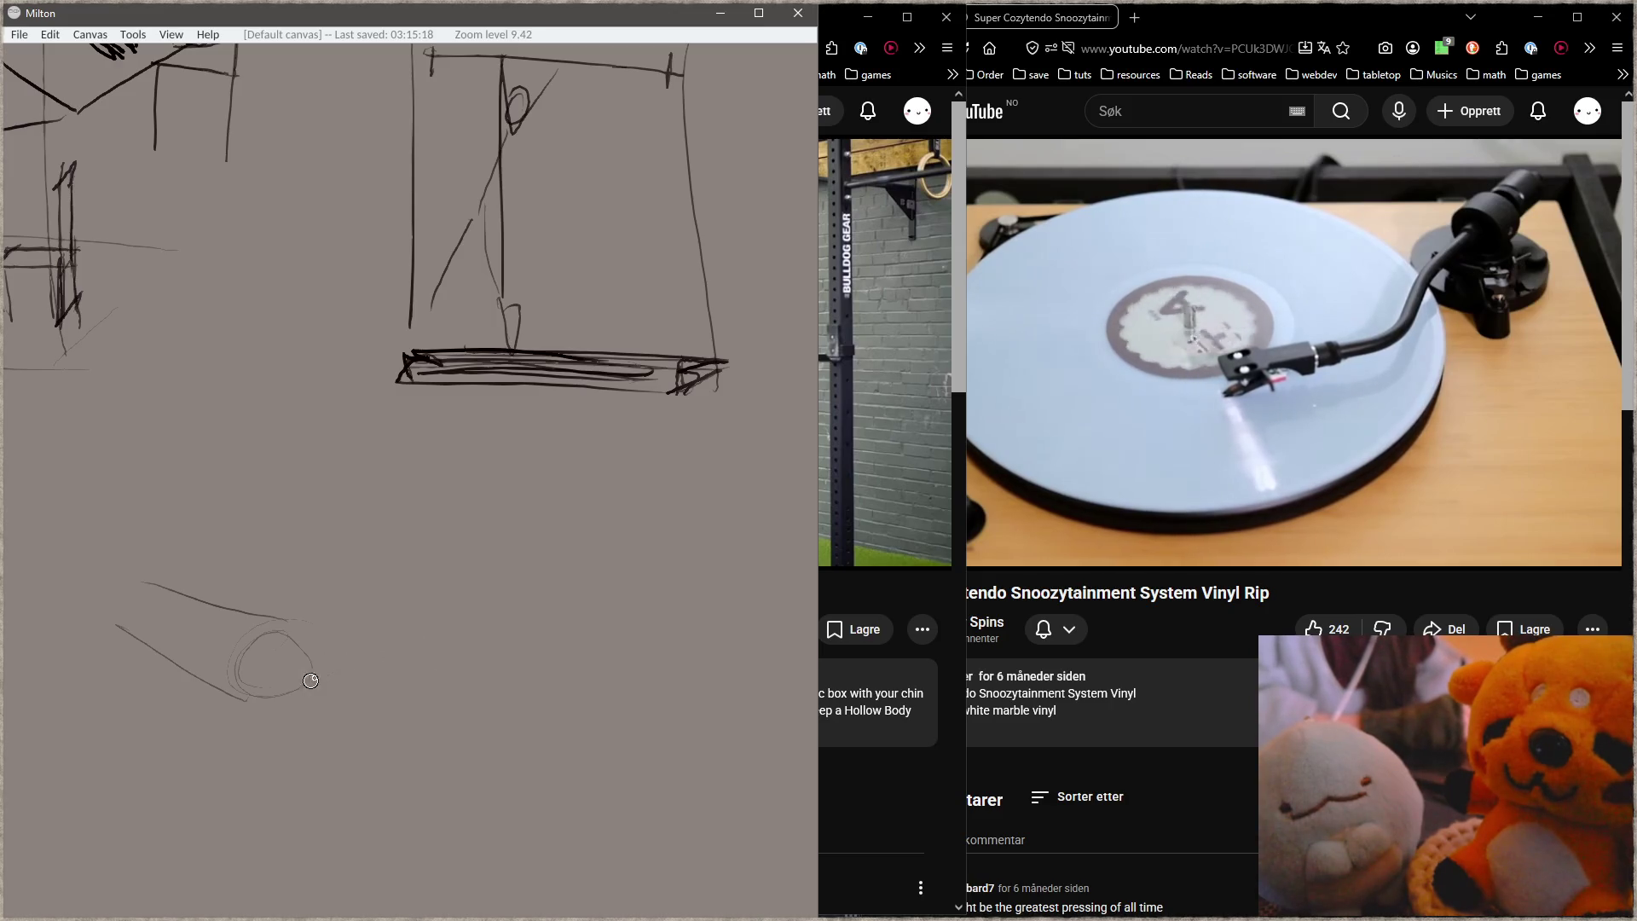
mouse_move(246, 691)
left_mouse_down()
mouse_move(391, 651)
mouse_move(448, 678)
mouse_move(230, 674)
left_mouse_up()
left_click_drag(253, 611, 362, 583)
mouse_move(388, 641)
left_mouse_down()
mouse_move(450, 588)
mouse_move(617, 633)
mouse_move(514, 644)
mouse_move(518, 605)
mouse_move(588, 554)
mouse_move(594, 623)
left_mouse_up()
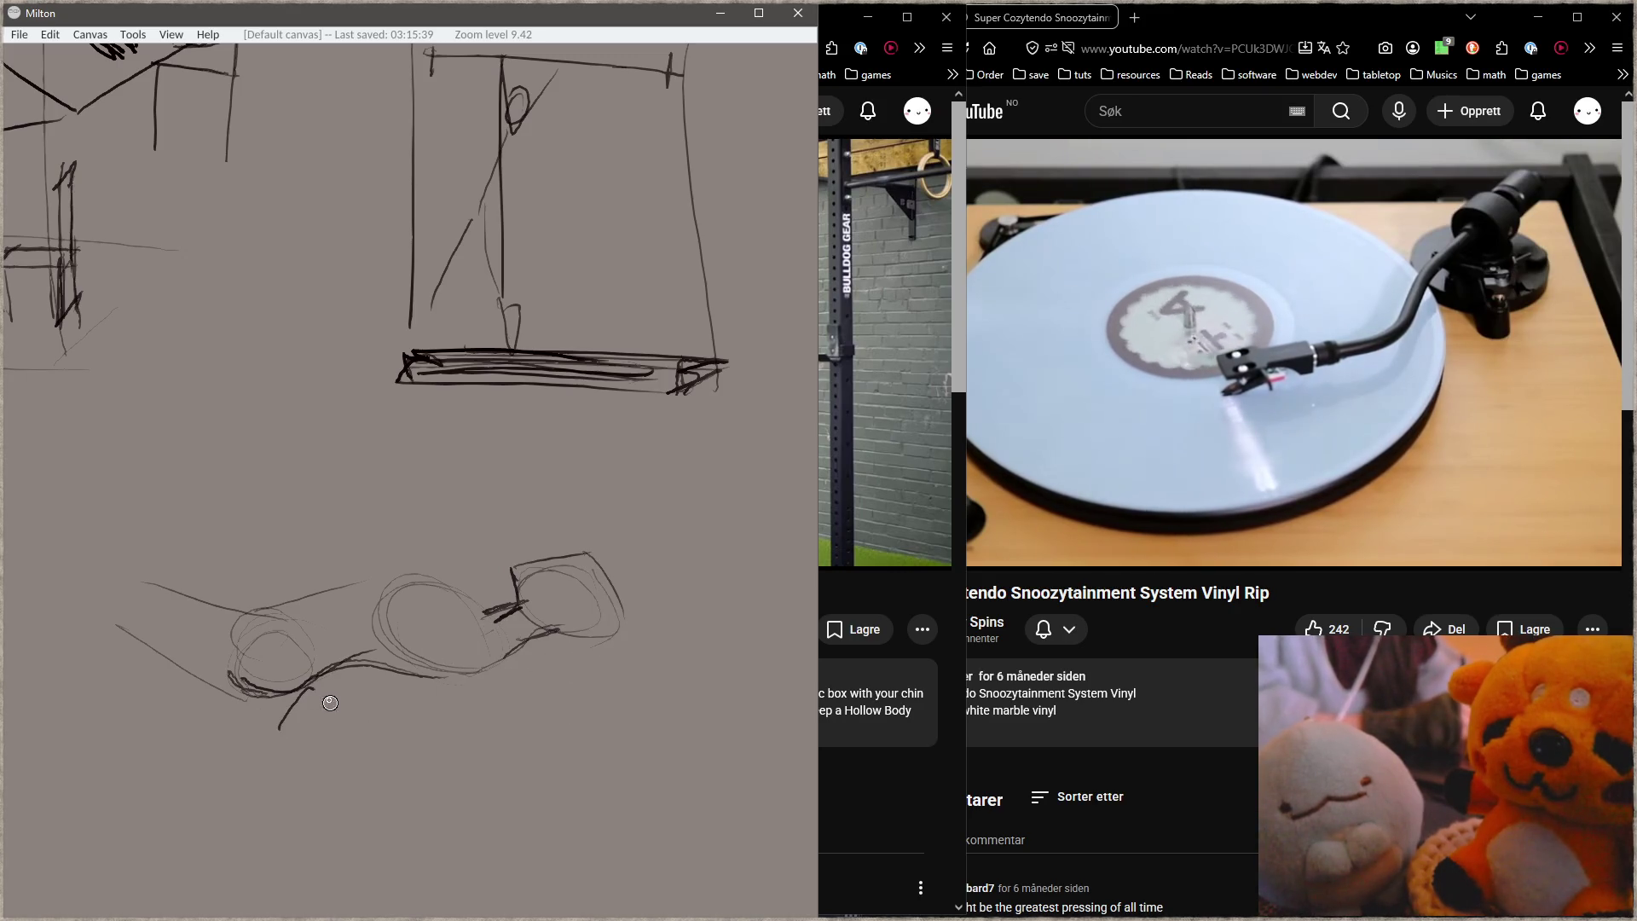
Step: Add a small triangular support beneath the lying figure
left_click_drag(309, 689, 268, 737)
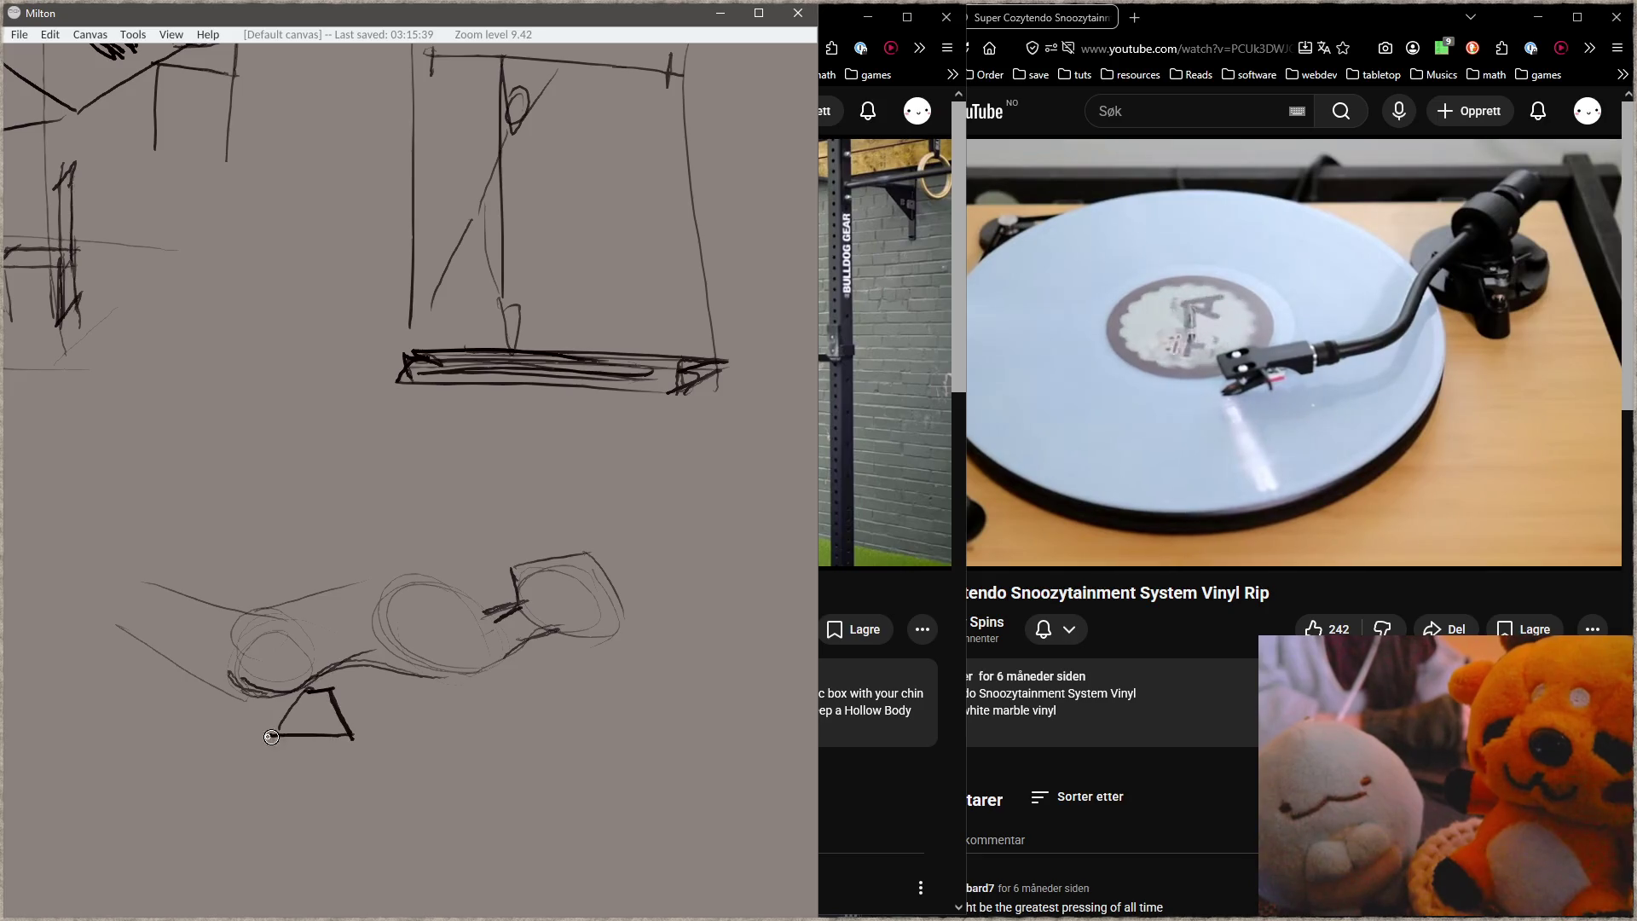
mouse_move(317, 661)
left_mouse_down()
mouse_move(321, 731)
mouse_move(327, 673)
mouse_move(338, 687)
left_mouse_up()
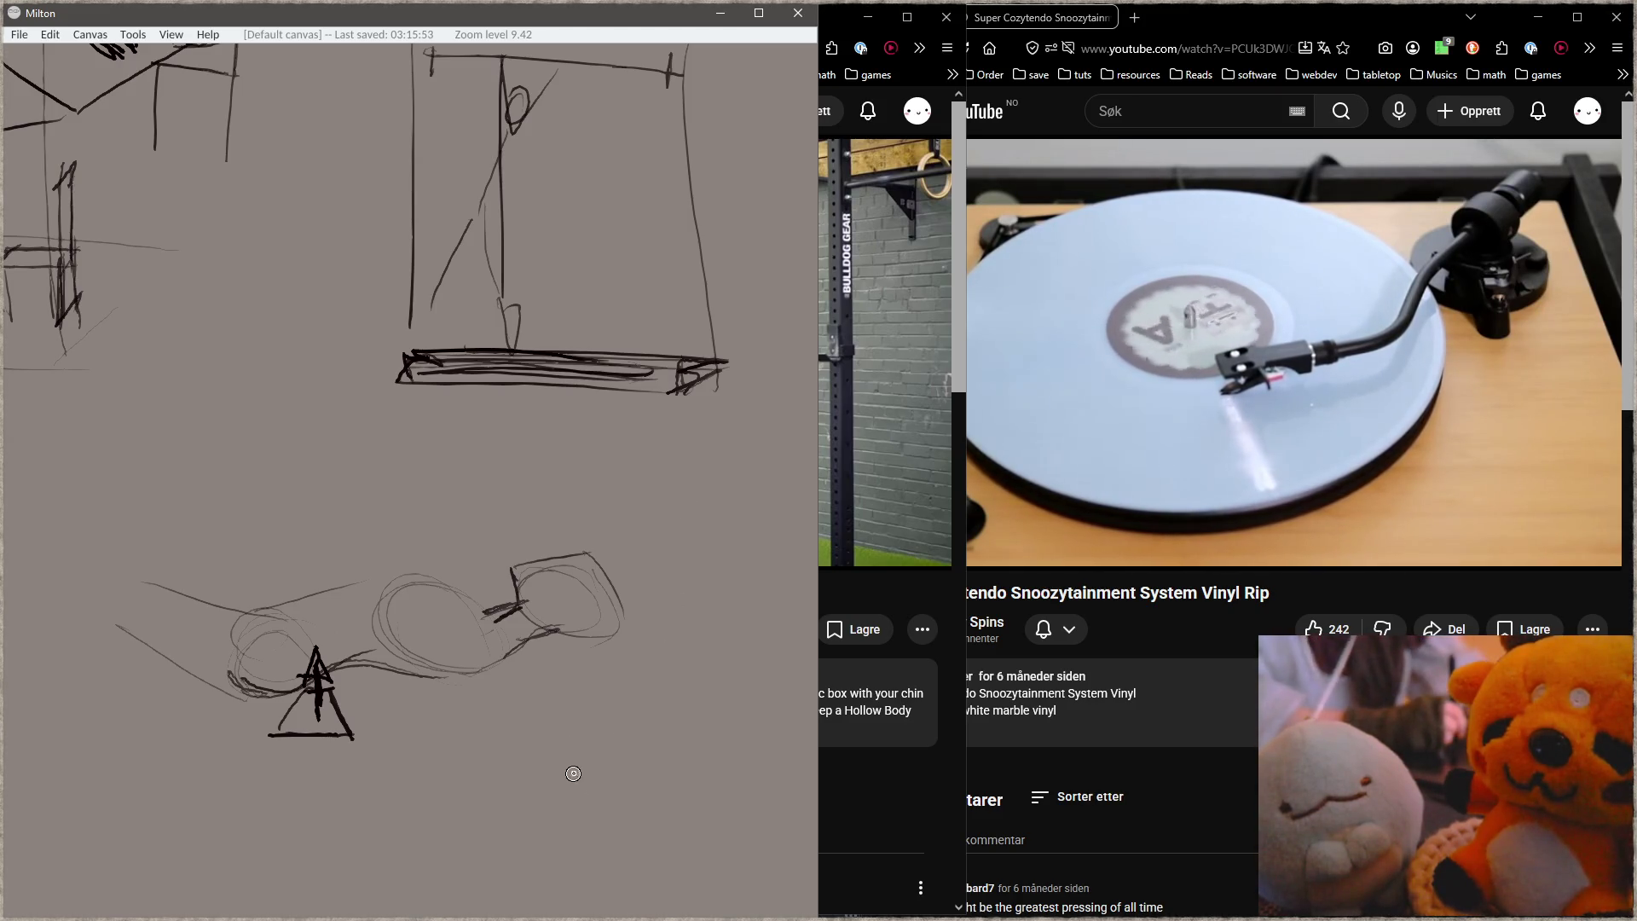
left_click_drag(573, 773, 554, 491)
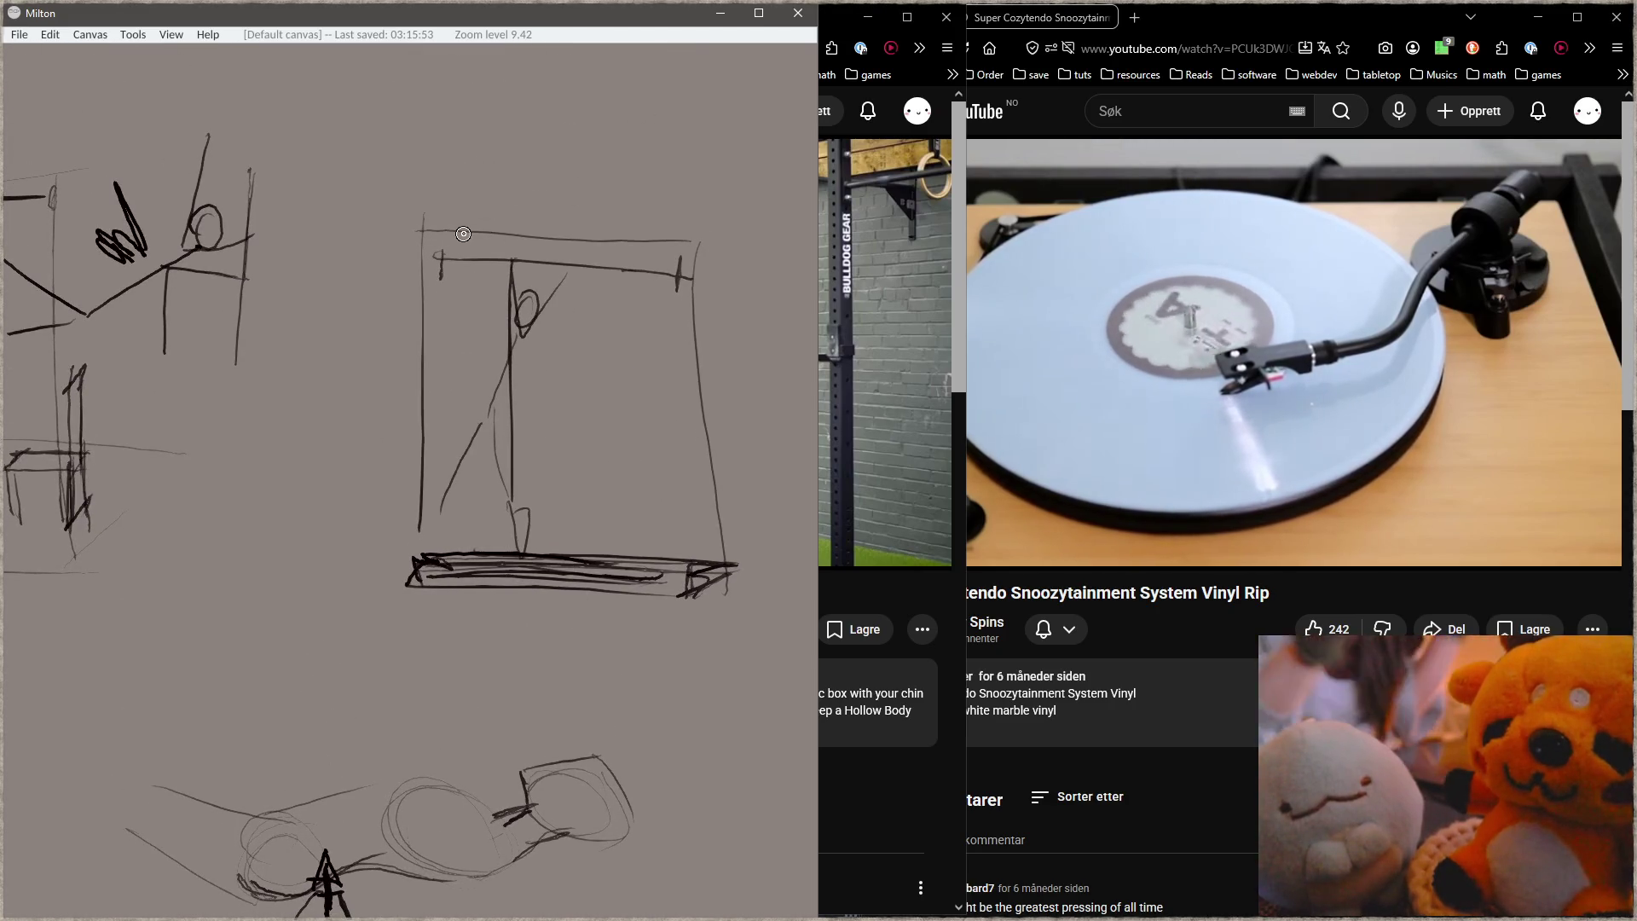
left_click_drag(542, 915, 500, 422)
mouse_move(468, 560)
left_mouse_down()
mouse_move(592, 773)
mouse_move(475, 358)
left_mouse_up()
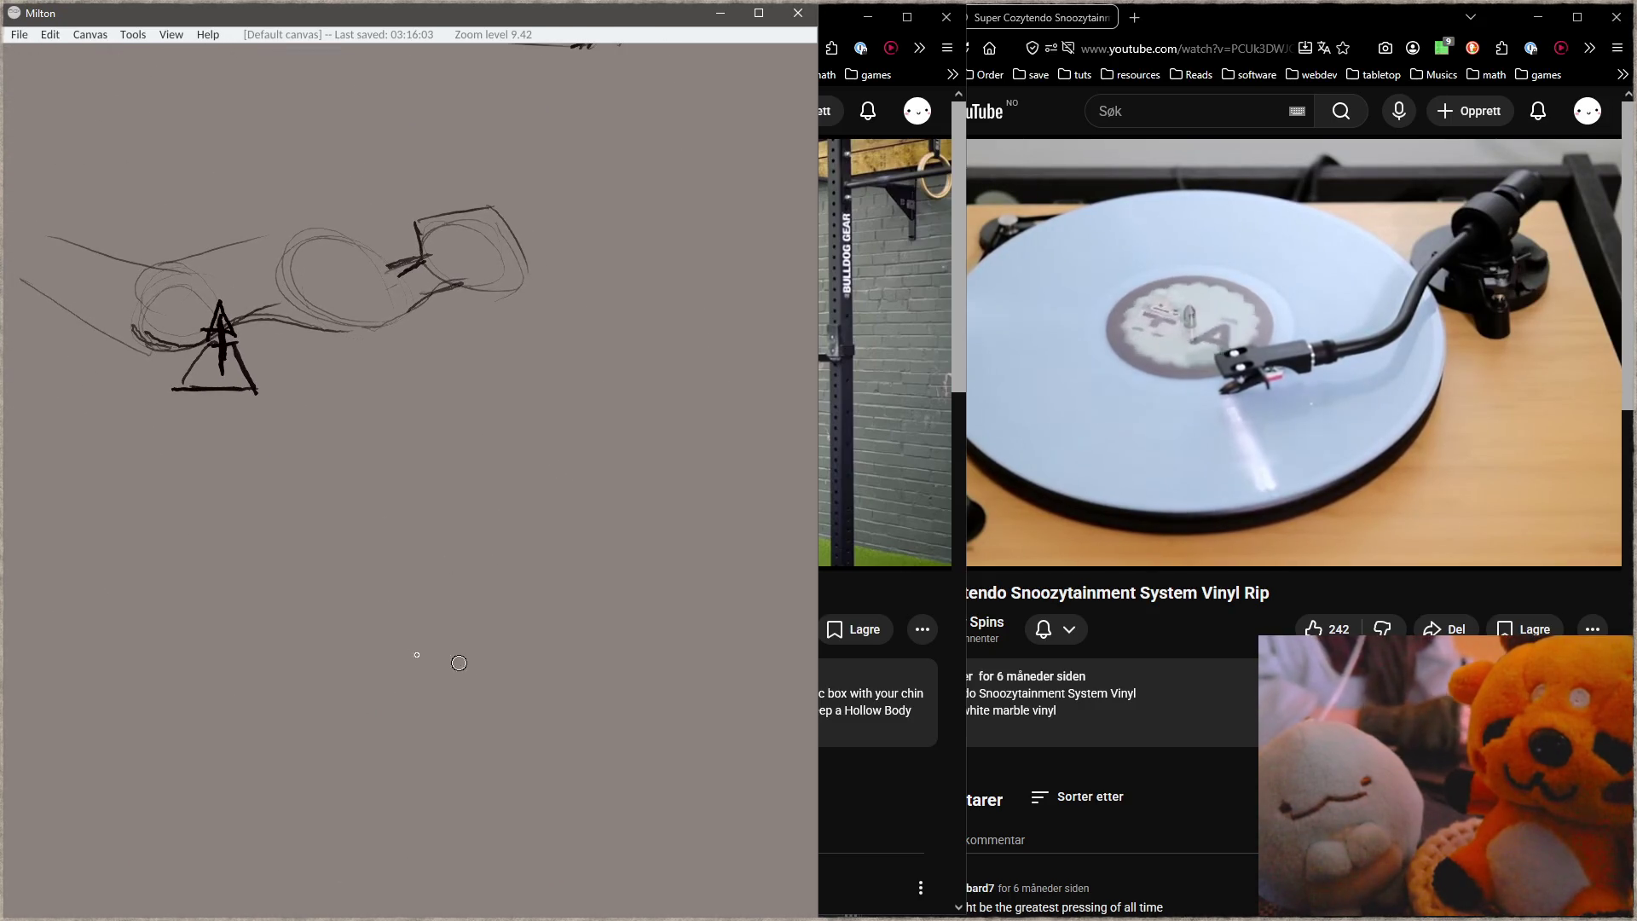
Step: Draw an oval figure with a centre line and bent frog legs meeting in a V
mouse_move(478, 445)
left_mouse_down()
mouse_move(414, 594)
mouse_move(503, 572)
left_mouse_up()
left_click_drag(516, 478, 521, 587)
mouse_move(465, 433)
left_mouse_down()
mouse_move(528, 545)
mouse_move(407, 597)
left_mouse_up()
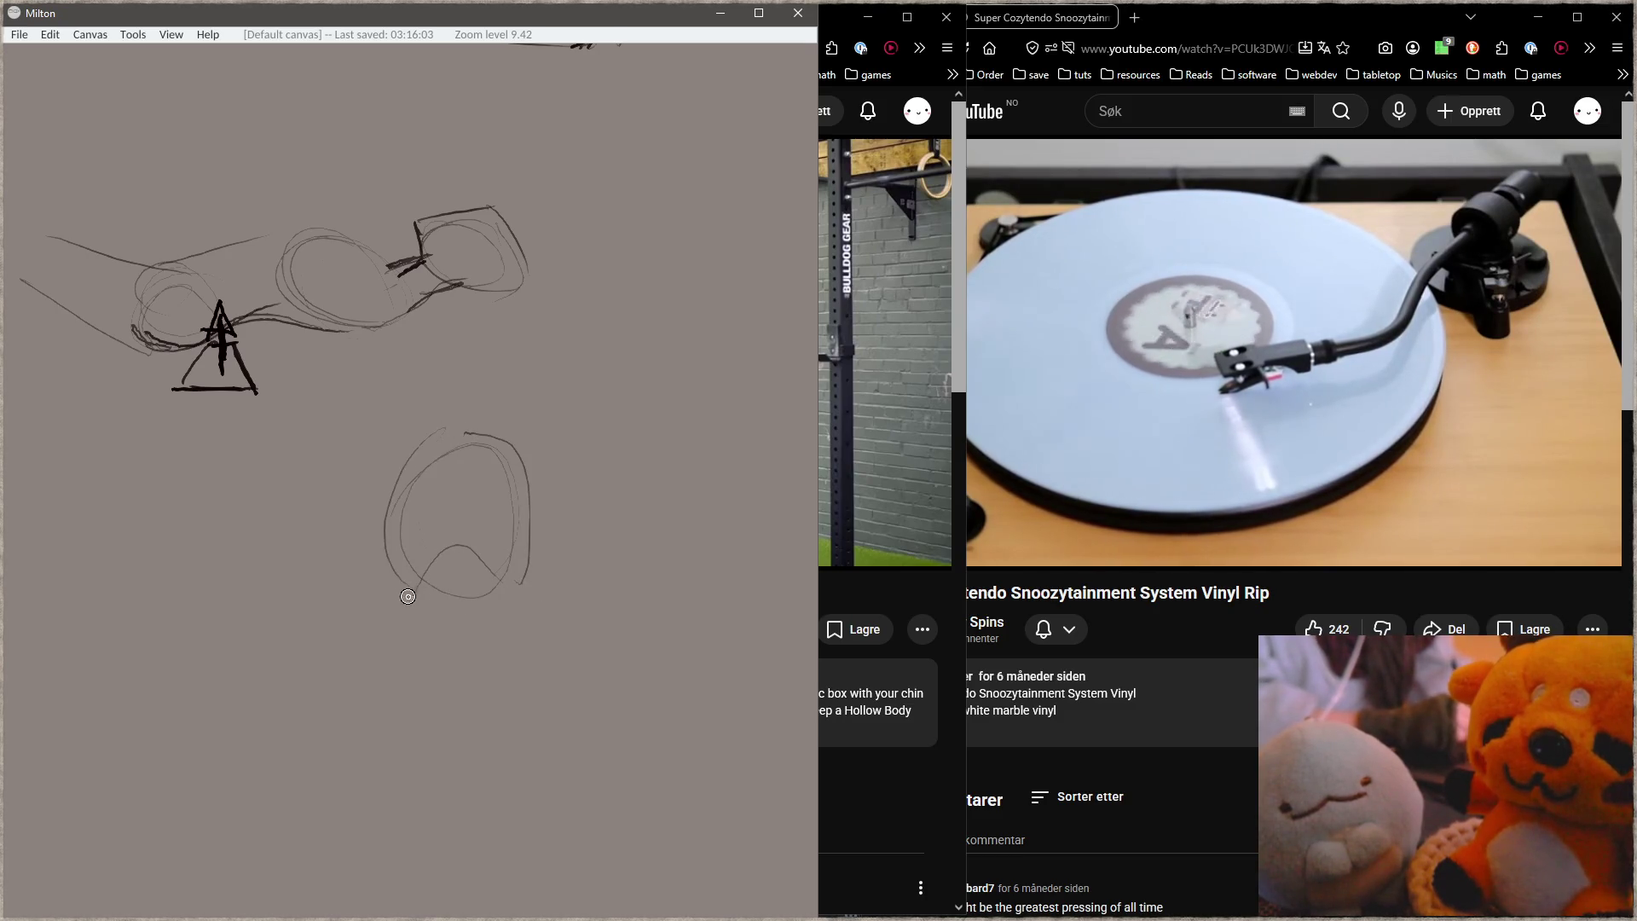
left_click_drag(451, 437, 464, 657)
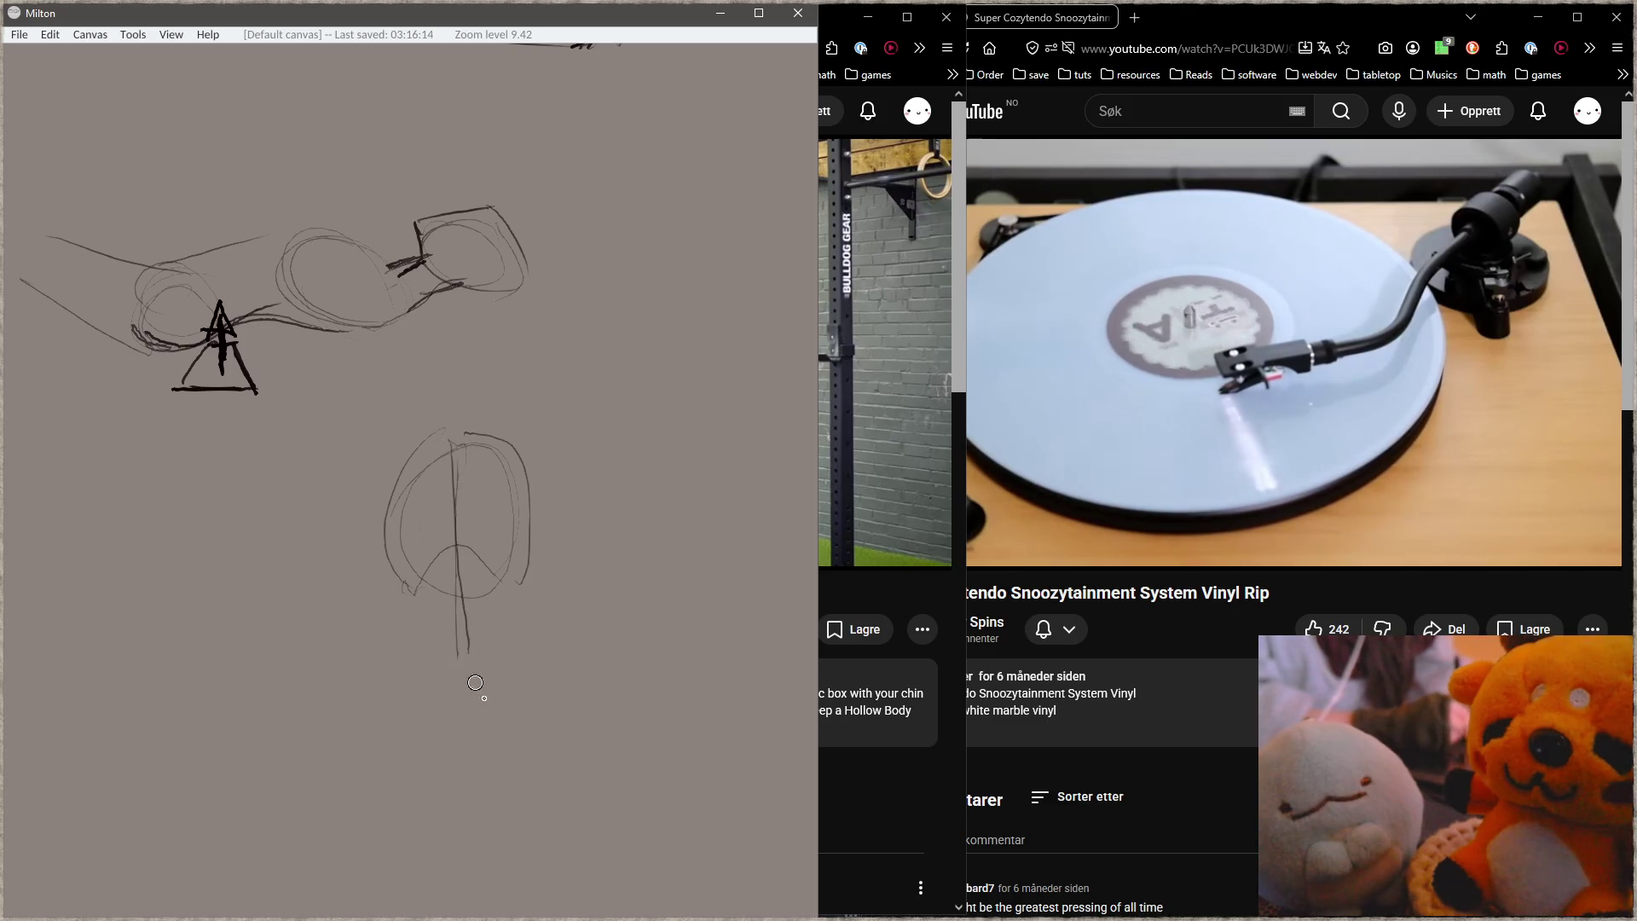
mouse_move(465, 563)
left_mouse_down()
mouse_move(466, 710)
mouse_move(490, 738)
mouse_move(408, 771)
left_mouse_up()
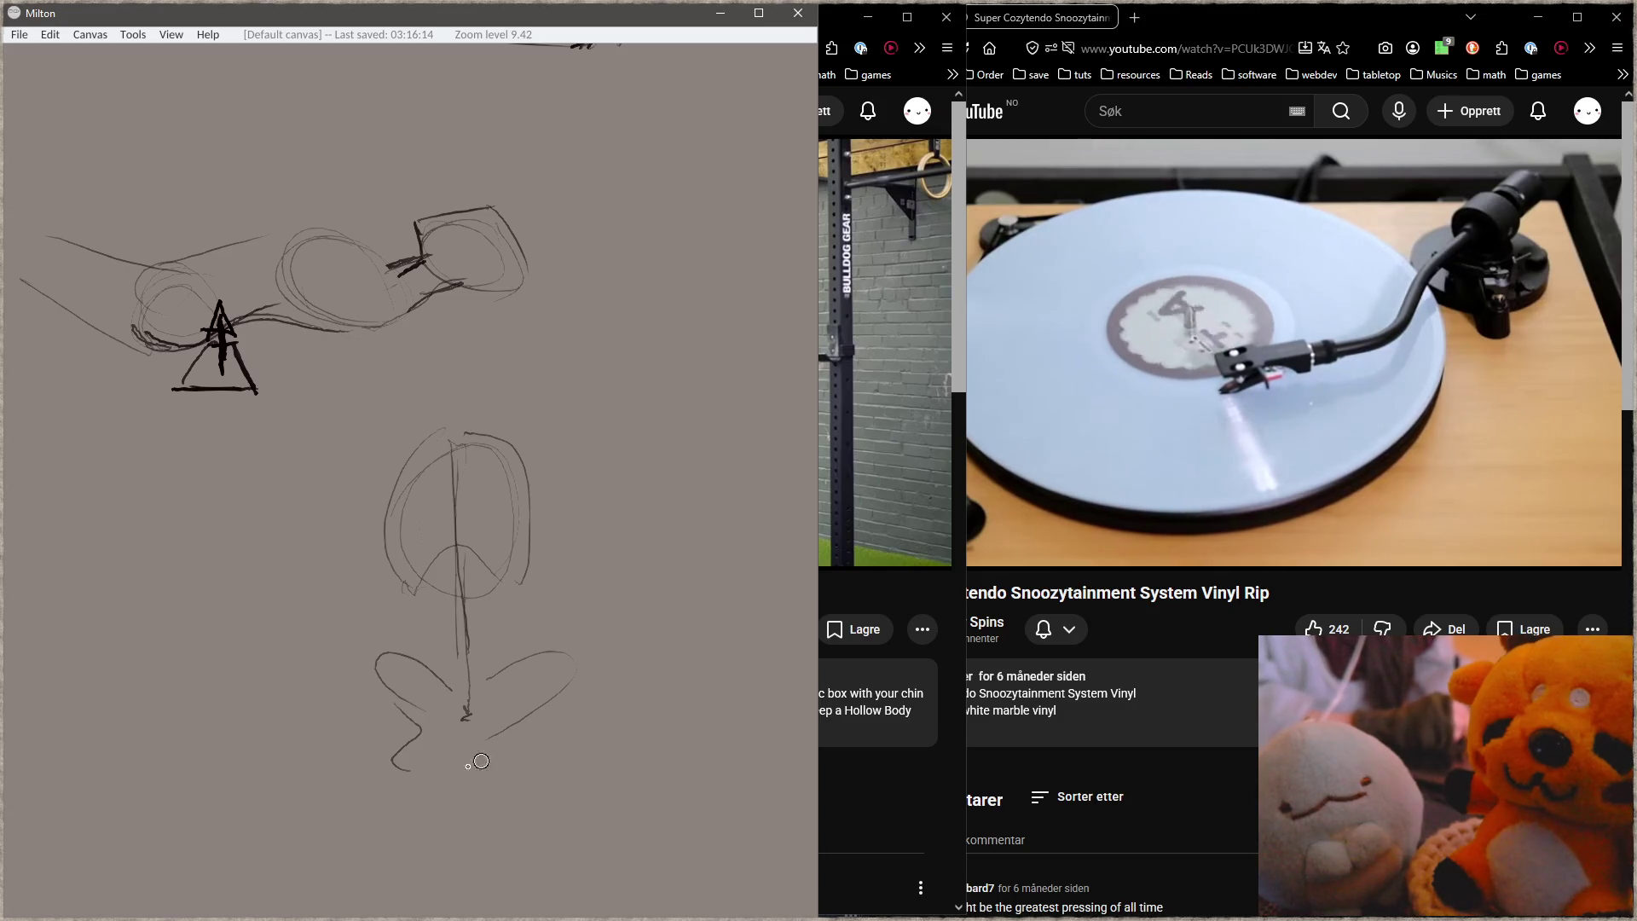
left_click_drag(537, 720, 516, 775)
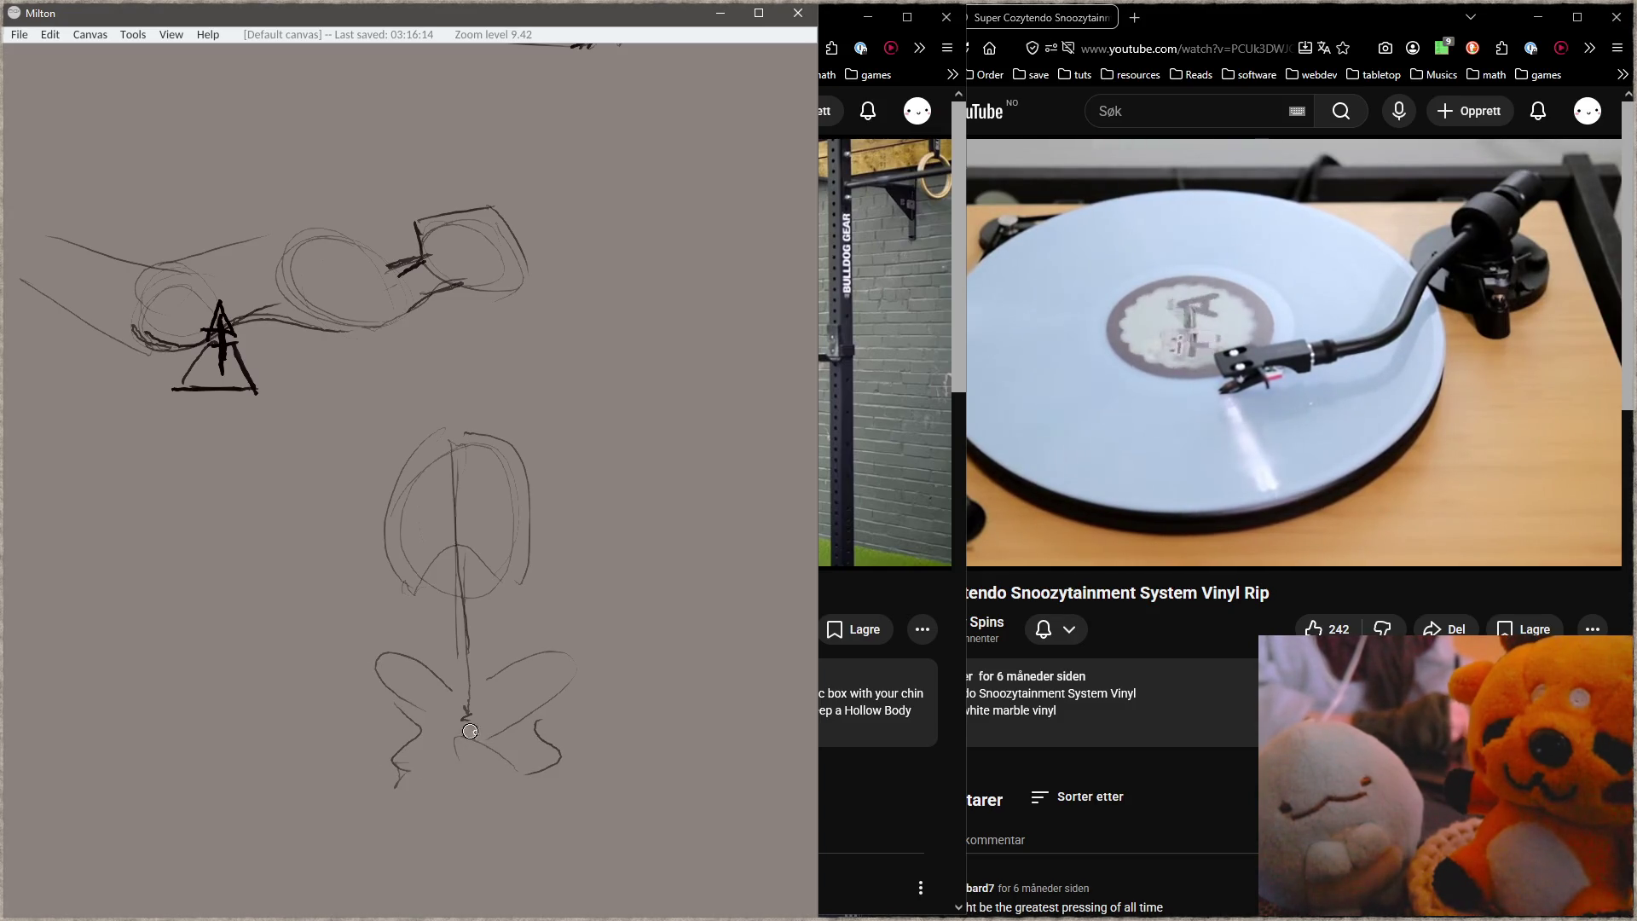
left_click_drag(467, 692, 480, 754)
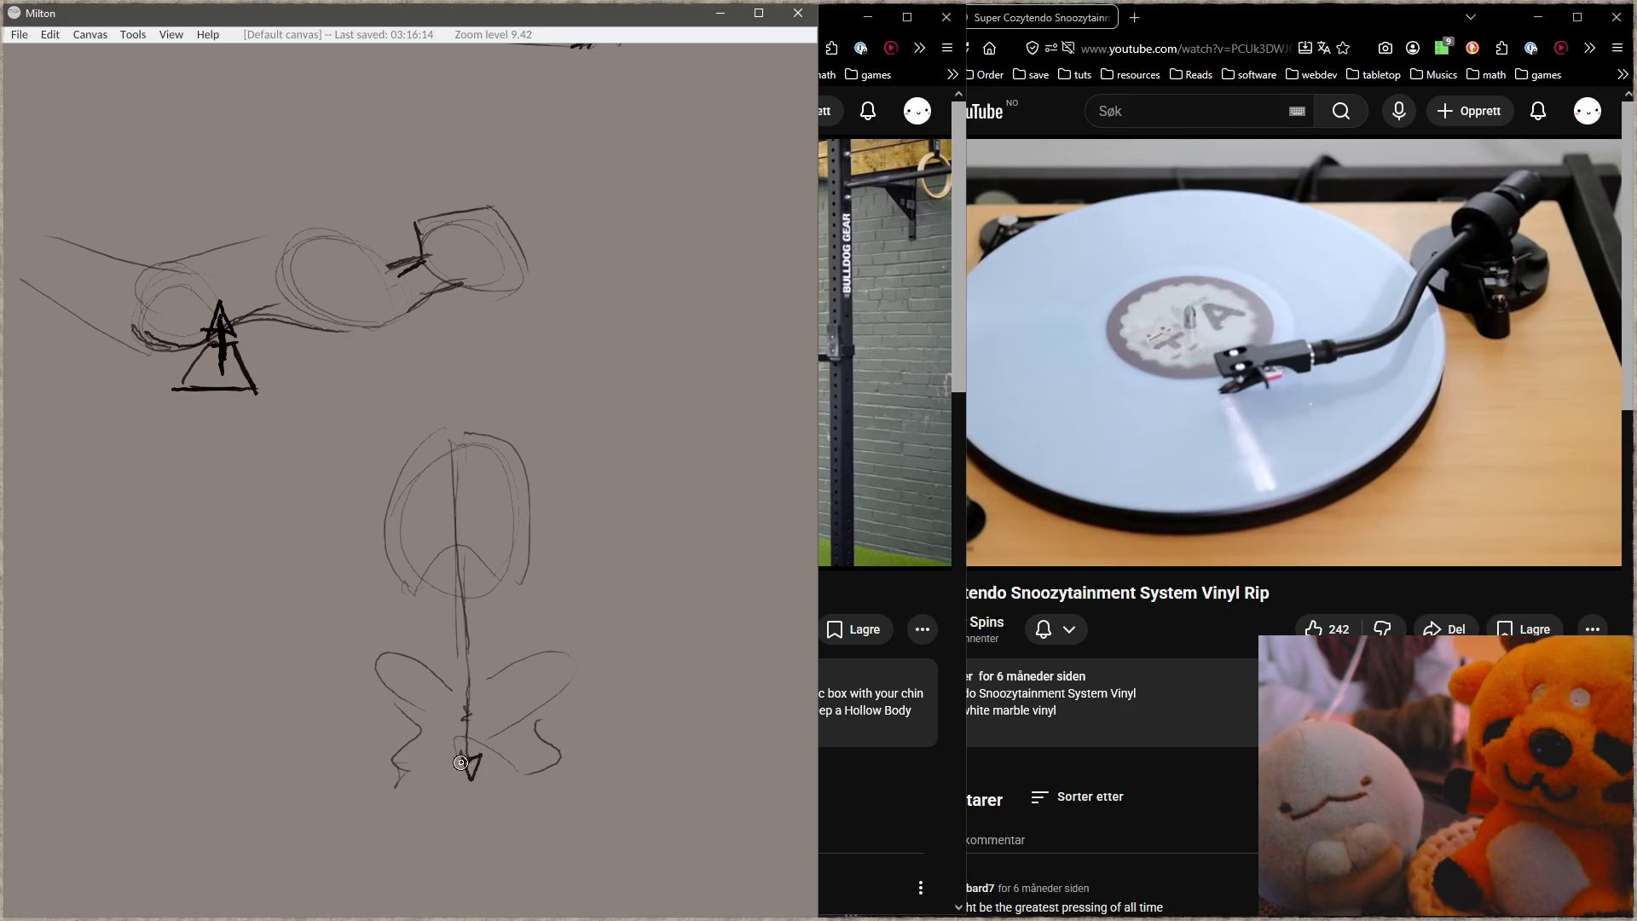
Step: Scribble centre marks, an arrow and the handwritten word 'death' beside the figure
left_click_drag(465, 695, 436, 720)
left_click_drag(451, 646, 512, 720)
left_click_drag(635, 537, 524, 635)
mouse_move(654, 484)
left_mouse_down()
mouse_move(676, 516)
mouse_move(718, 522)
left_mouse_up()
mouse_move(720, 484)
left_mouse_down()
mouse_move(725, 535)
mouse_move(738, 505)
left_mouse_up()
left_click_drag(735, 486, 761, 532)
left_click_drag(750, 596, 744, 610)
left_click_drag(778, 488, 779, 494)
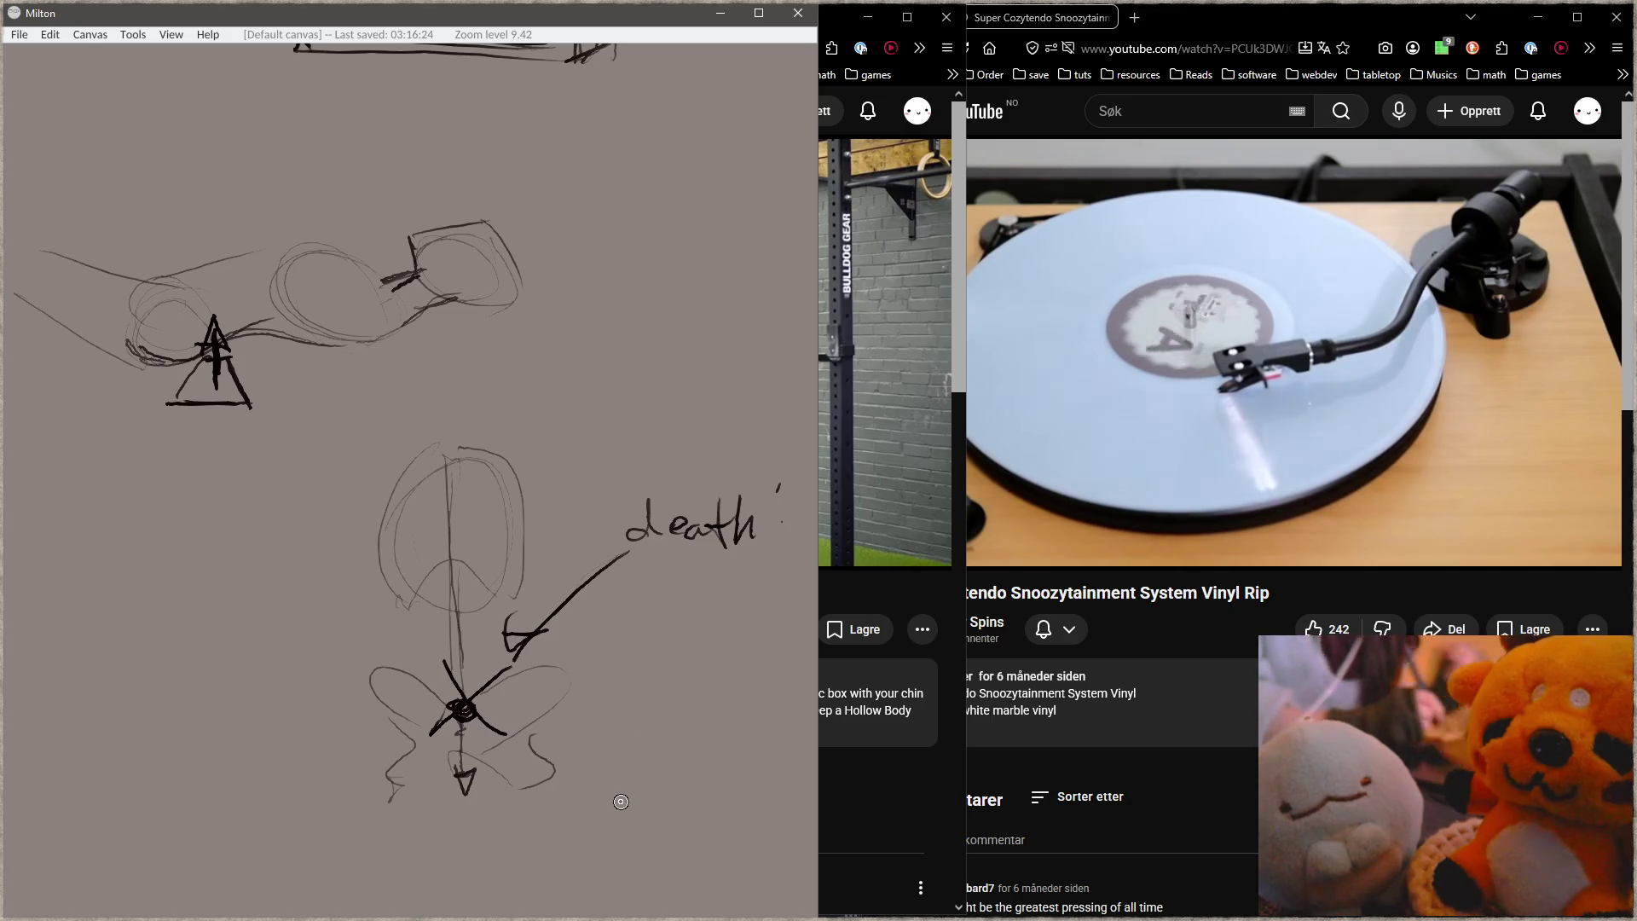
Step: Remove the tick, the word 'death' and the arrow strokes with three undos
key("ctrl+z")
key("ctrl+z")
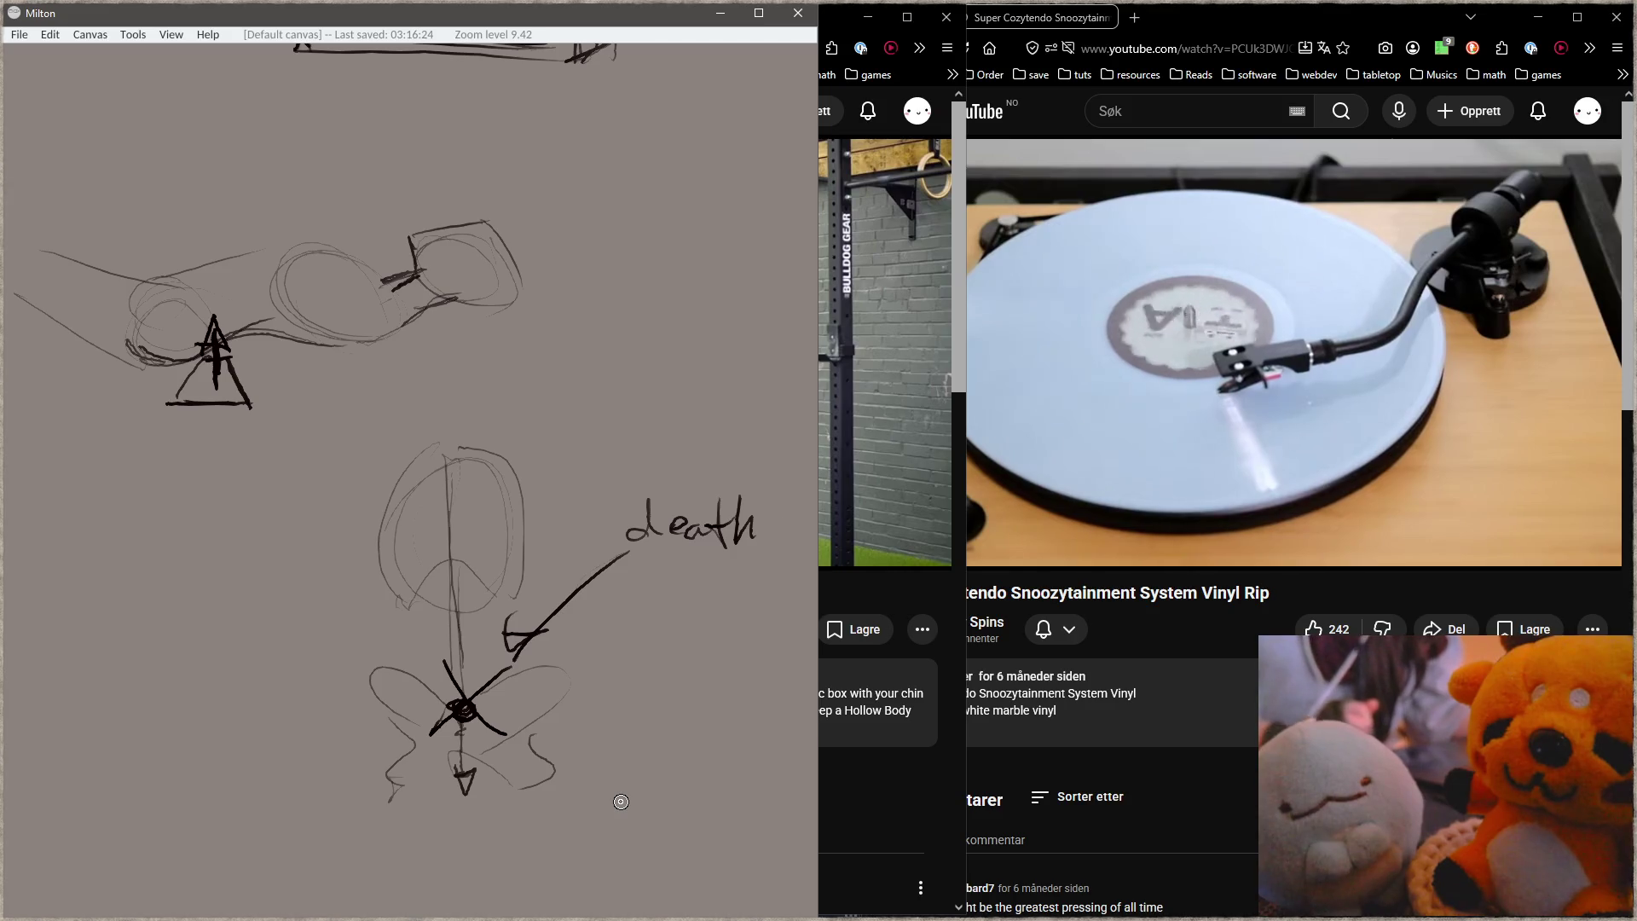
key("ctrl+z")
key("ctrl+z")
key("ctrl+z")
key("ctrl+z")
key("ctrl+z")
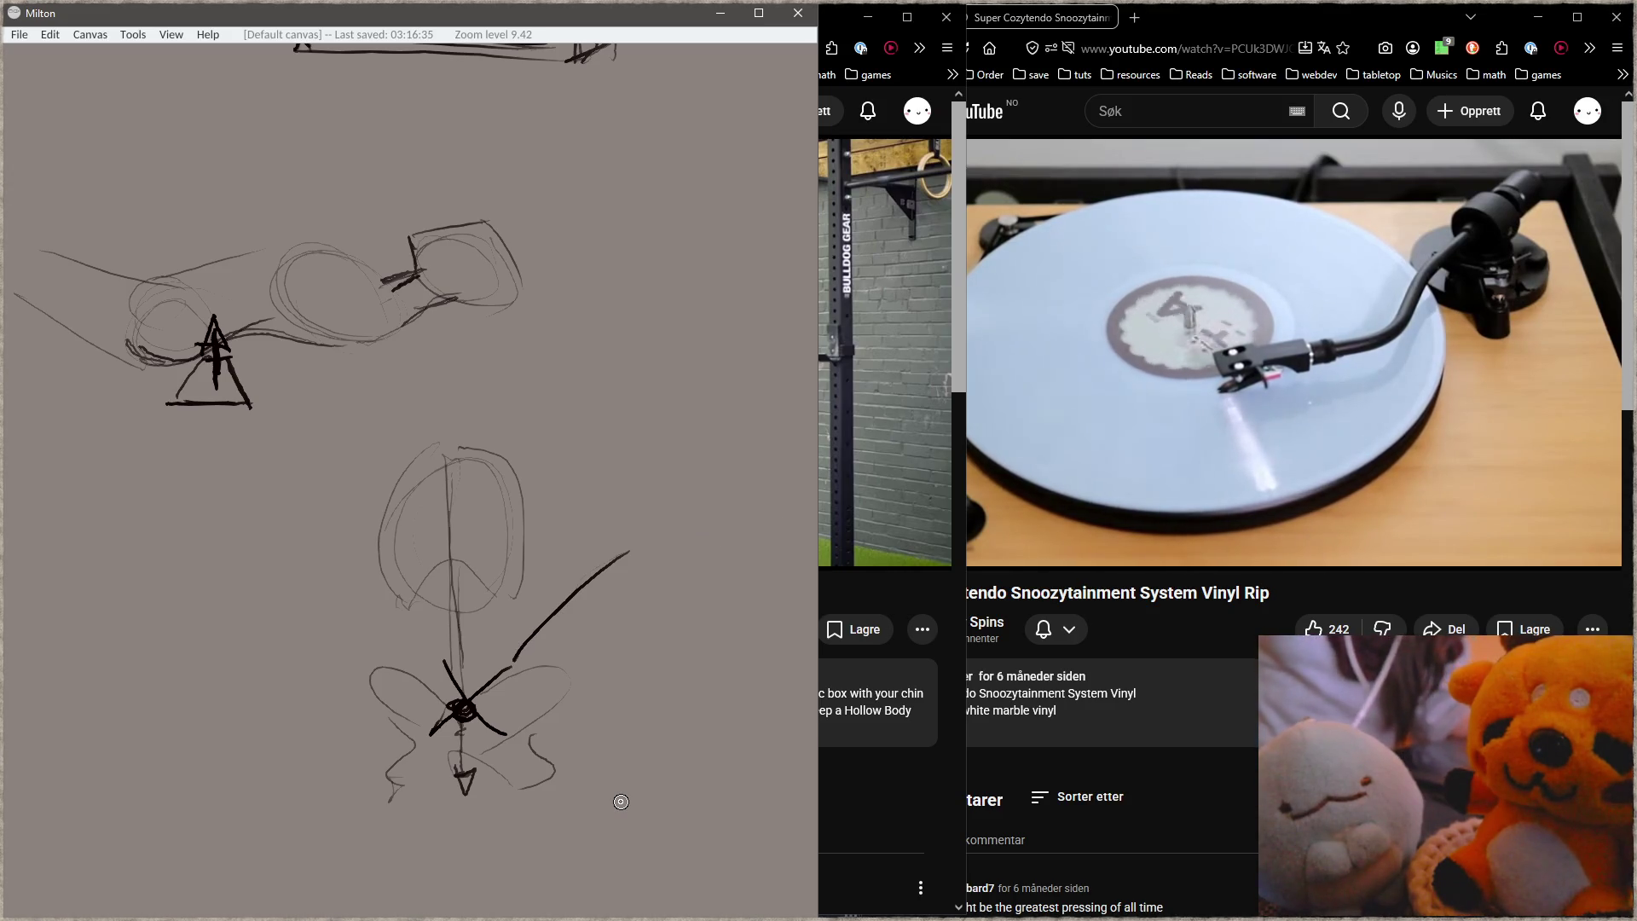
key("ctrl+z")
key("ctrl+z")
key("ctrl+z")
key("ctrl+z")
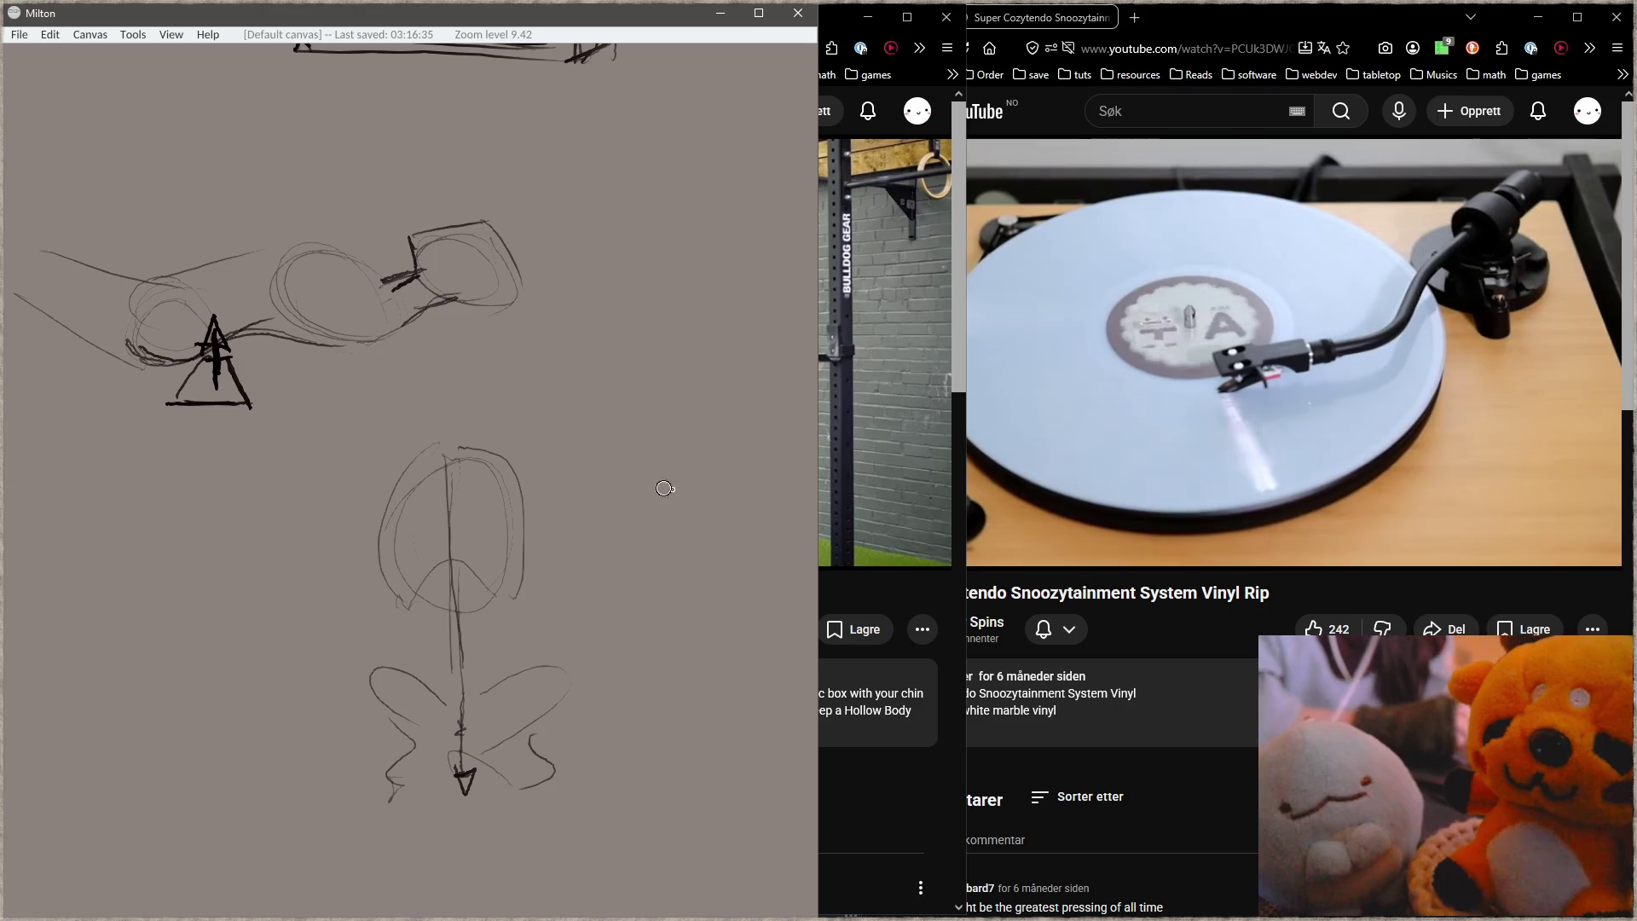
scroll(540, 550, "up", 5)
scroll(540, 551, "up", 5)
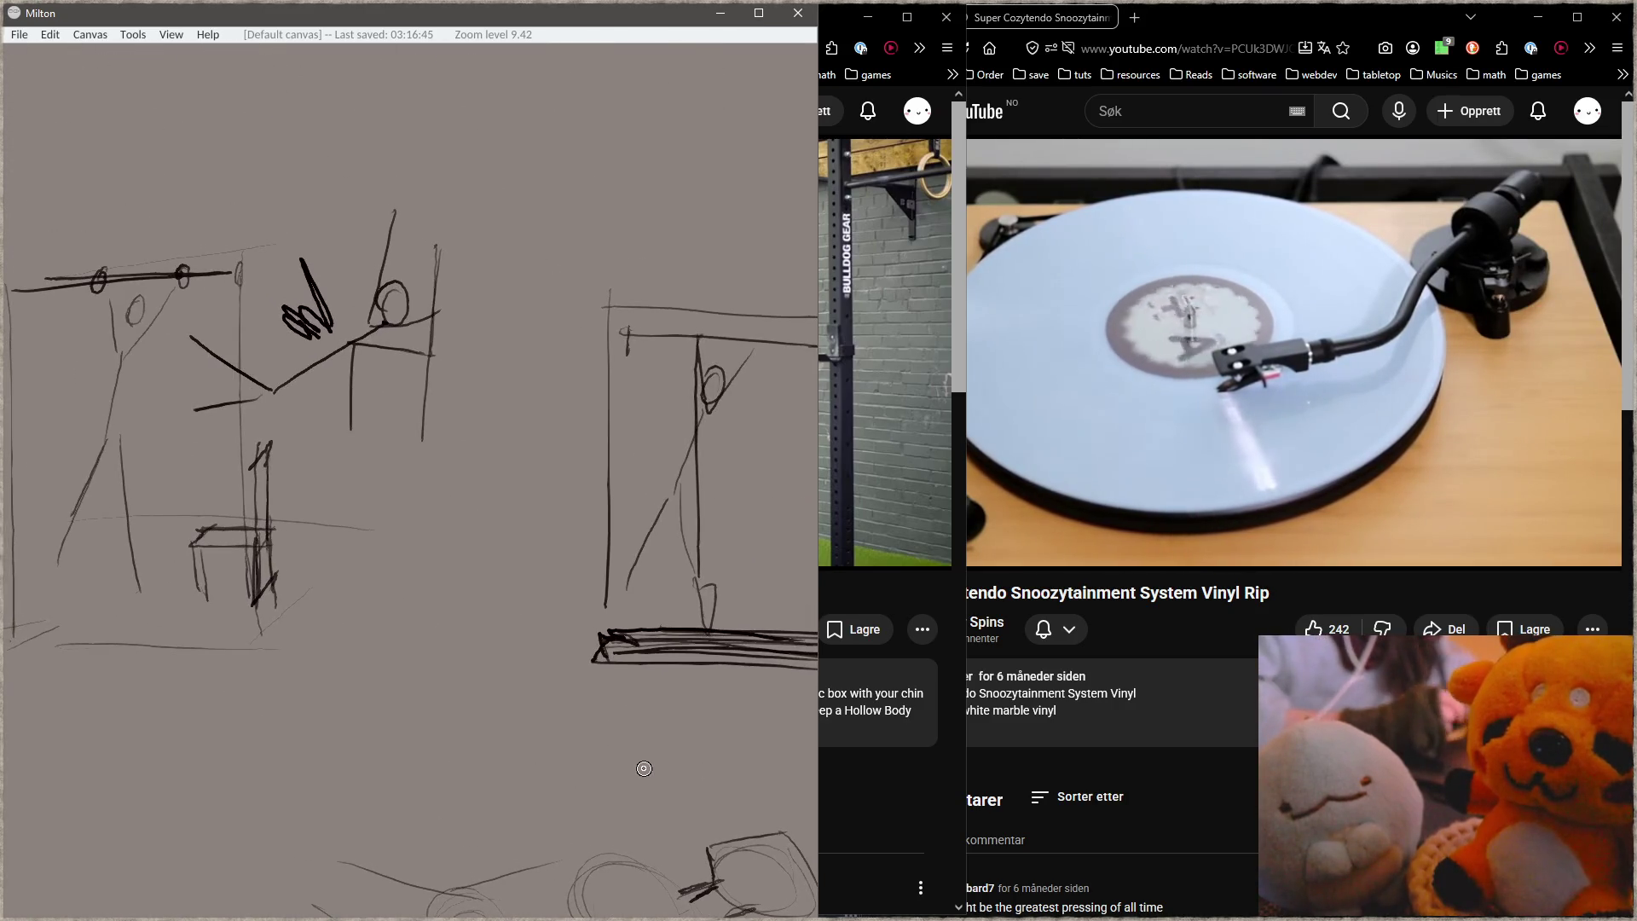
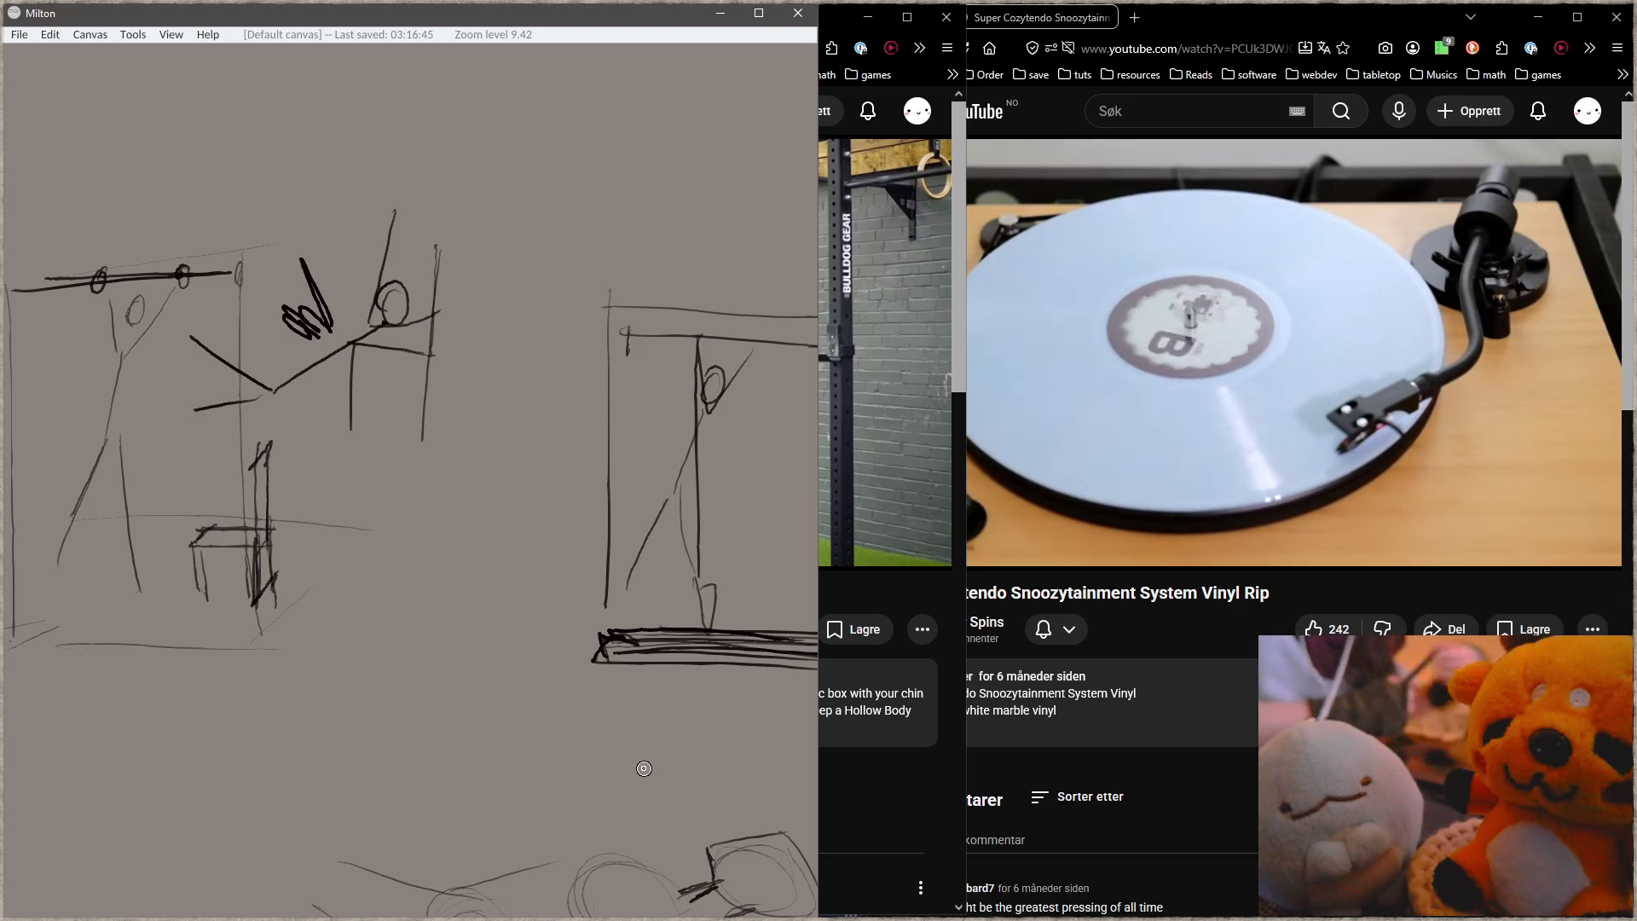
Step: On blank canvas, draw a weight bench top with legs underneath and retrace its edges
mouse_move(347, 628)
left_mouse_down()
mouse_move(421, 370)
mouse_move(540, 263)
left_mouse_up()
mouse_move(358, 490)
left_mouse_down()
mouse_move(312, 592)
mouse_move(452, 482)
mouse_move(480, 483)
mouse_move(193, 592)
mouse_move(312, 601)
mouse_move(515, 457)
left_mouse_up()
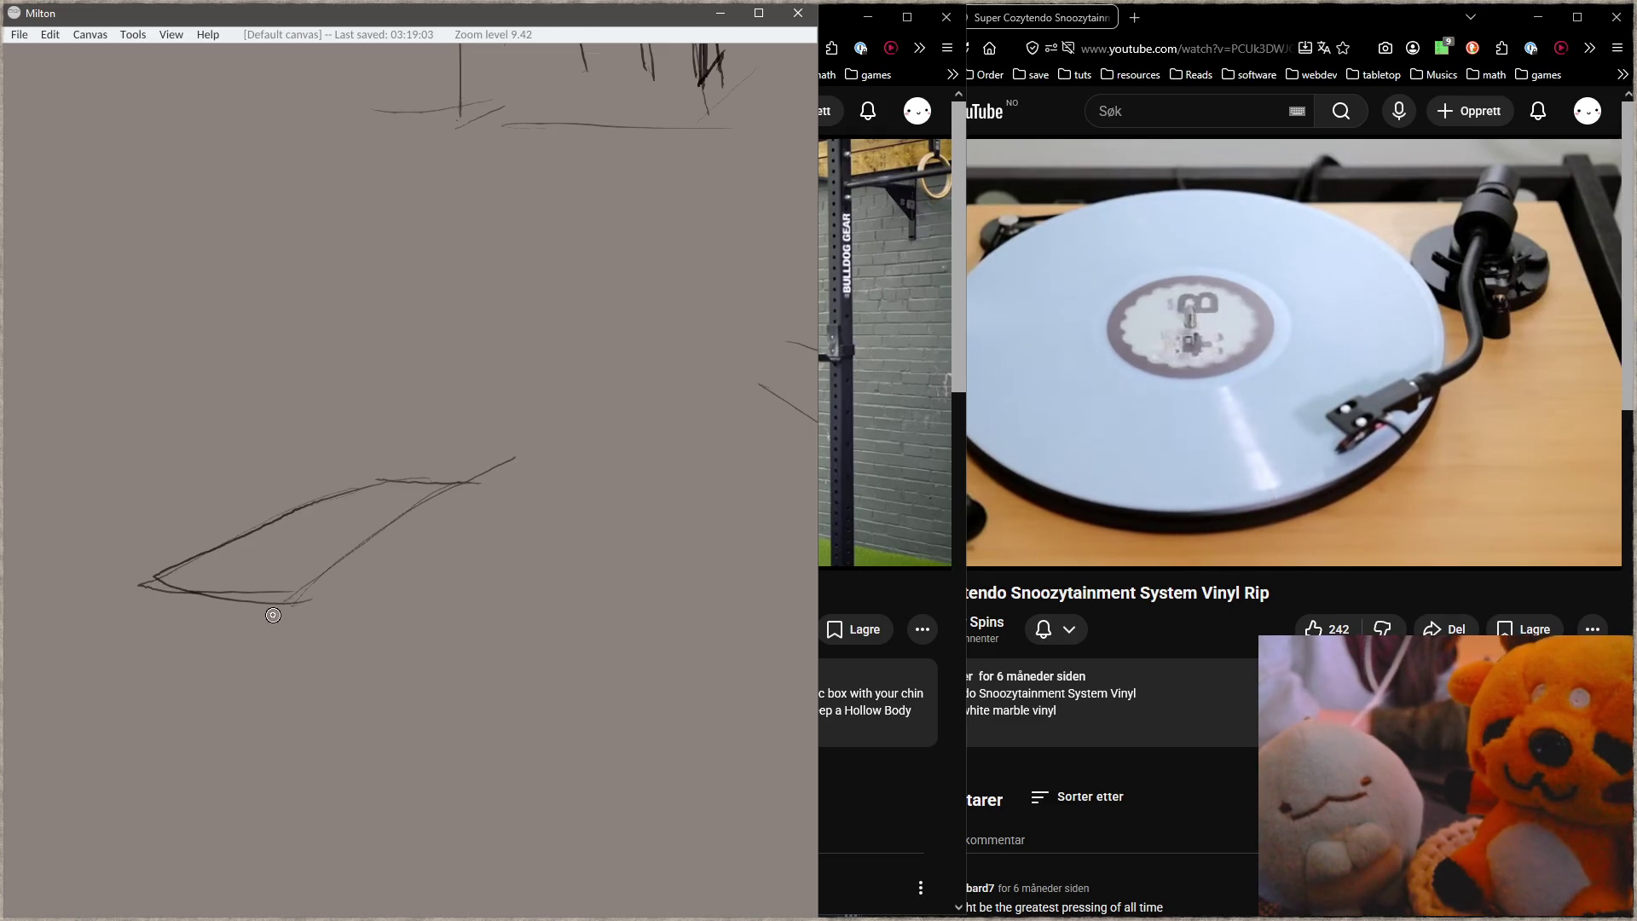
mouse_move(290, 622)
left_mouse_down()
mouse_move(288, 714)
mouse_move(187, 598)
mouse_move(164, 673)
left_mouse_up()
mouse_move(157, 598)
left_mouse_down()
mouse_move(284, 652)
mouse_move(283, 612)
mouse_move(468, 493)
mouse_move(290, 601)
mouse_move(473, 484)
mouse_move(382, 478)
mouse_move(478, 488)
left_mouse_up()
left_click_drag(346, 480, 182, 582)
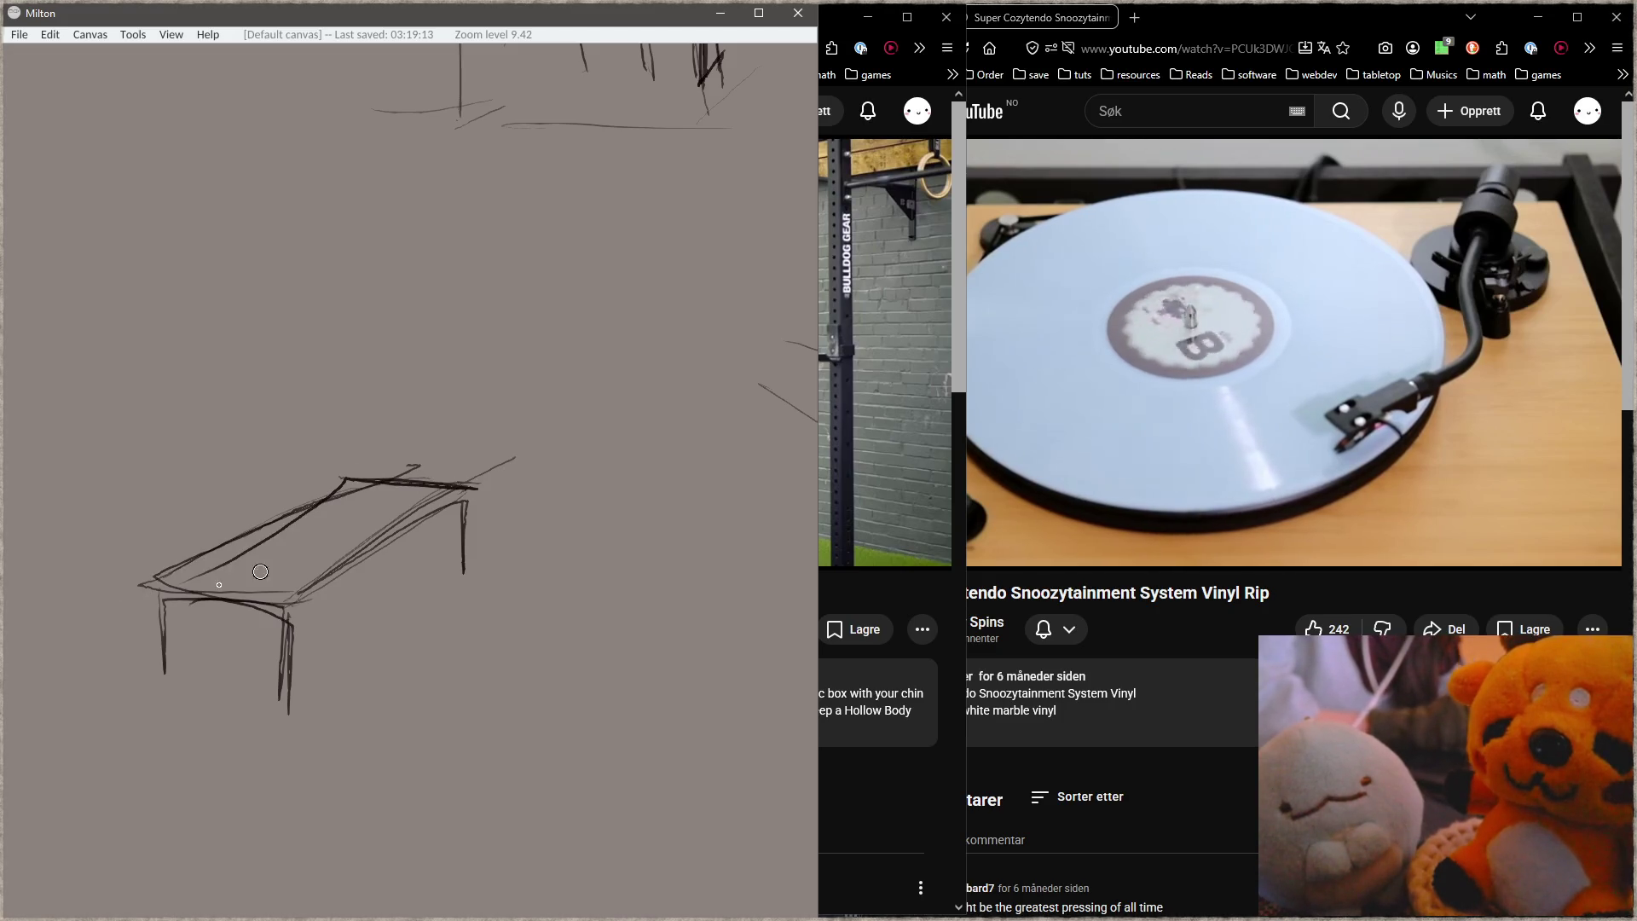
left_click_drag(288, 501, 288, 442)
Step: Redraw a smaller U-shaped bar holder, then draw the barbell bar and its right weight plate
mouse_move(273, 372)
left_mouse_down()
mouse_move(324, 398)
mouse_move(288, 386)
left_mouse_up()
key("ctrl+z")
left_click_drag(515, 601, 544, 418)
mouse_move(192, 390)
left_mouse_down()
mouse_move(622, 420)
mouse_move(629, 358)
left_mouse_up()
left_click_drag(245, 350, 230, 448)
mouse_move(410, 460)
left_mouse_down()
mouse_move(464, 496)
mouse_move(430, 488)
left_mouse_up()
Step: Undo the misplaced head strokes and sketch the lying figure's head and body loops
key("ctrl+z")
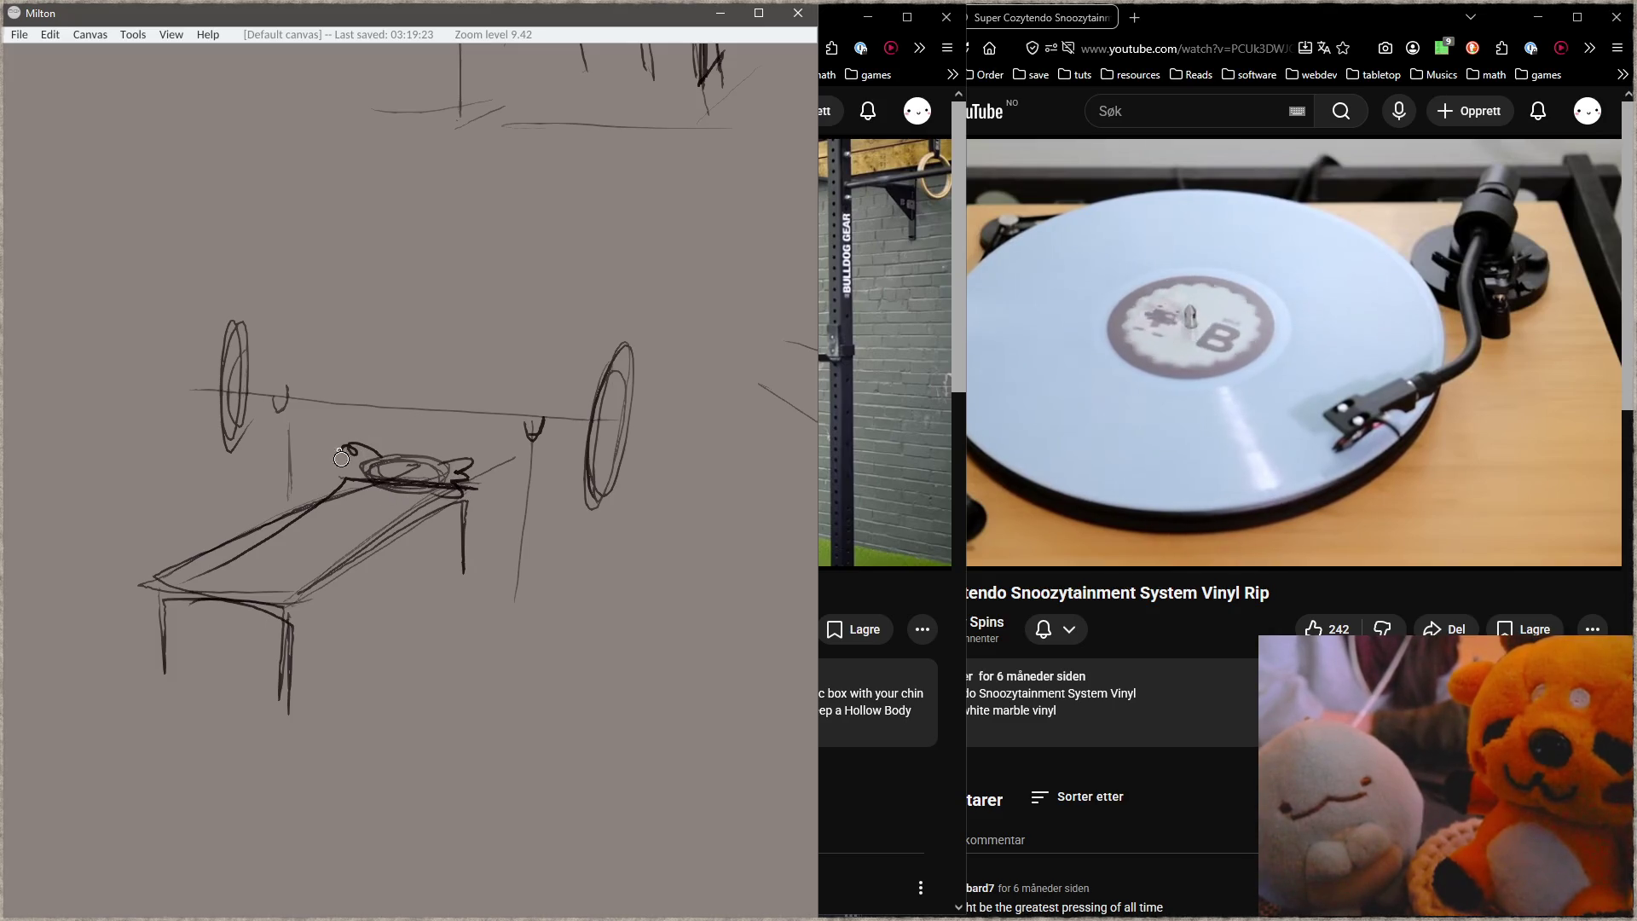
key("ctrl+z")
key("ctrl+z")
key("ctrl+z")
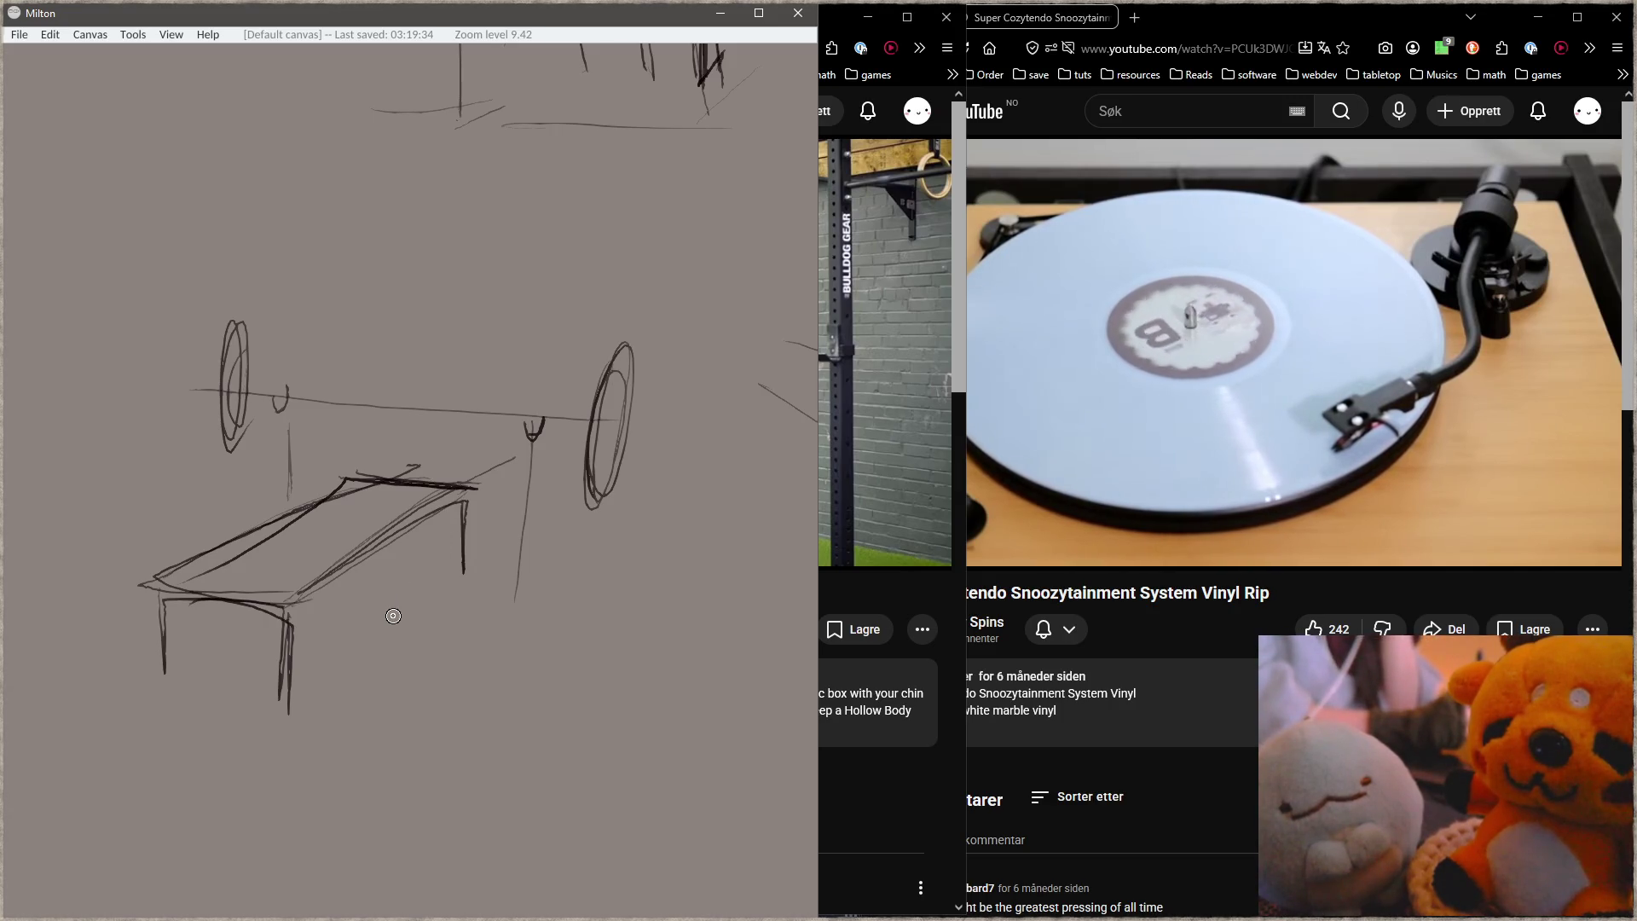
mouse_move(386, 457)
left_mouse_down()
mouse_move(379, 474)
mouse_move(407, 479)
mouse_move(336, 511)
mouse_move(345, 535)
mouse_move(166, 576)
mouse_move(168, 710)
left_mouse_up()
key("ctrl+z")
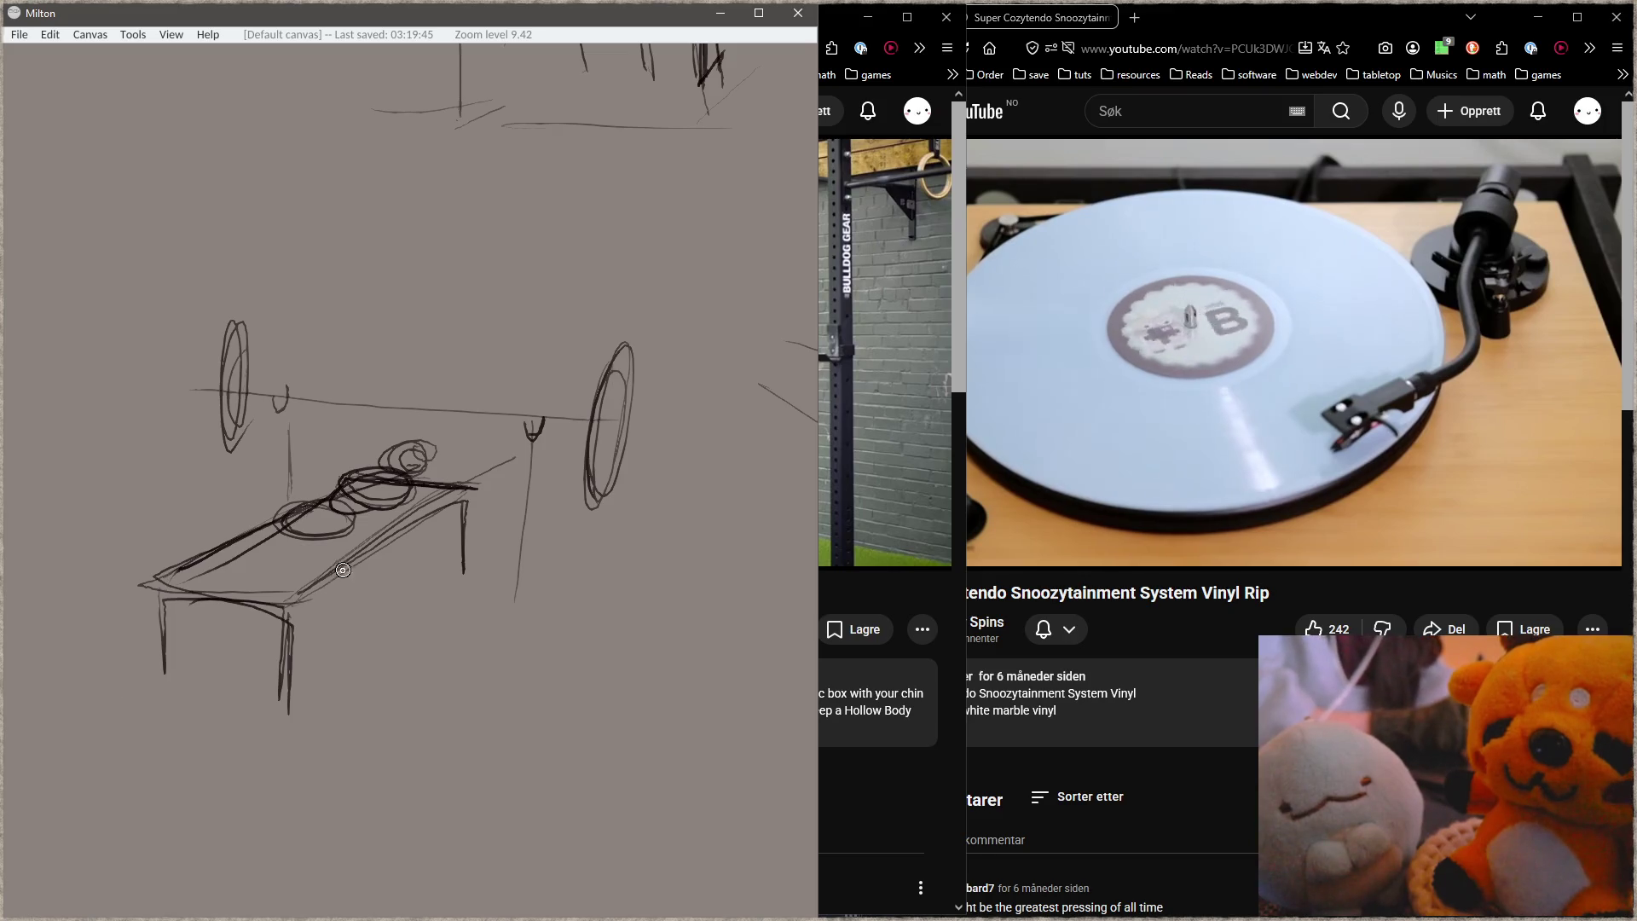
Step: Draw the figure's legs and foot below the bench and extend the bar through the right plate
mouse_move(333, 522)
left_mouse_down()
mouse_move(310, 598)
mouse_move(341, 571)
mouse_move(320, 669)
left_mouse_up()
mouse_move(346, 553)
left_mouse_down()
mouse_move(343, 681)
mouse_move(308, 686)
mouse_move(341, 682)
left_mouse_up()
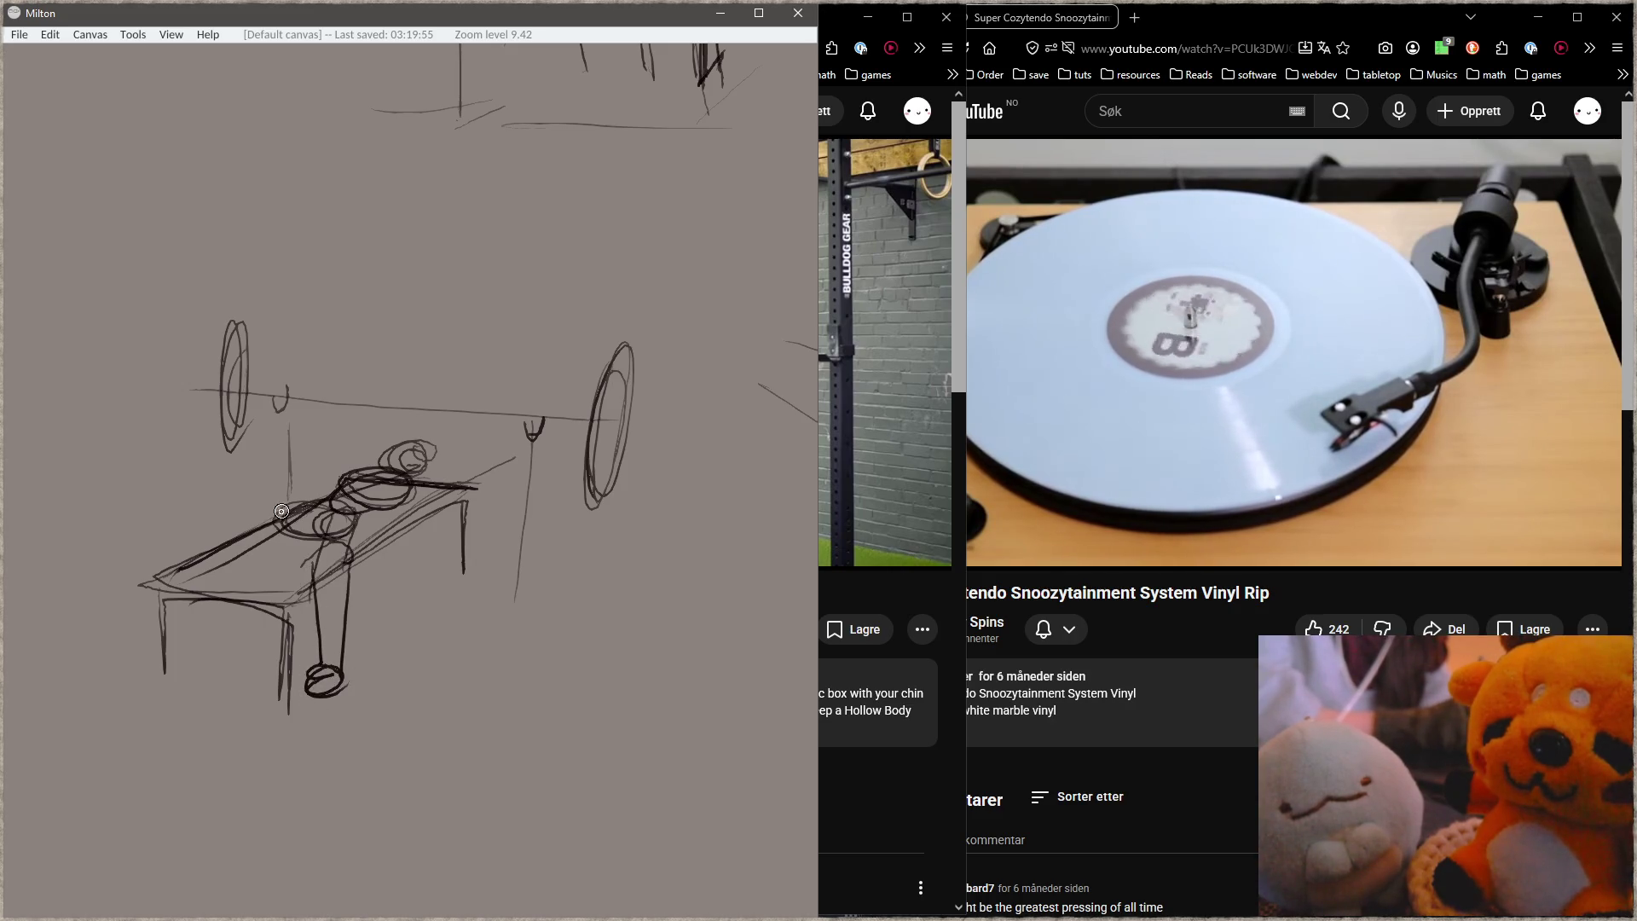
mouse_move(176, 564)
left_mouse_down()
mouse_move(290, 521)
mouse_move(314, 546)
mouse_move(299, 507)
mouse_move(341, 471)
mouse_move(430, 484)
mouse_move(402, 438)
mouse_move(407, 475)
mouse_move(431, 464)
left_mouse_up()
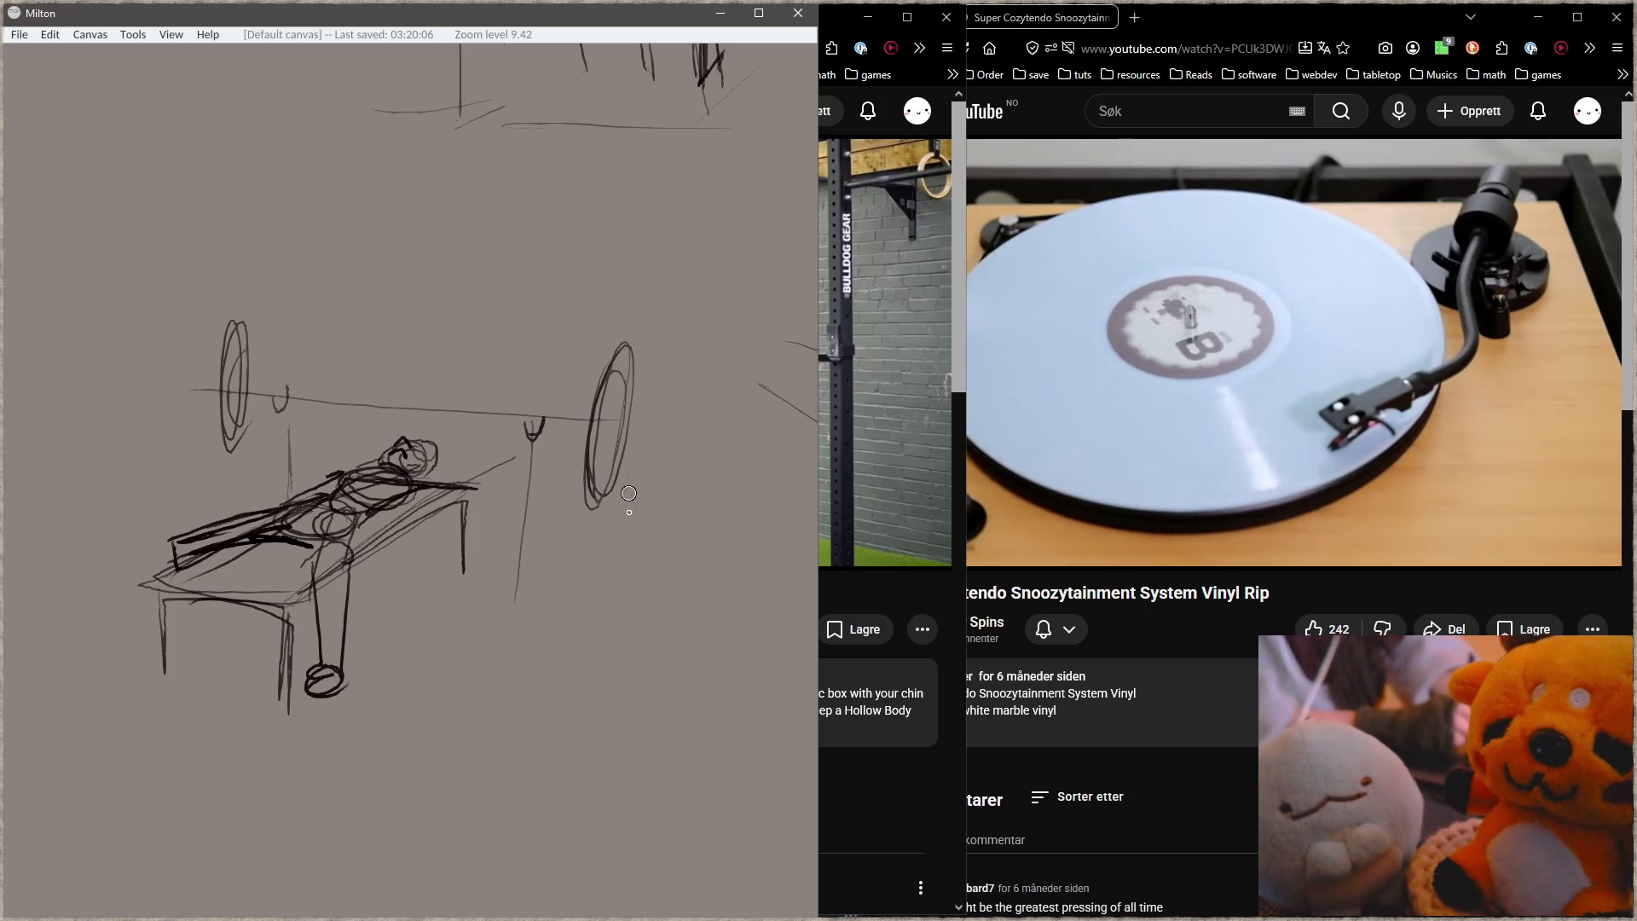
left_click_drag(737, 457, 543, 472)
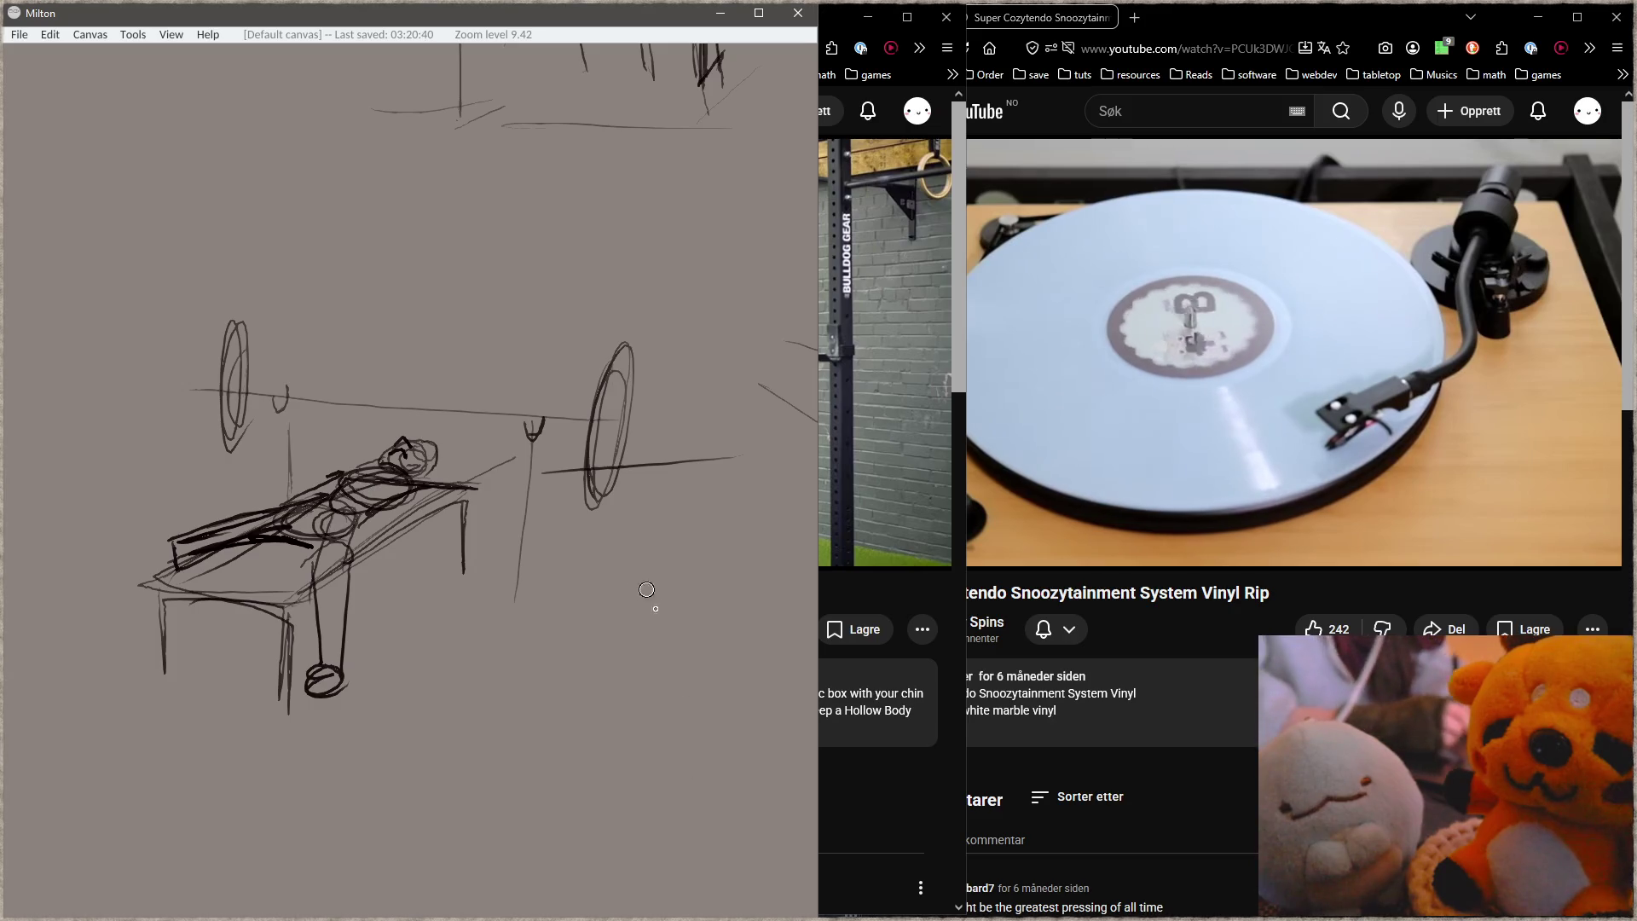
left_click_drag(658, 702, 408, 354)
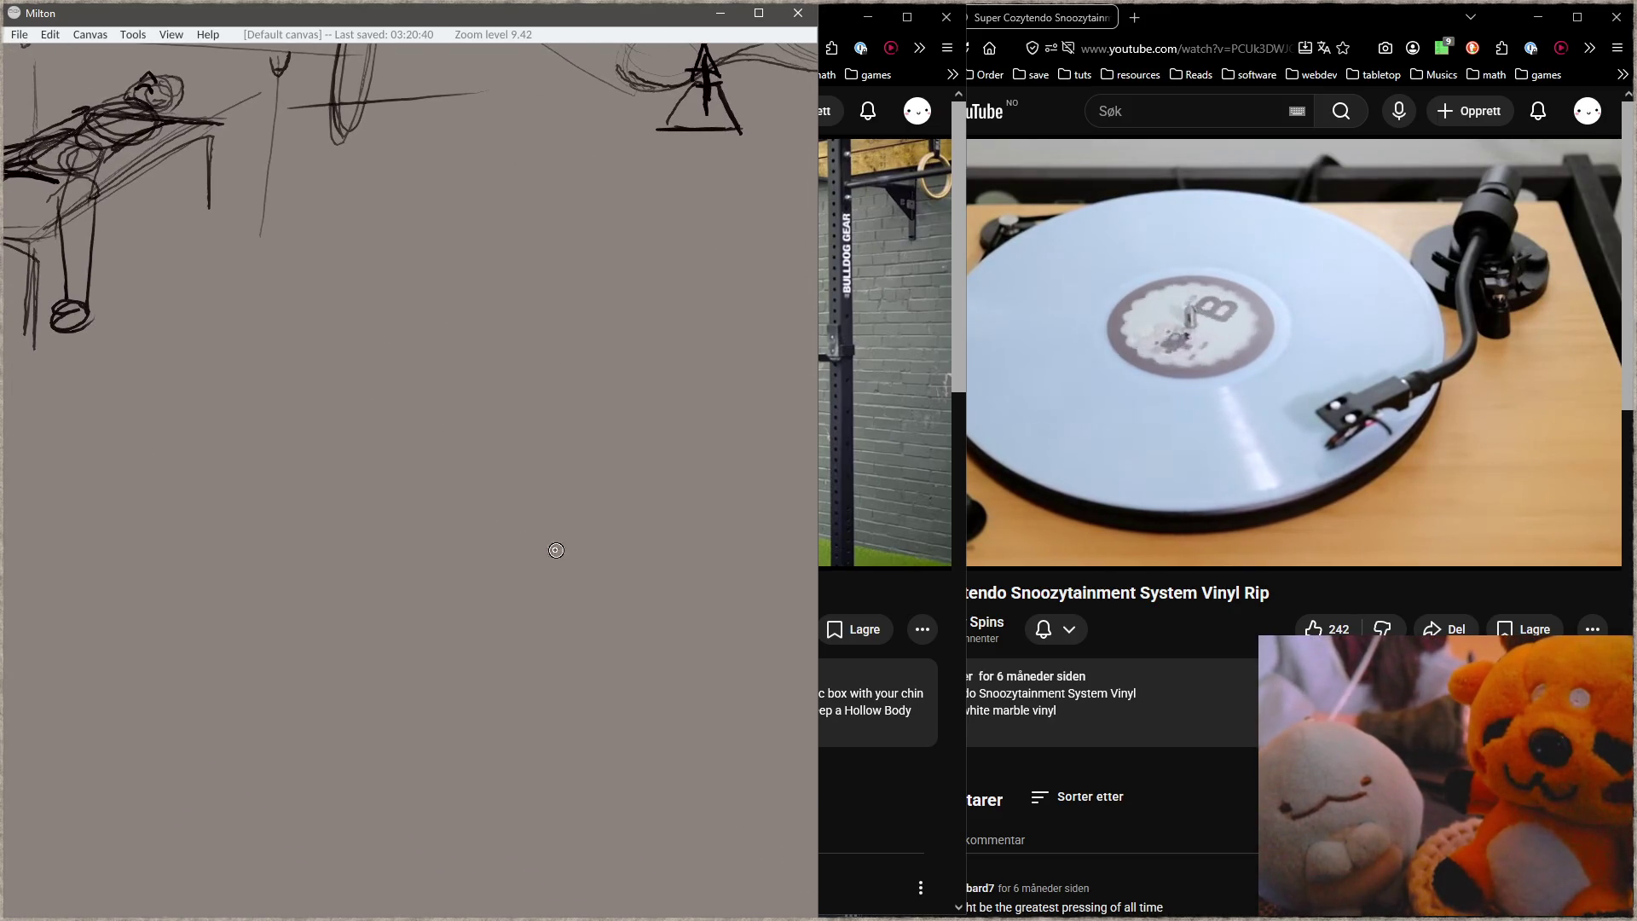
Step: Draw a floor line and a crouched figure with head, arm, foot, hand, back curve and chin
mouse_move(448, 678)
left_mouse_down()
mouse_move(652, 620)
mouse_move(544, 703)
left_mouse_up()
left_click_drag(635, 624, 757, 622)
mouse_move(556, 479)
left_mouse_down()
mouse_move(569, 433)
mouse_move(553, 499)
mouse_move(653, 632)
left_mouse_up()
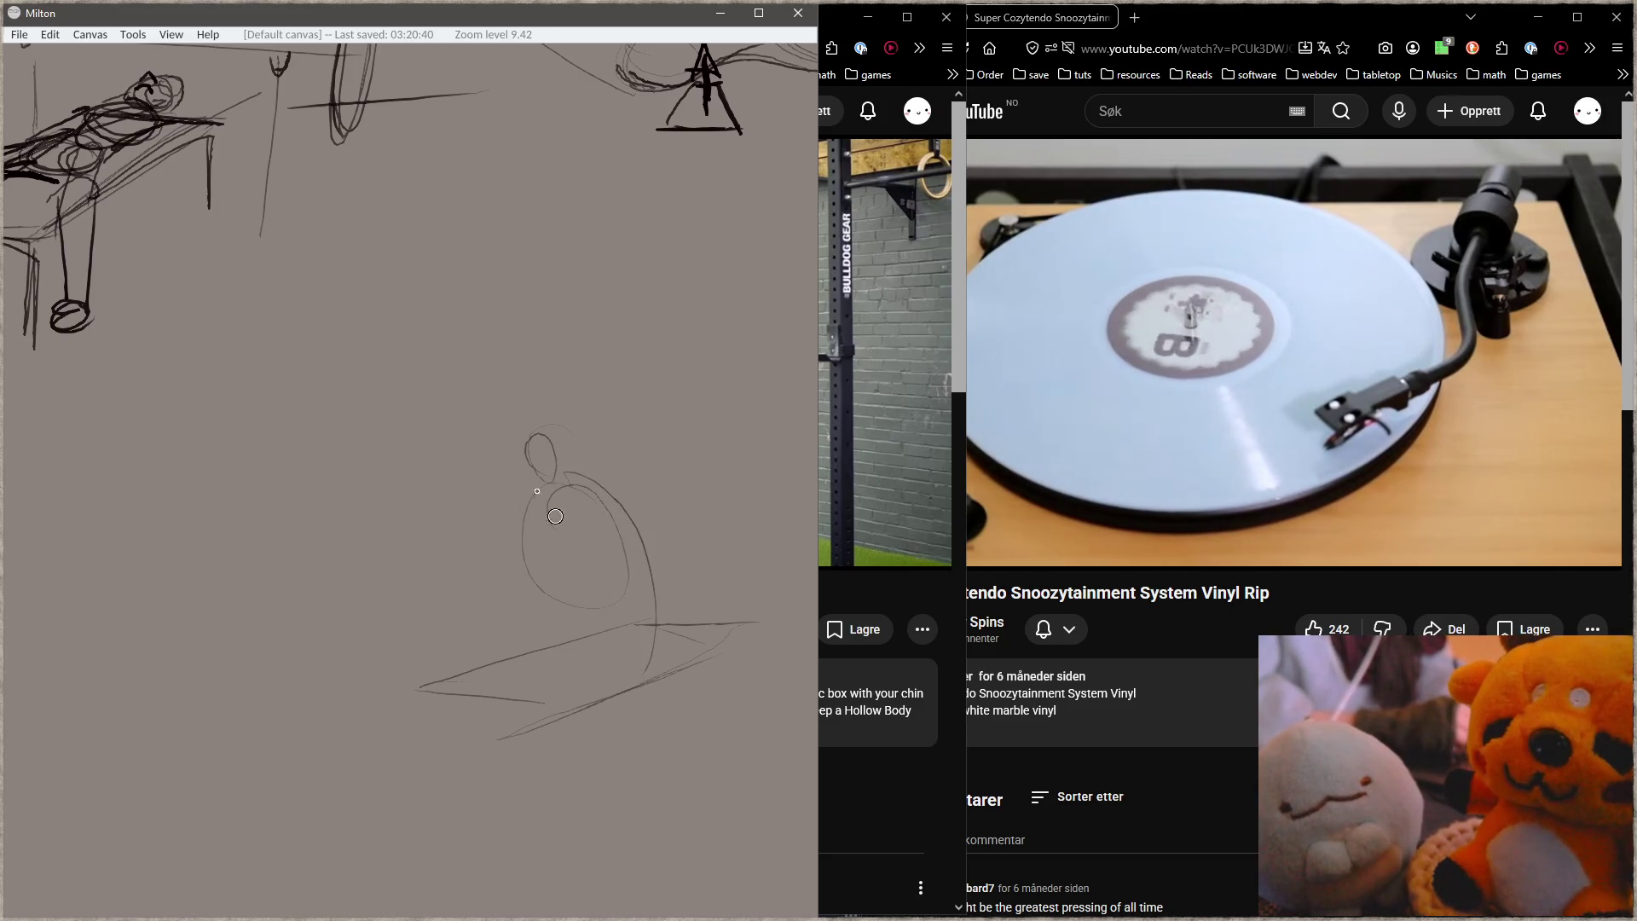
mouse_move(538, 474)
left_mouse_down()
mouse_move(534, 460)
mouse_move(558, 490)
left_mouse_up()
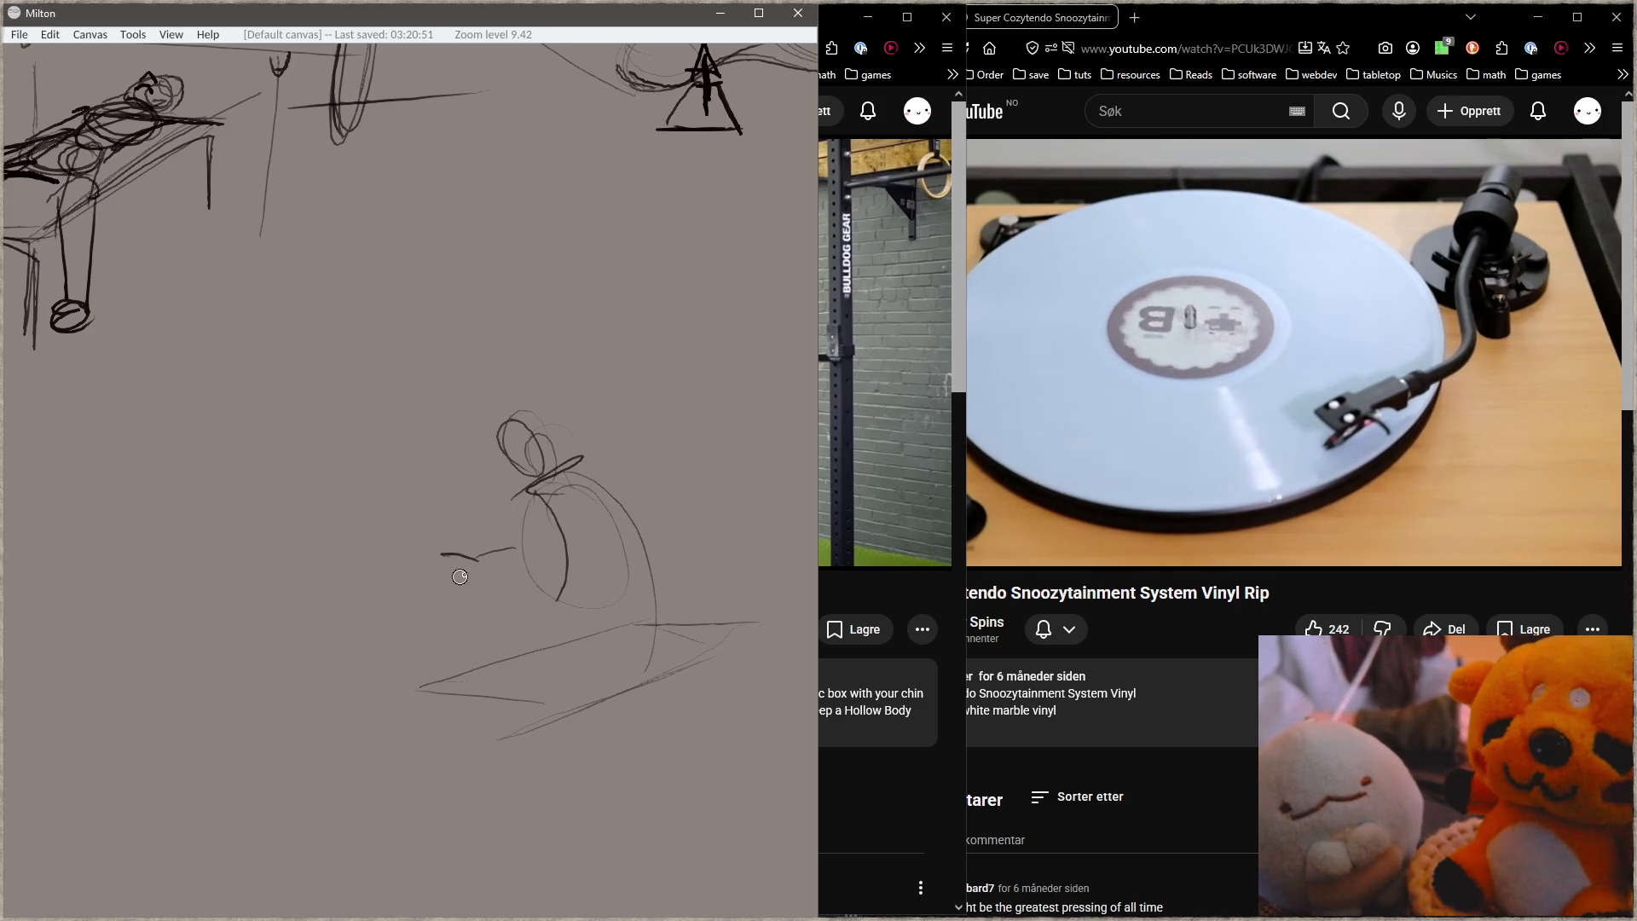
mouse_move(480, 564)
left_mouse_down()
mouse_move(508, 602)
mouse_move(506, 566)
left_mouse_up()
mouse_move(548, 499)
left_mouse_down()
mouse_move(489, 601)
mouse_move(468, 595)
mouse_move(510, 631)
left_mouse_up()
mouse_move(588, 469)
left_mouse_down()
mouse_move(609, 674)
mouse_move(448, 645)
mouse_move(408, 709)
left_mouse_up()
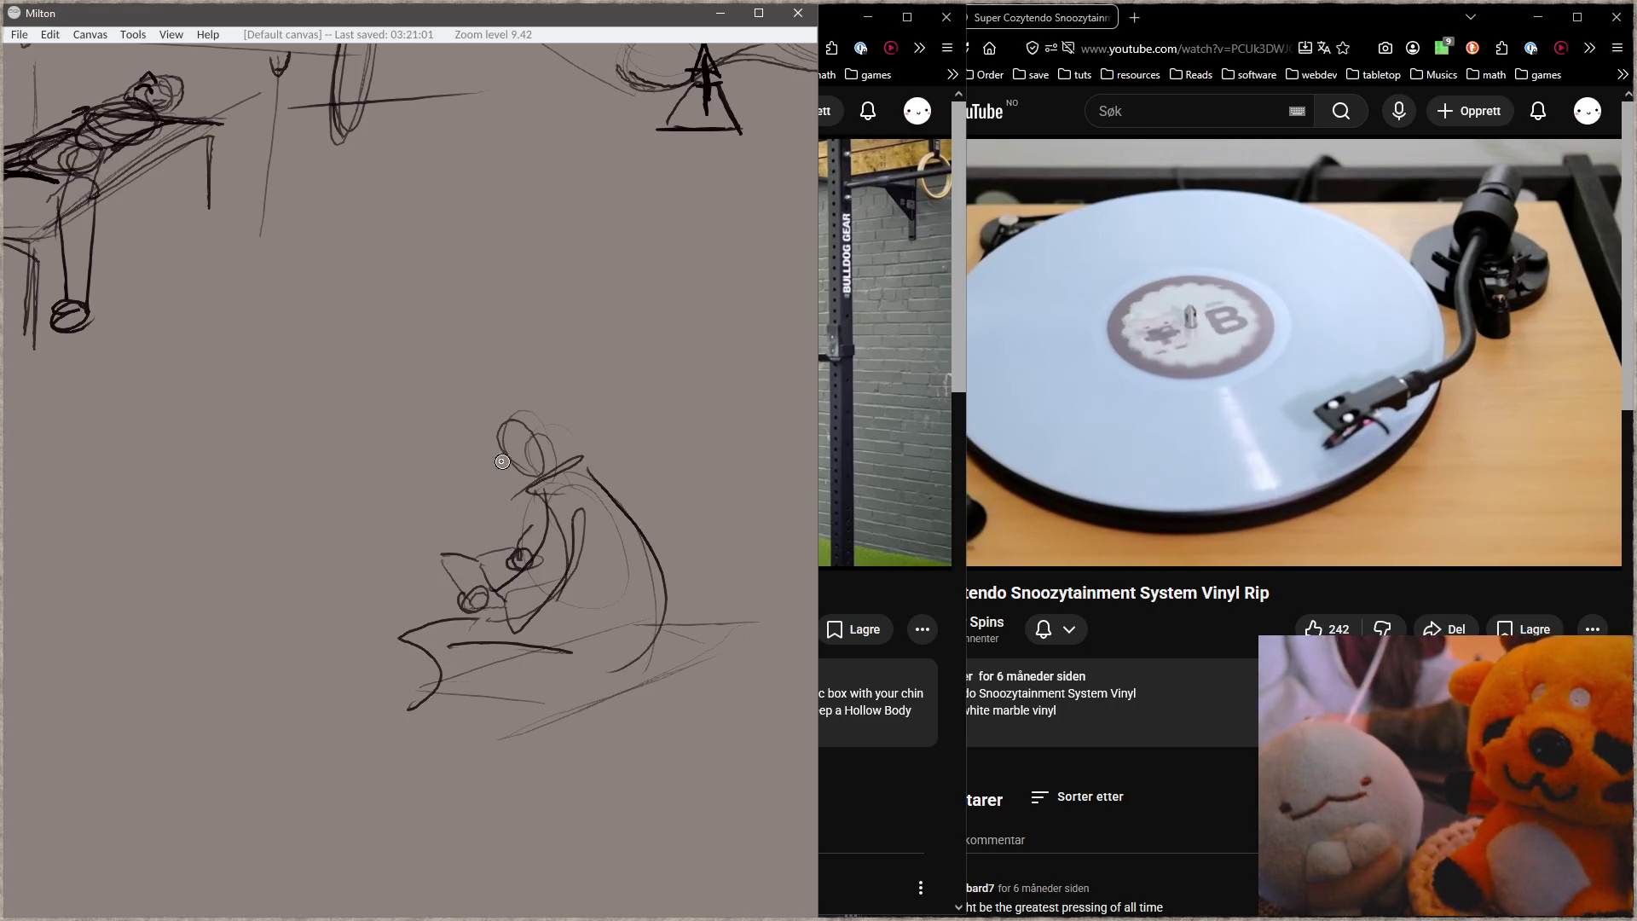
left_click_drag(510, 467, 525, 473)
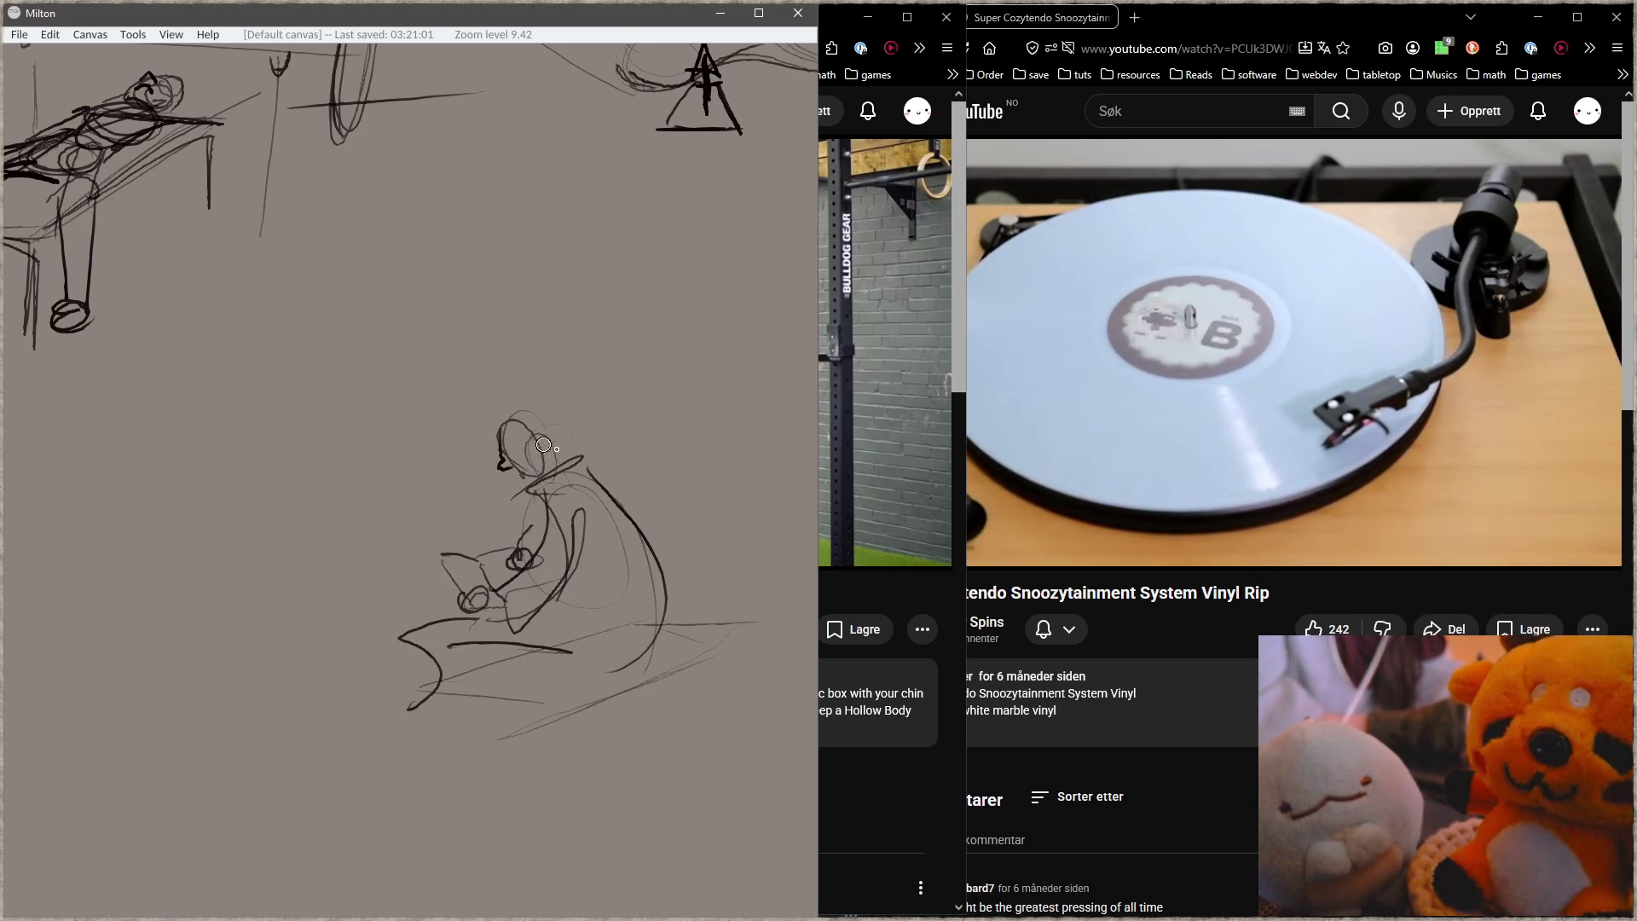
Step: Replace the figure's hair strokes with a hat brim across its head
mouse_move(509, 416)
left_mouse_down()
mouse_move(518, 490)
mouse_move(603, 424)
left_mouse_up()
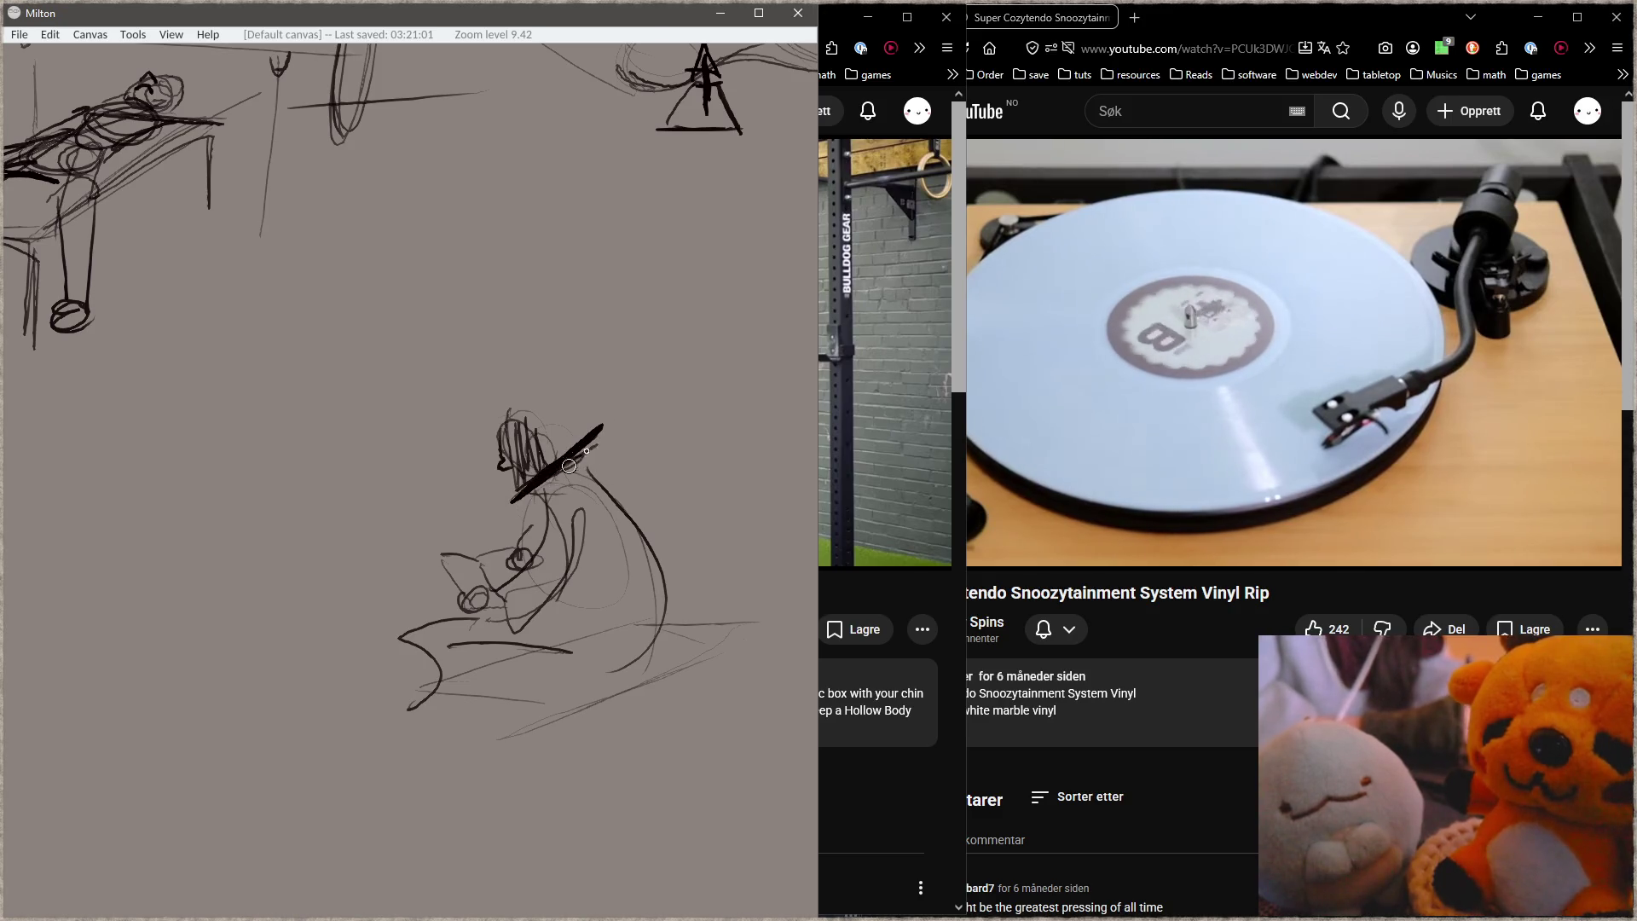
key("ctrl+z")
key("ctrl+z")
key("ctrl+z")
mouse_move(479, 445)
left_mouse_down()
mouse_move(519, 439)
mouse_move(511, 416)
mouse_move(553, 477)
left_mouse_up()
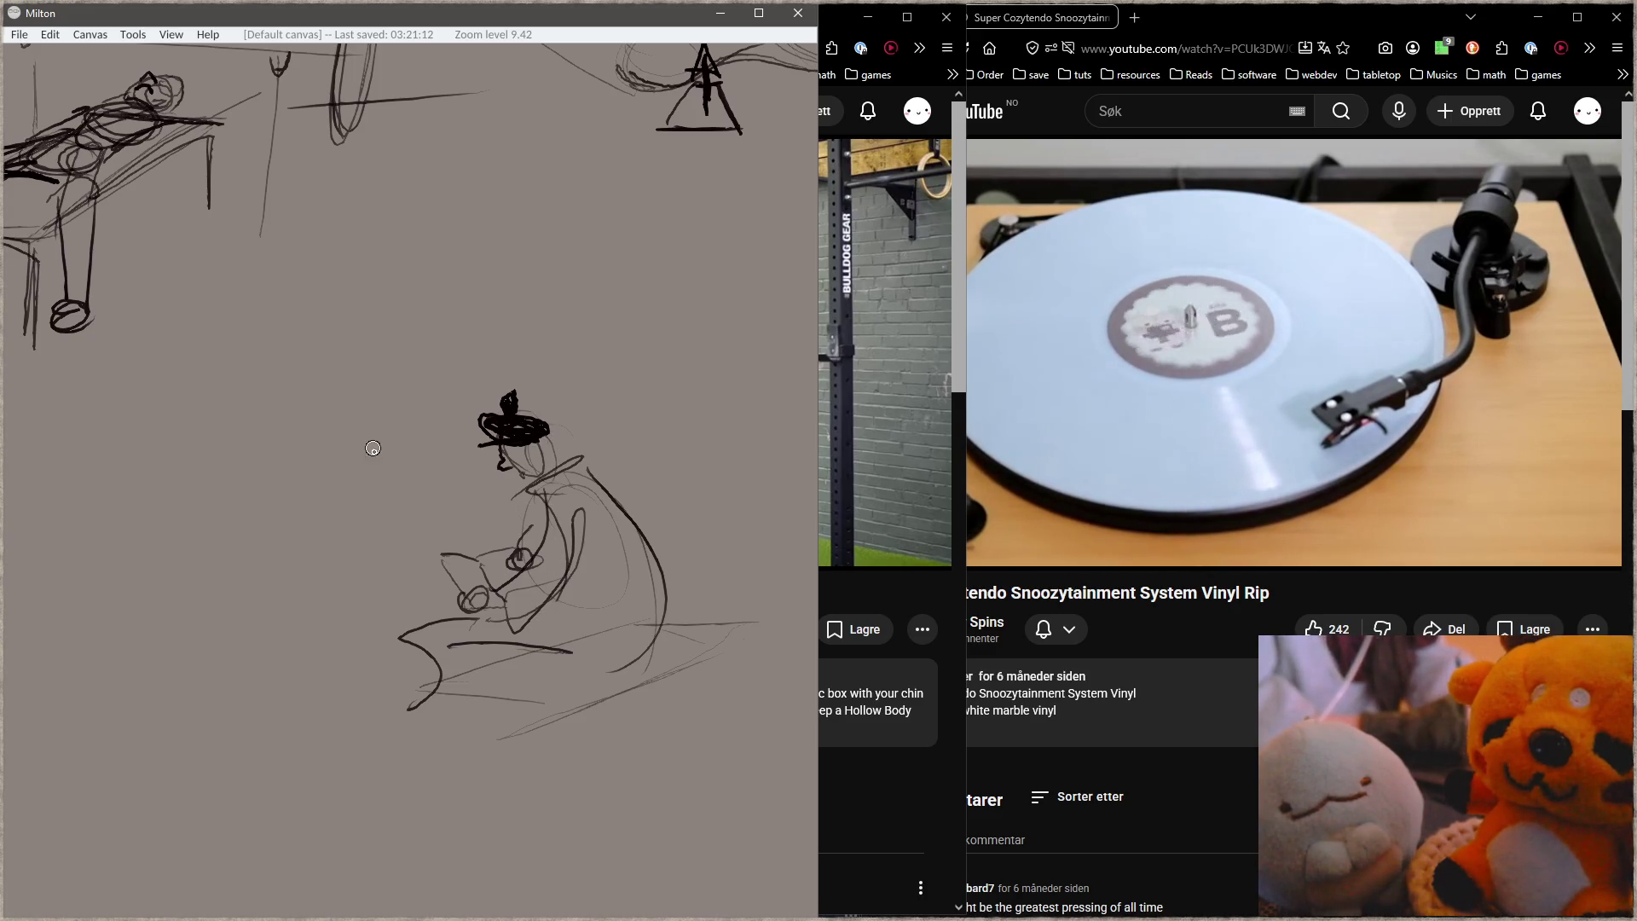
Step: Ink the crouched figure's back with heavy dark arcs and add ground strokes
mouse_move(559, 434)
left_mouse_down()
mouse_move(665, 576)
mouse_move(648, 601)
mouse_move(648, 554)
mouse_move(633, 605)
left_mouse_up()
mouse_move(567, 456)
left_mouse_down()
mouse_move(674, 588)
mouse_move(639, 640)
mouse_move(515, 643)
left_mouse_up()
left_click_drag(631, 636, 486, 656)
left_click_drag(563, 448, 648, 609)
left_click_drag(580, 418, 640, 618)
left_click_drag(546, 503, 537, 631)
left_click_drag(580, 550, 601, 638)
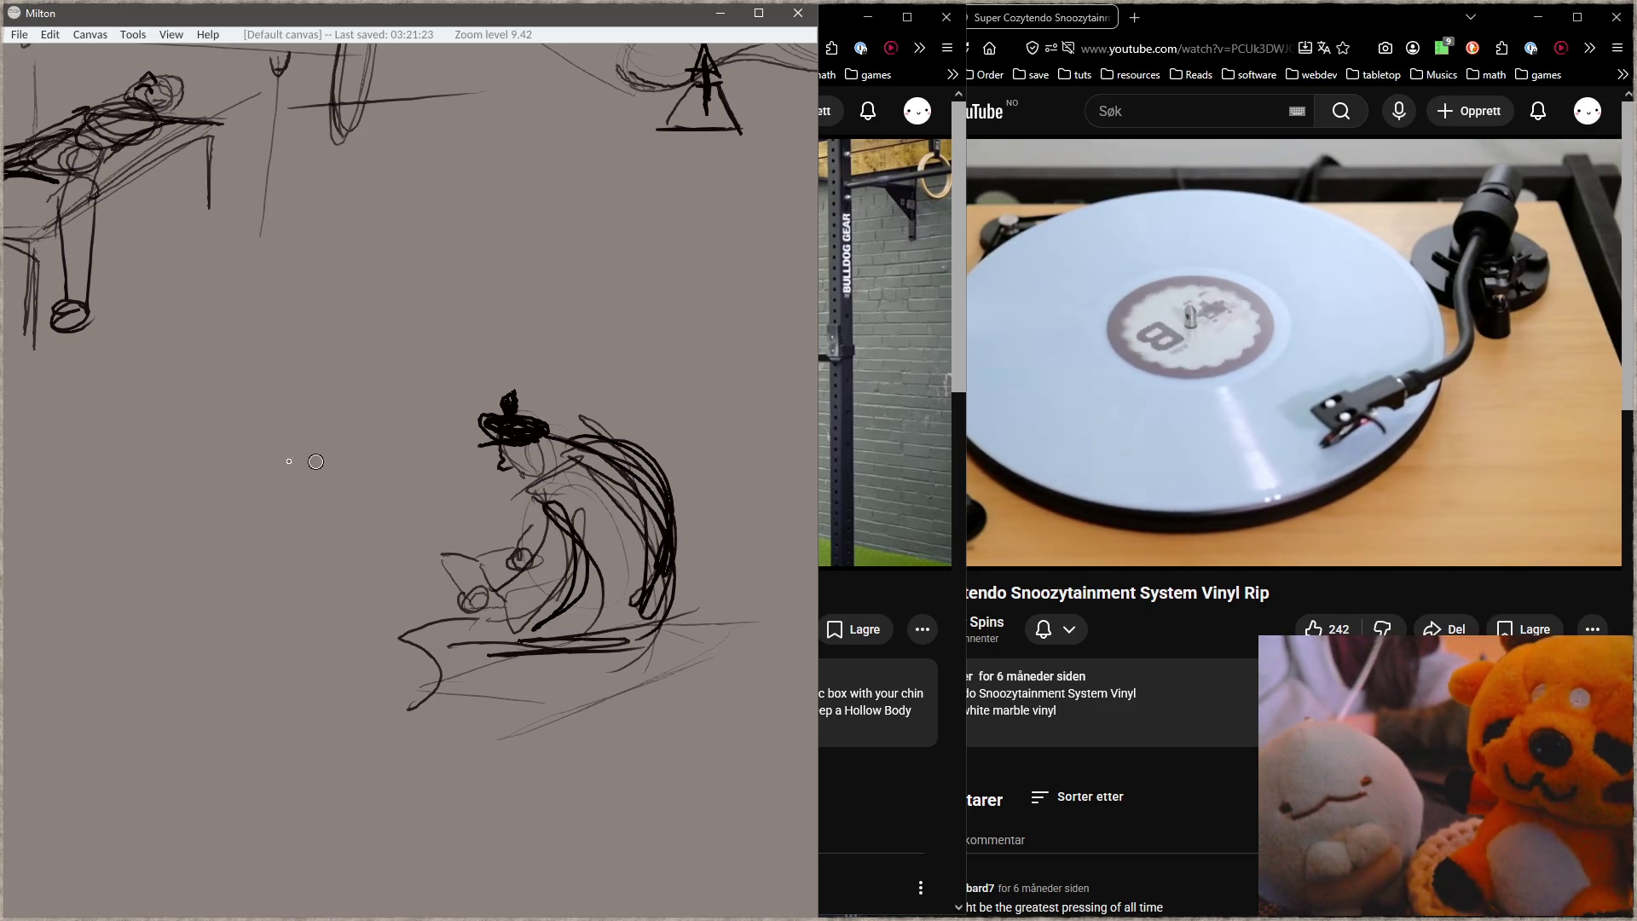
left_click_drag(260, 392, 382, 407)
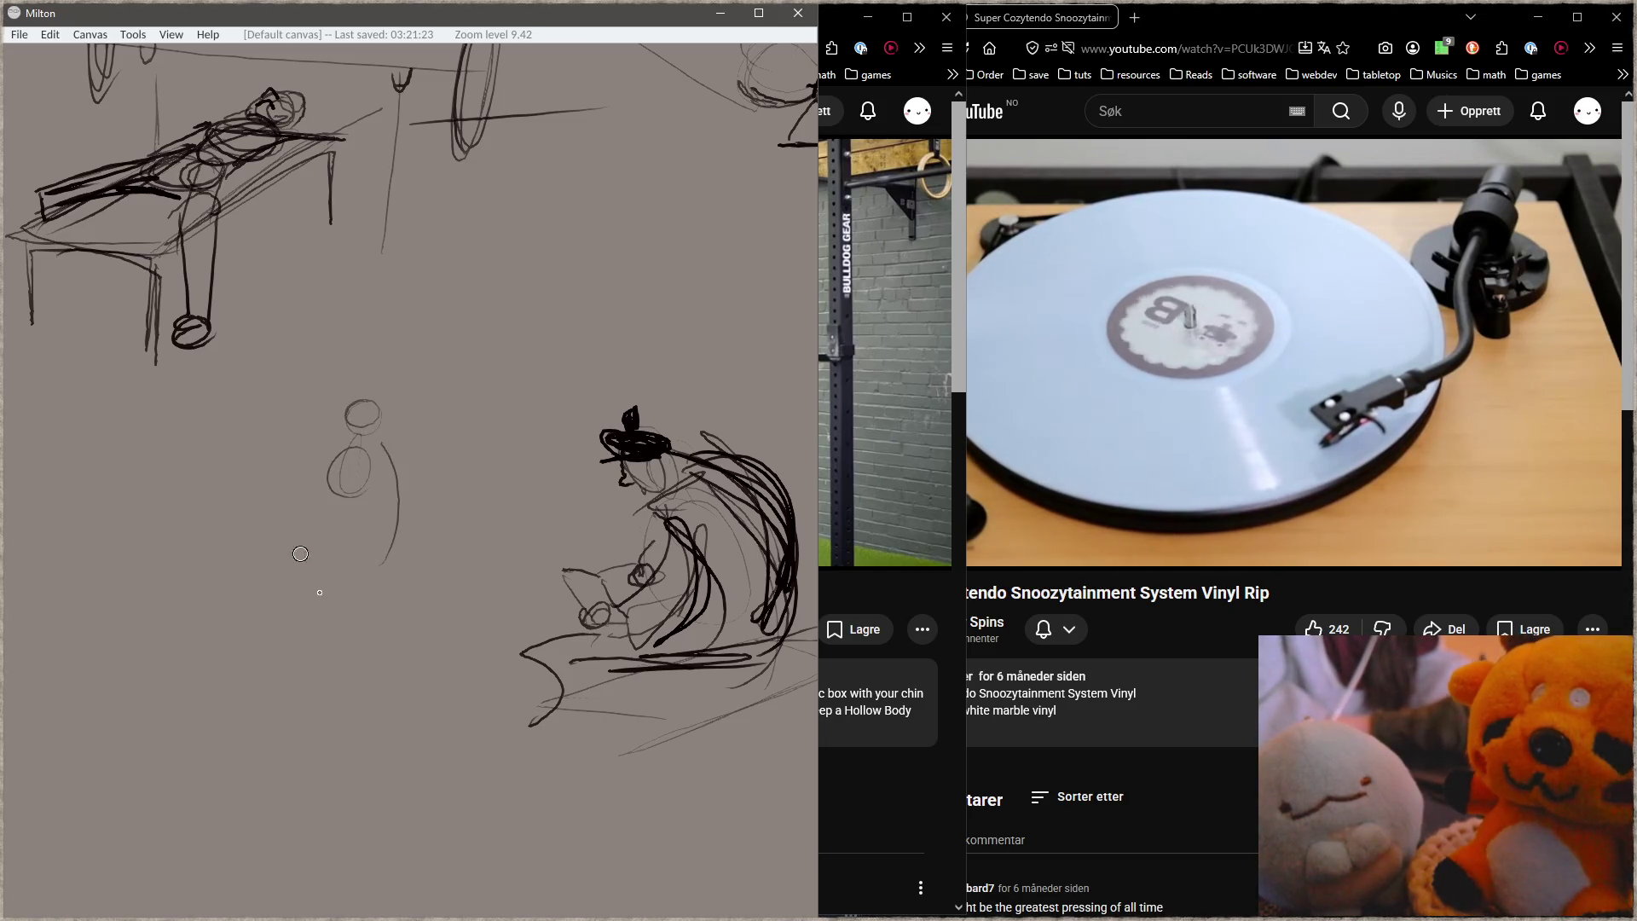
Step: Sketch a standing figure with an outstretched arm holding a cup, body, leg and foot
left_click_drag(324, 459, 243, 474)
left_click_drag(367, 443, 332, 655)
mouse_move(333, 477)
left_mouse_down()
mouse_move(324, 726)
mouse_move(266, 714)
left_mouse_up()
left_click_drag(368, 687, 345, 723)
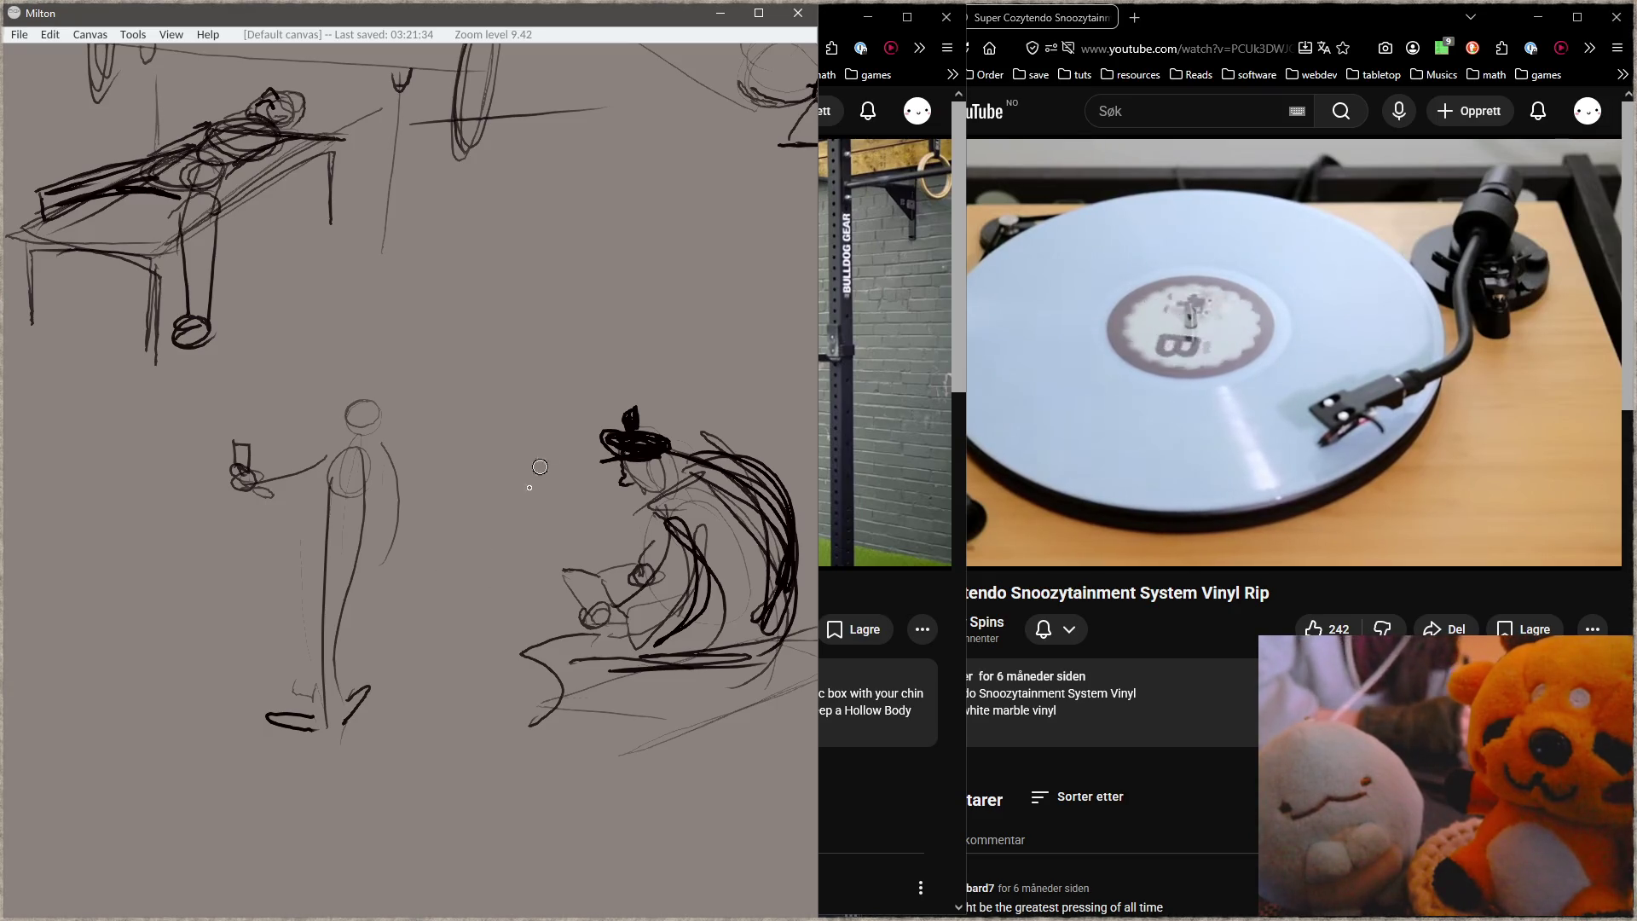
Step: Ink the standing figure's head, hip, both legs and feet in darker lines
left_click_drag(478, 503, 513, 467)
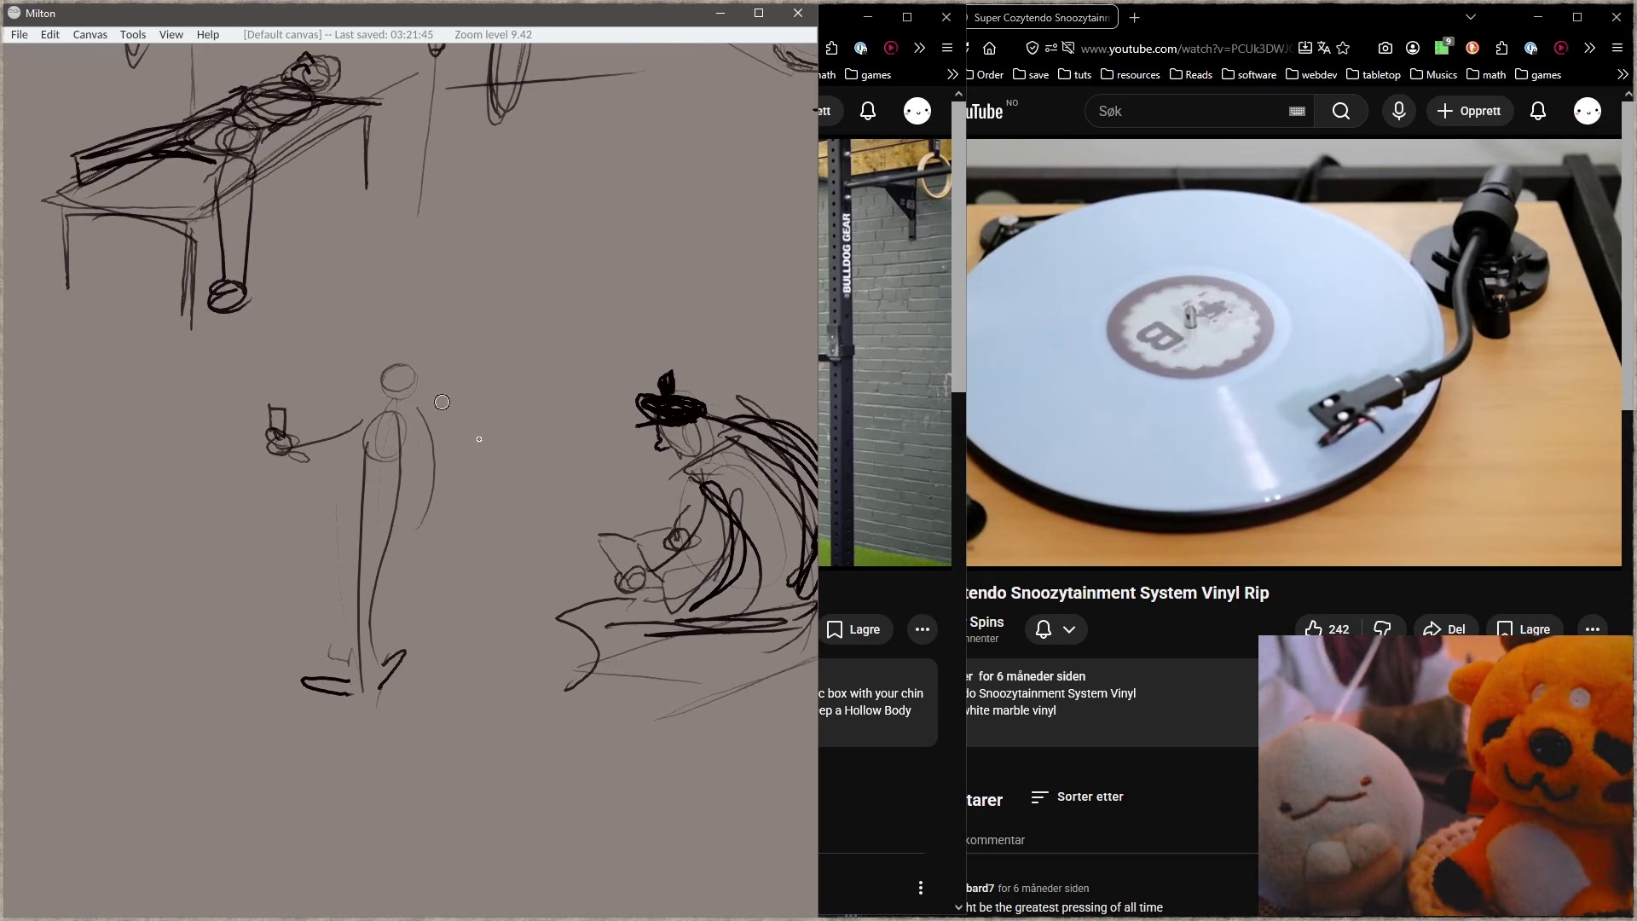
left_click_drag(396, 382, 388, 386)
mouse_move(368, 474)
left_mouse_down()
mouse_move(382, 492)
mouse_move(363, 573)
mouse_move(401, 706)
left_mouse_up()
left_click_drag(382, 530, 406, 714)
left_click_drag(351, 554, 324, 692)
mouse_move(365, 524)
left_mouse_down()
mouse_move(339, 660)
mouse_move(281, 695)
mouse_move(345, 701)
left_mouse_up()
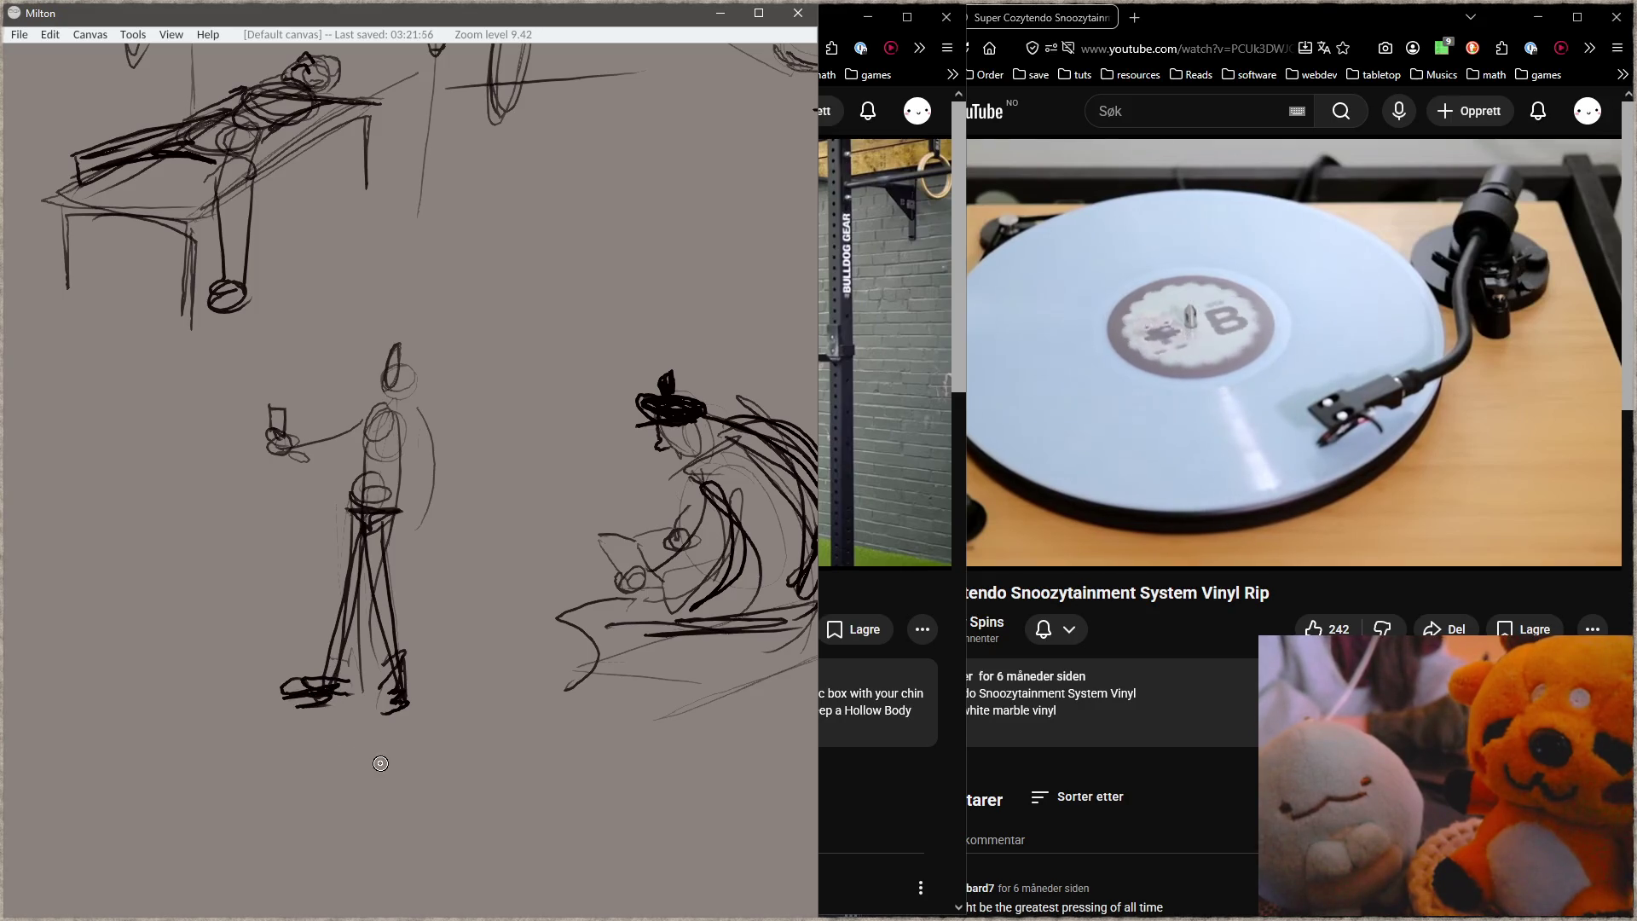
mouse_move(380, 762)
left_mouse_down()
mouse_move(568, 484)
mouse_move(633, 466)
left_mouse_up()
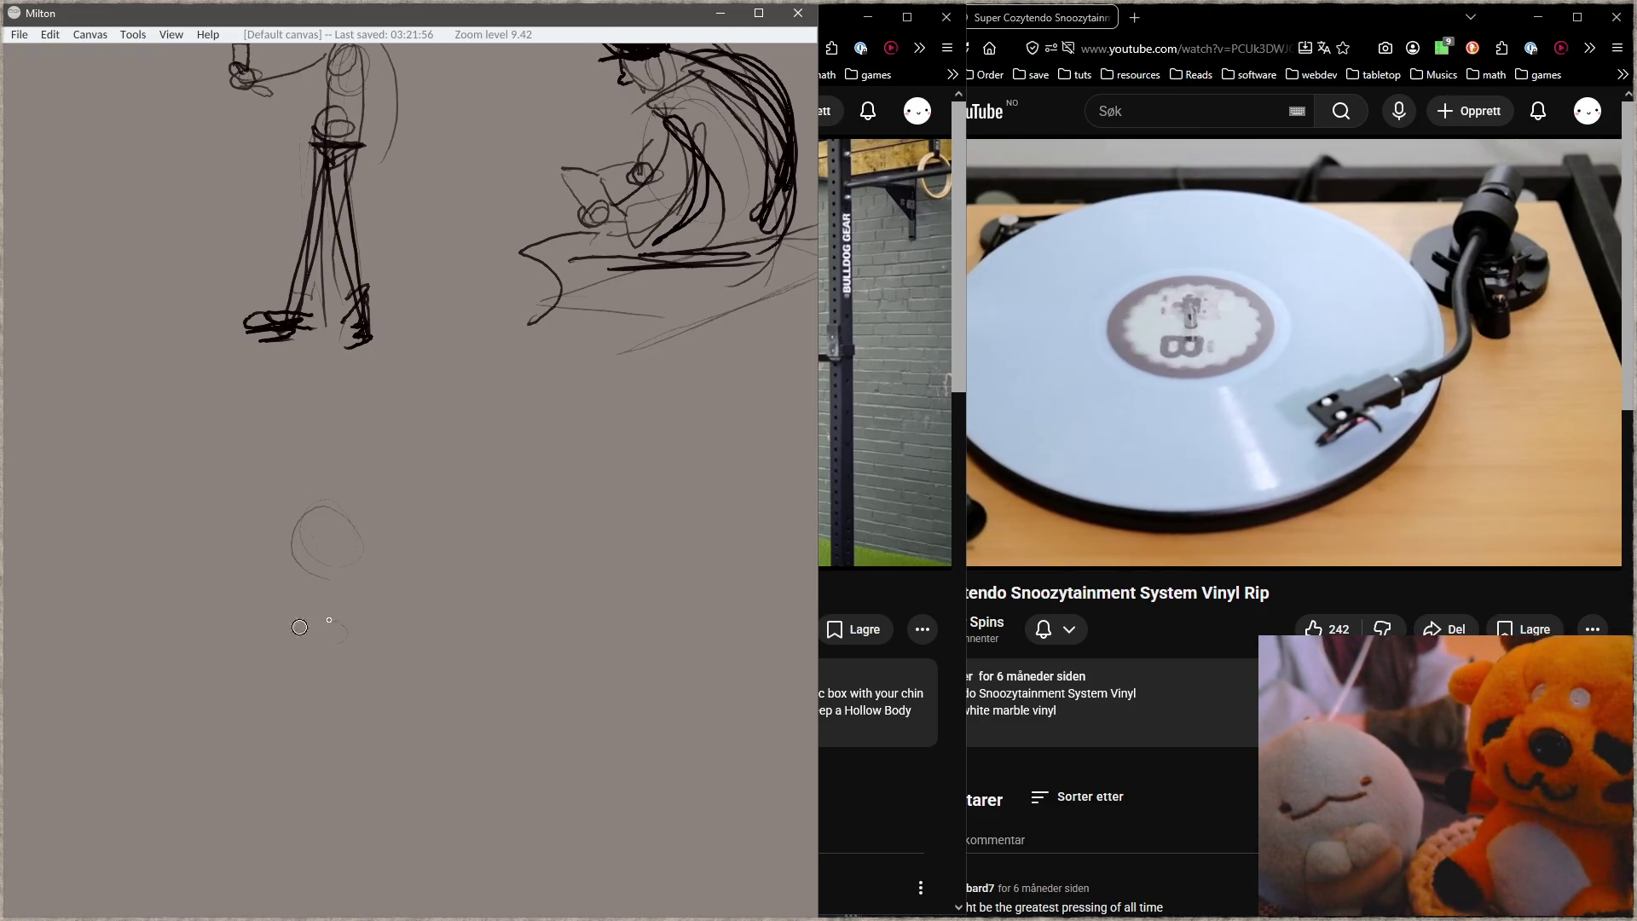
Step: Sketch curves over the lower circle and the lower figure's left and right contours
left_click_drag(321, 653, 284, 692)
left_click_drag(303, 629, 262, 687)
left_click_drag(387, 658, 342, 825)
left_click_drag(382, 655, 345, 743)
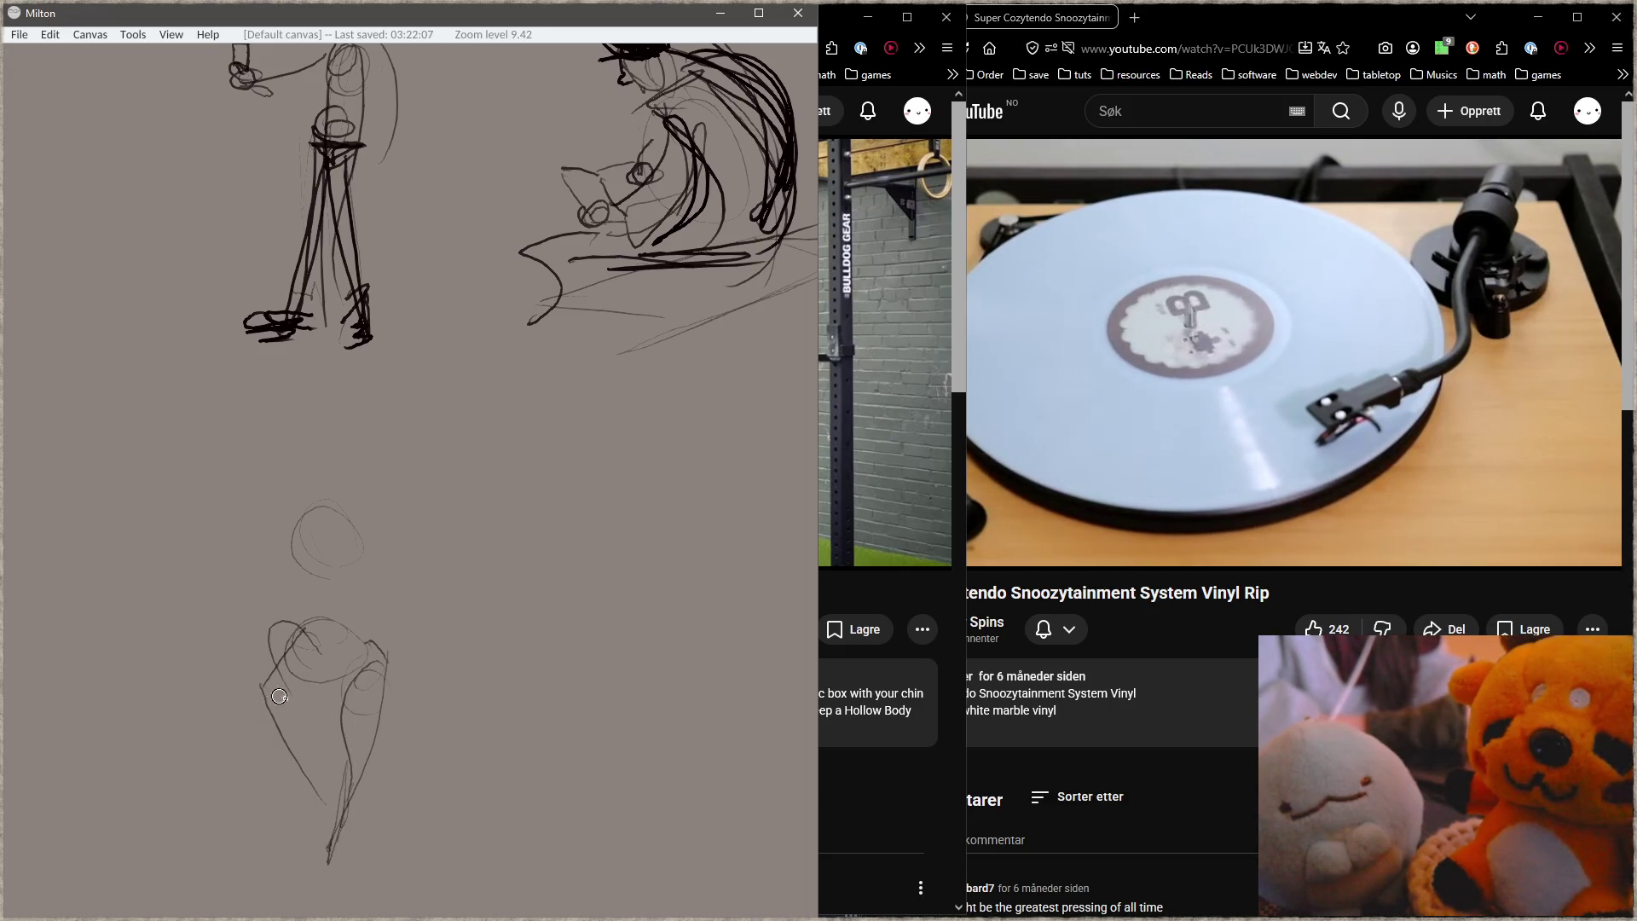
left_click_drag(266, 678, 340, 848)
left_click_drag(297, 673, 334, 644)
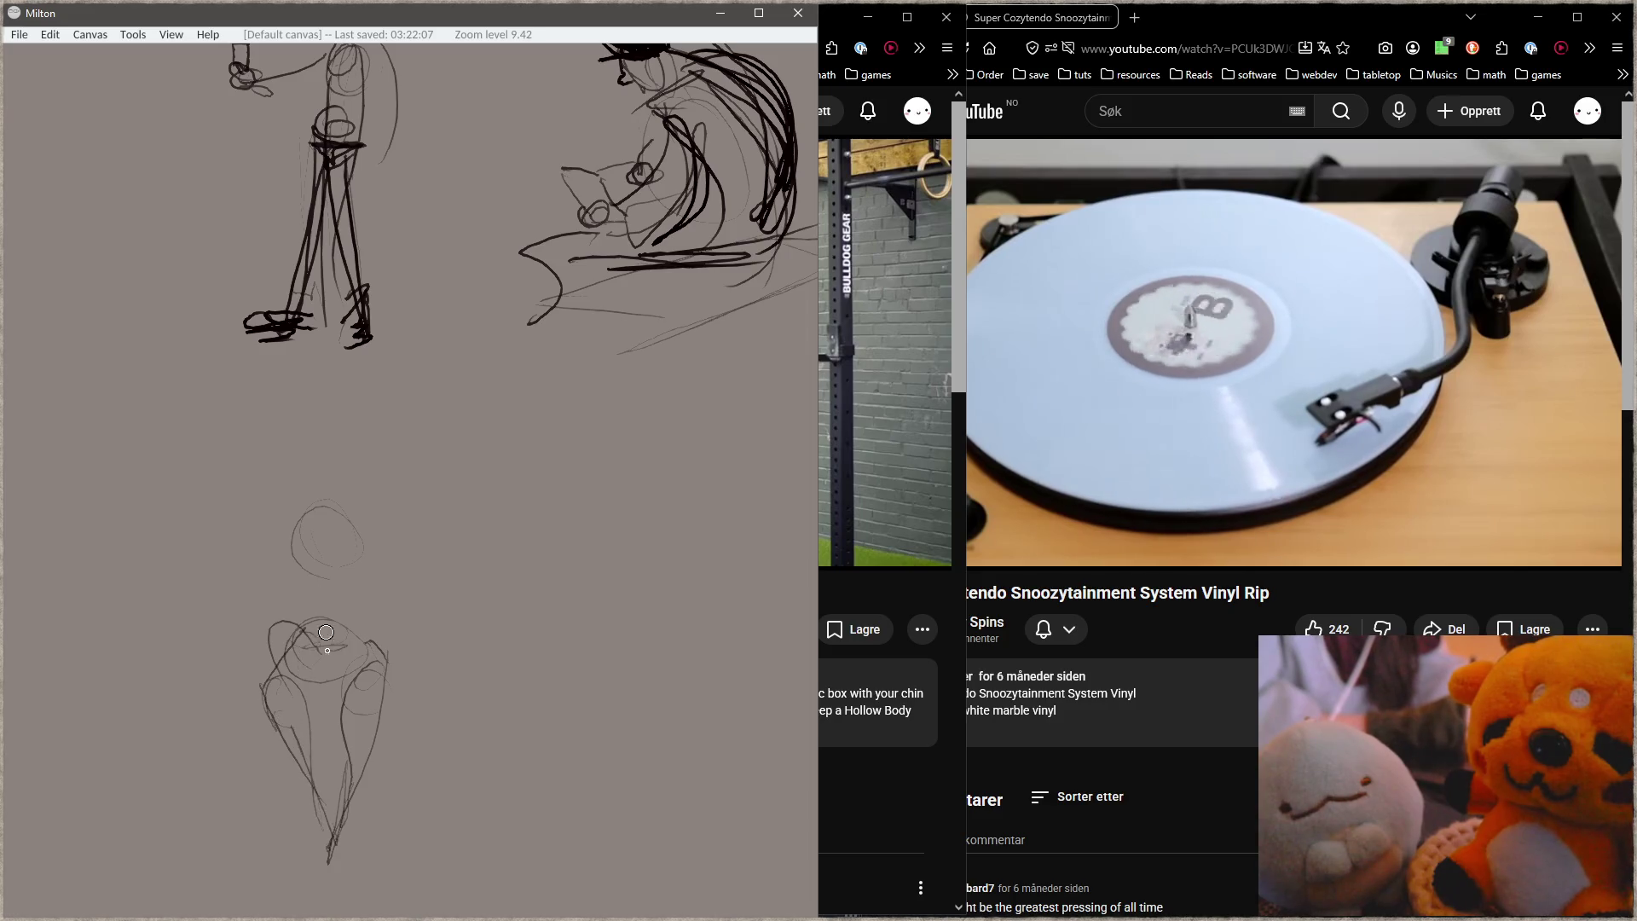
left_click_drag(290, 567, 291, 622)
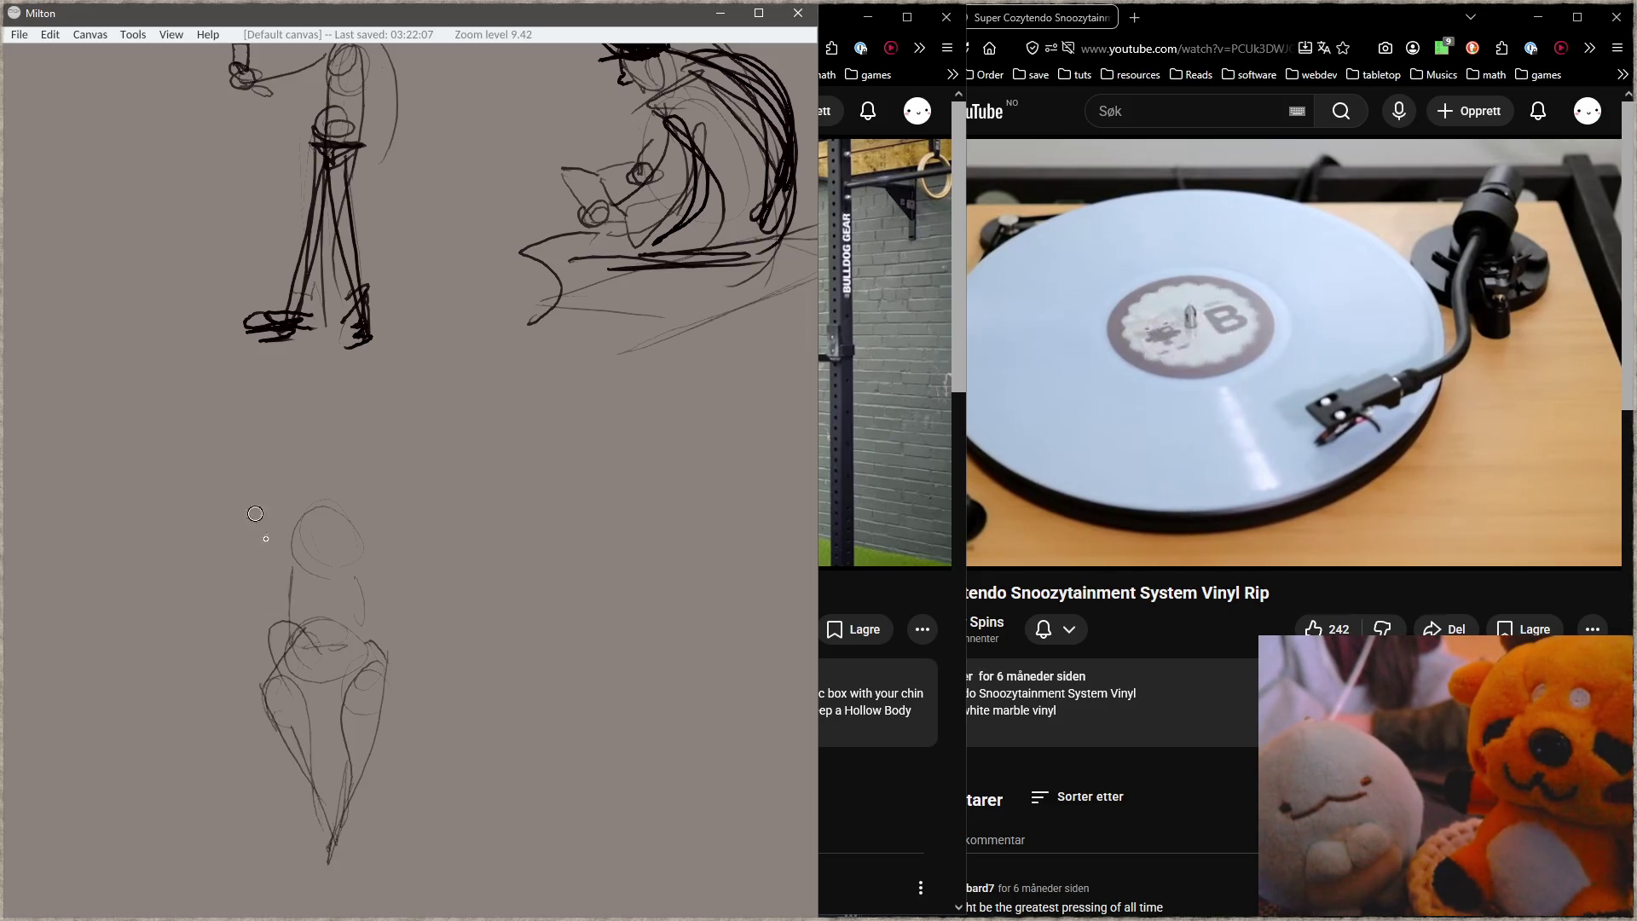
Step: Sketch the figure's head, shoulder curves and hip line, darkening the left shoulder and arm
mouse_move(334, 384)
left_mouse_down()
mouse_move(307, 461)
mouse_move(324, 410)
left_mouse_up()
left_click_drag(294, 472, 224, 536)
left_click_drag(339, 475, 377, 523)
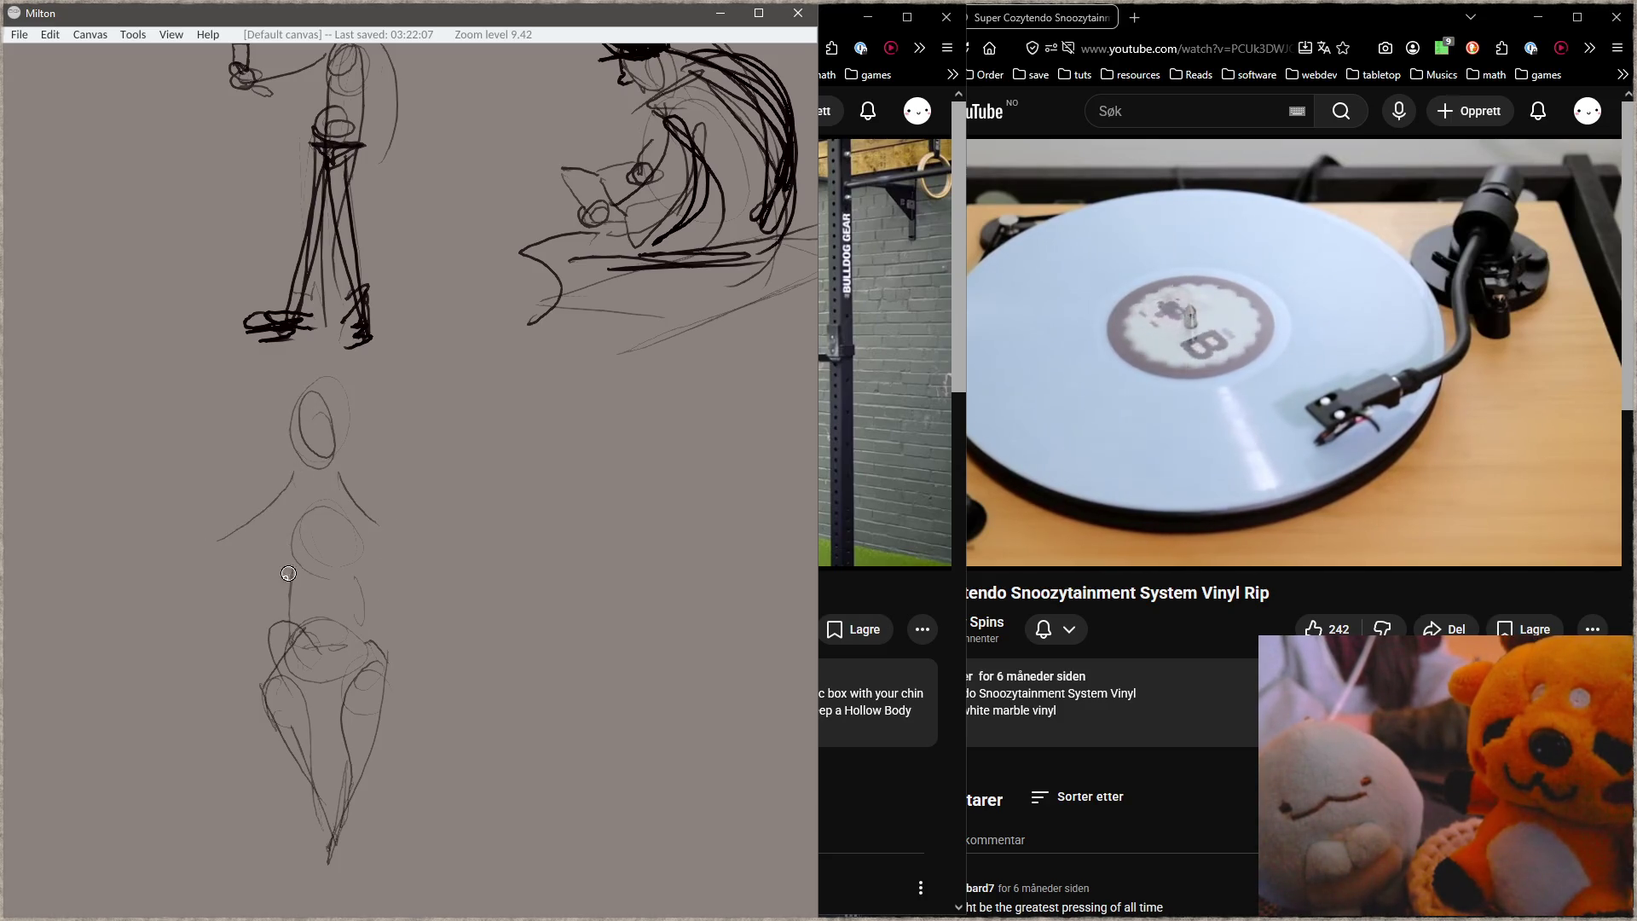
mouse_move(241, 611)
left_mouse_down()
mouse_move(315, 641)
mouse_move(375, 603)
mouse_move(273, 614)
mouse_move(314, 638)
left_mouse_up()
left_click_drag(227, 600, 295, 635)
mouse_move(341, 499)
left_mouse_down()
mouse_move(386, 545)
mouse_move(351, 586)
mouse_move(389, 560)
mouse_move(363, 580)
left_mouse_up()
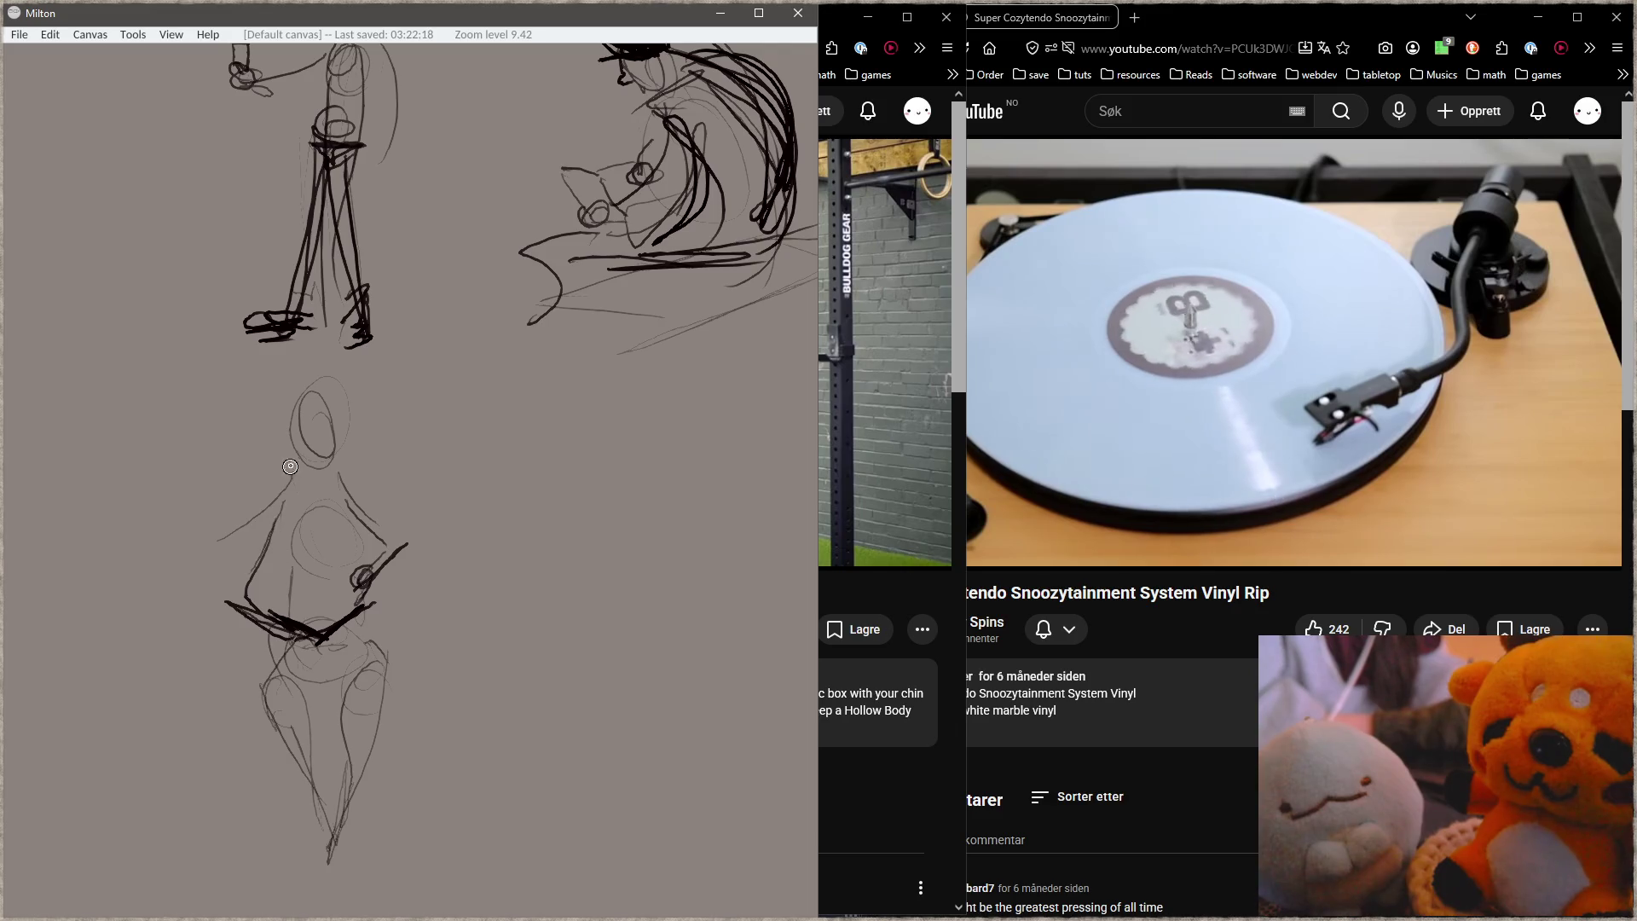
mouse_move(372, 493)
left_mouse_down()
mouse_move(359, 472)
mouse_move(362, 601)
left_mouse_up()
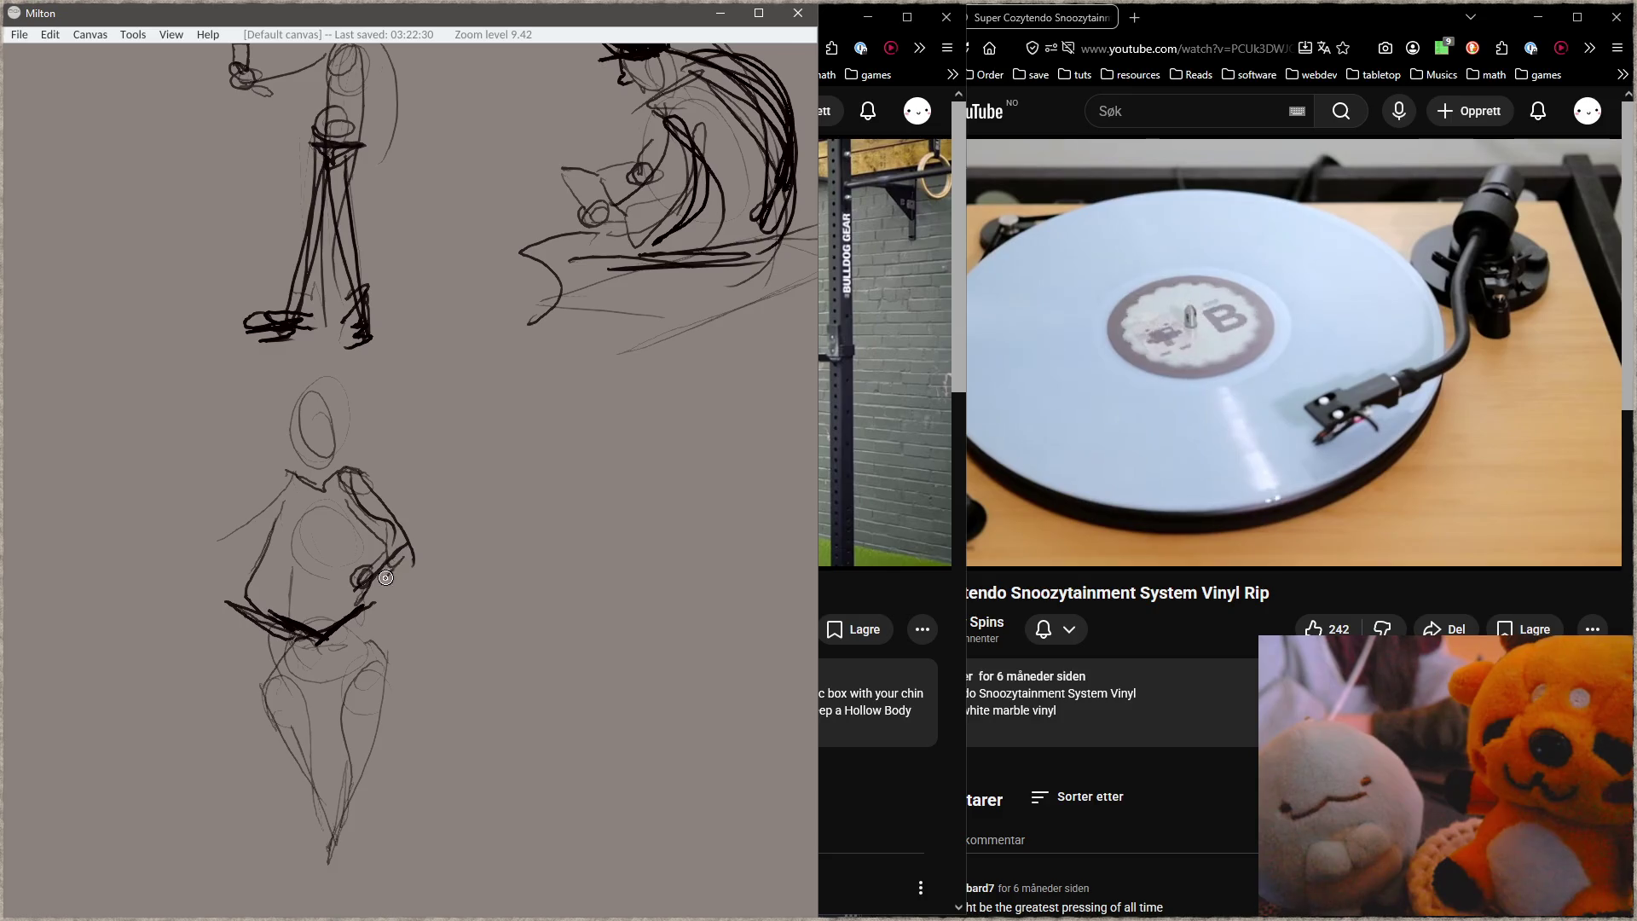
mouse_move(281, 472)
left_mouse_down()
mouse_move(239, 585)
mouse_move(292, 615)
left_mouse_up()
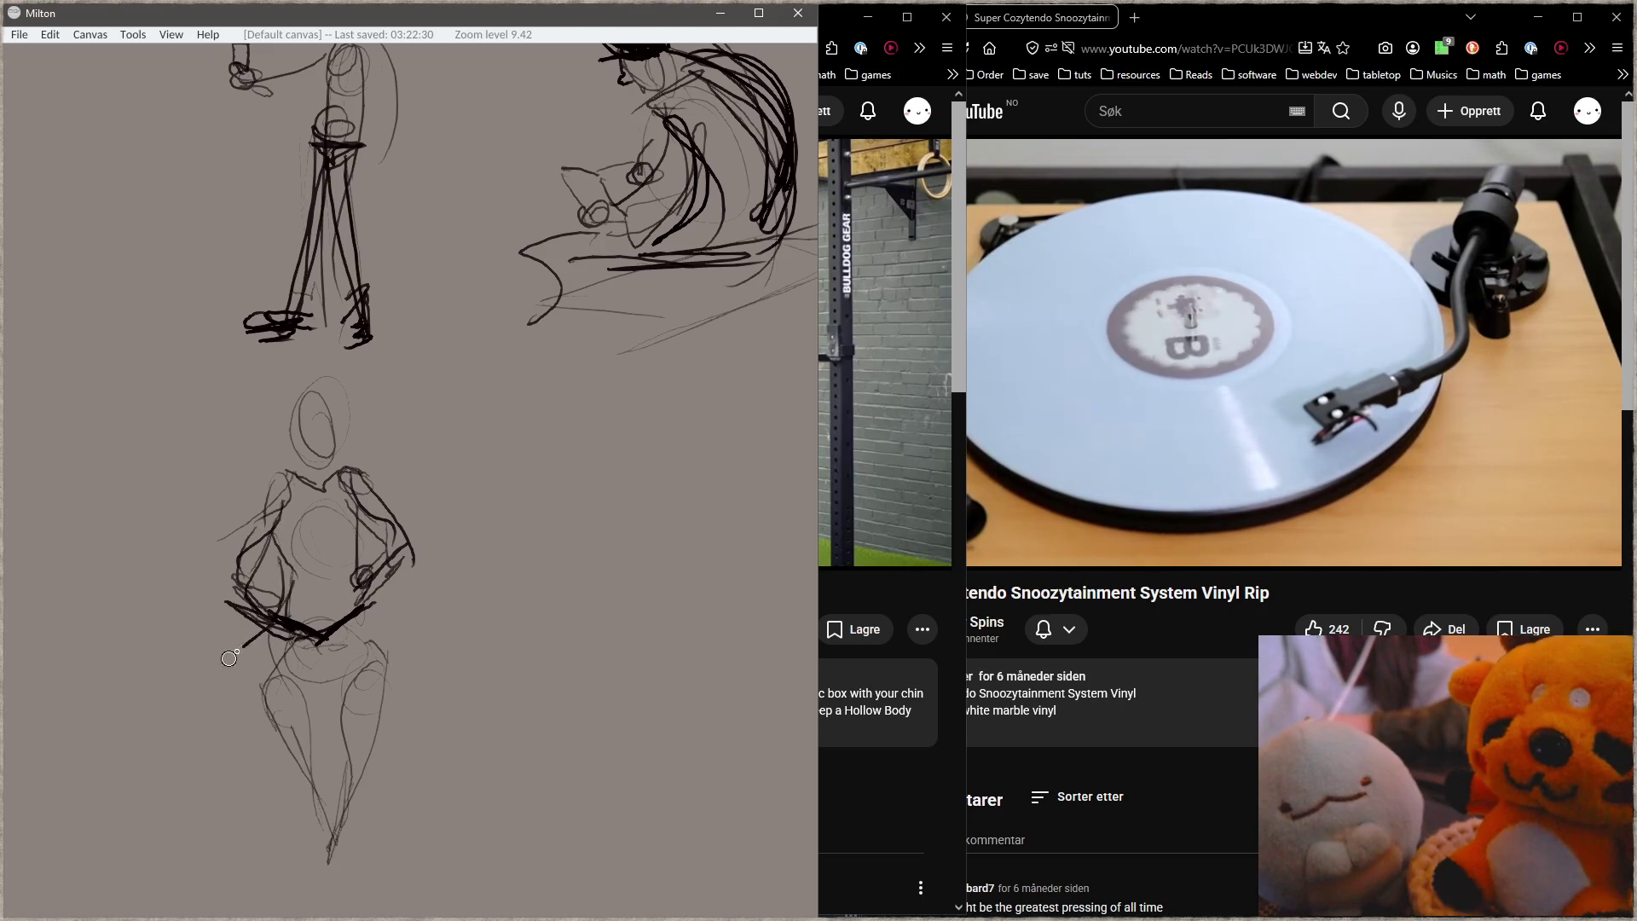
Step: Darken the figure's legs, hips and crotch lines down to the feet, and ink its head oval
left_click_drag(242, 671, 305, 771)
left_click_drag(257, 713, 308, 816)
mouse_move(365, 625)
left_mouse_down()
mouse_move(381, 658)
mouse_move(331, 721)
mouse_move(330, 816)
left_mouse_up()
left_click_drag(394, 663, 351, 849)
left_click_drag(283, 663, 322, 810)
mouse_move(303, 724)
left_mouse_down()
mouse_move(327, 839)
mouse_move(357, 870)
left_mouse_up()
mouse_move(388, 701)
left_mouse_down()
mouse_move(375, 622)
mouse_move(393, 652)
left_mouse_up()
left_click_drag(365, 588, 390, 641)
left_click_drag(320, 461, 315, 458)
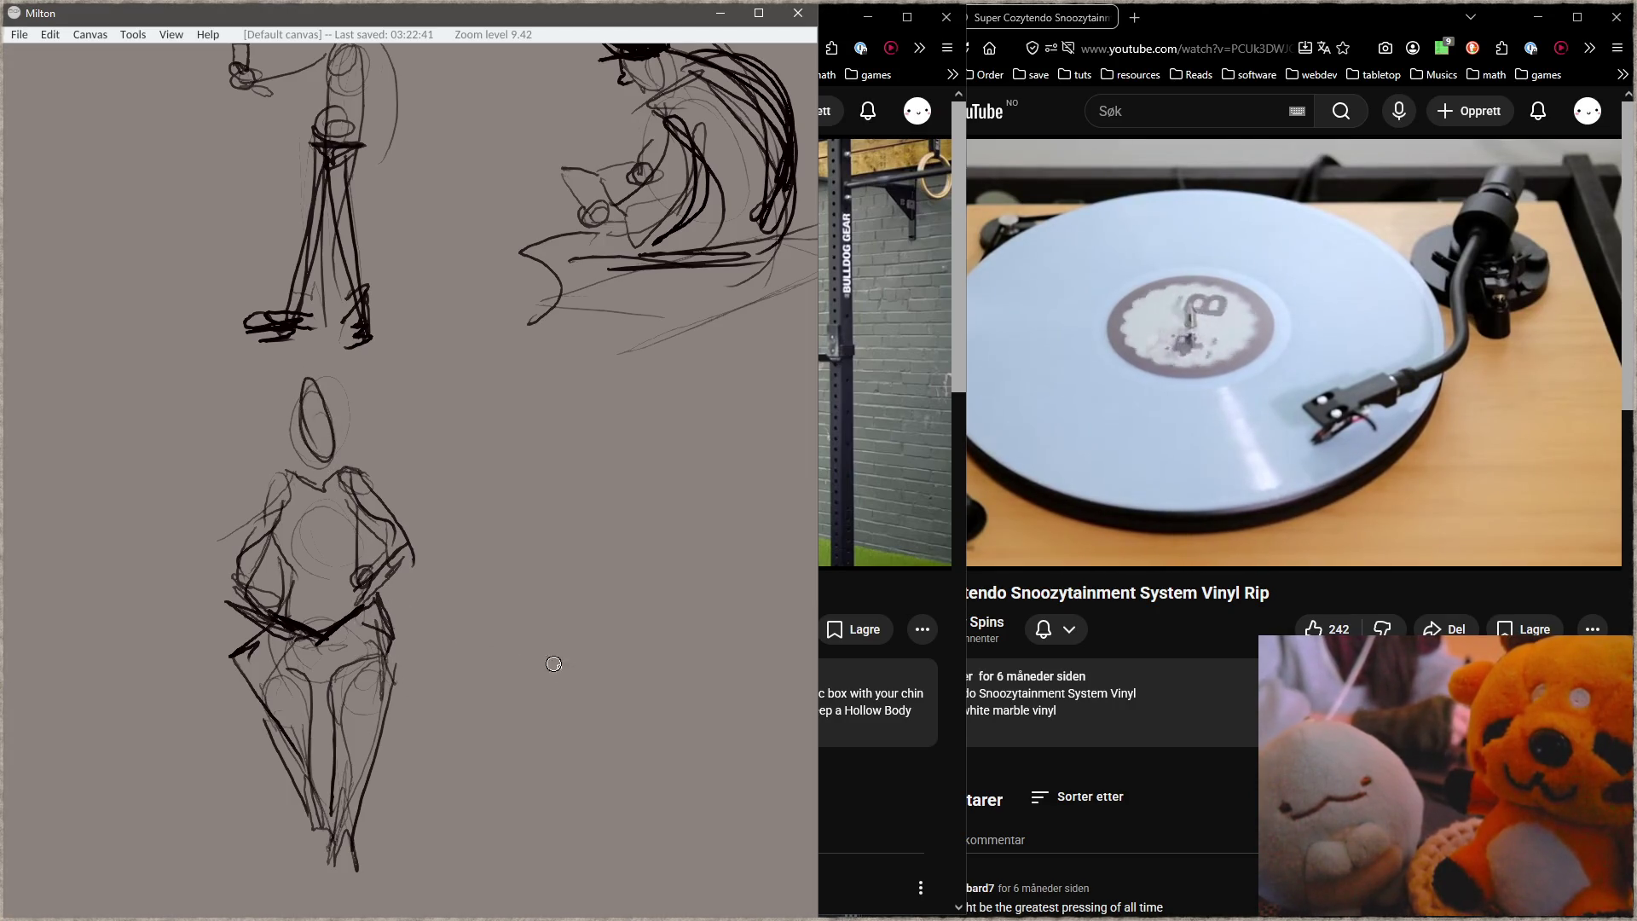
Step: Draw loose gesture lines, a small triangle, a hooked loop, and a new figure's thigh and shin
left_click_drag(486, 585, 305, 670)
mouse_move(268, 563)
left_mouse_down()
mouse_move(364, 440)
mouse_move(319, 456)
left_mouse_up()
left_click_drag(727, 505, 501, 437)
left_click_drag(467, 346, 529, 463)
mouse_move(620, 748)
left_mouse_down()
mouse_move(529, 566)
mouse_move(616, 556)
left_mouse_up()
left_click_drag(499, 562, 518, 674)
mouse_move(389, 503)
left_mouse_down()
mouse_move(427, 482)
mouse_move(587, 573)
left_mouse_up()
Step: Draw the hunched figure's back arcs, arm down to the knee and head front, undoing stray strokes
left_click_drag(443, 488, 558, 520)
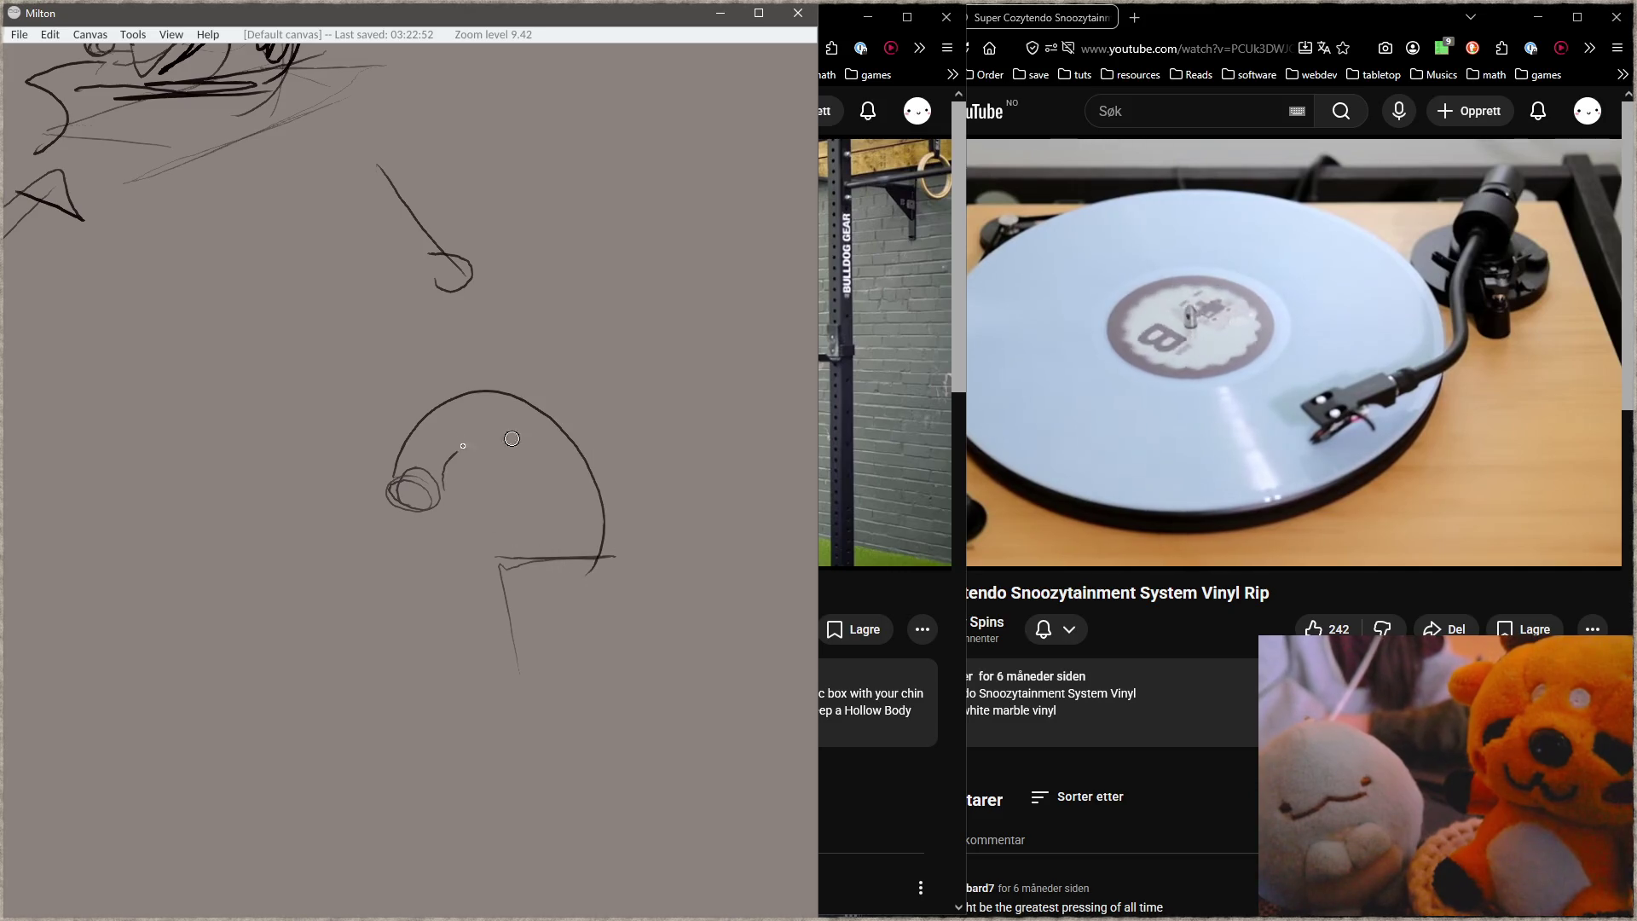
mouse_move(445, 488)
left_mouse_down()
mouse_move(532, 543)
mouse_move(505, 658)
left_mouse_up()
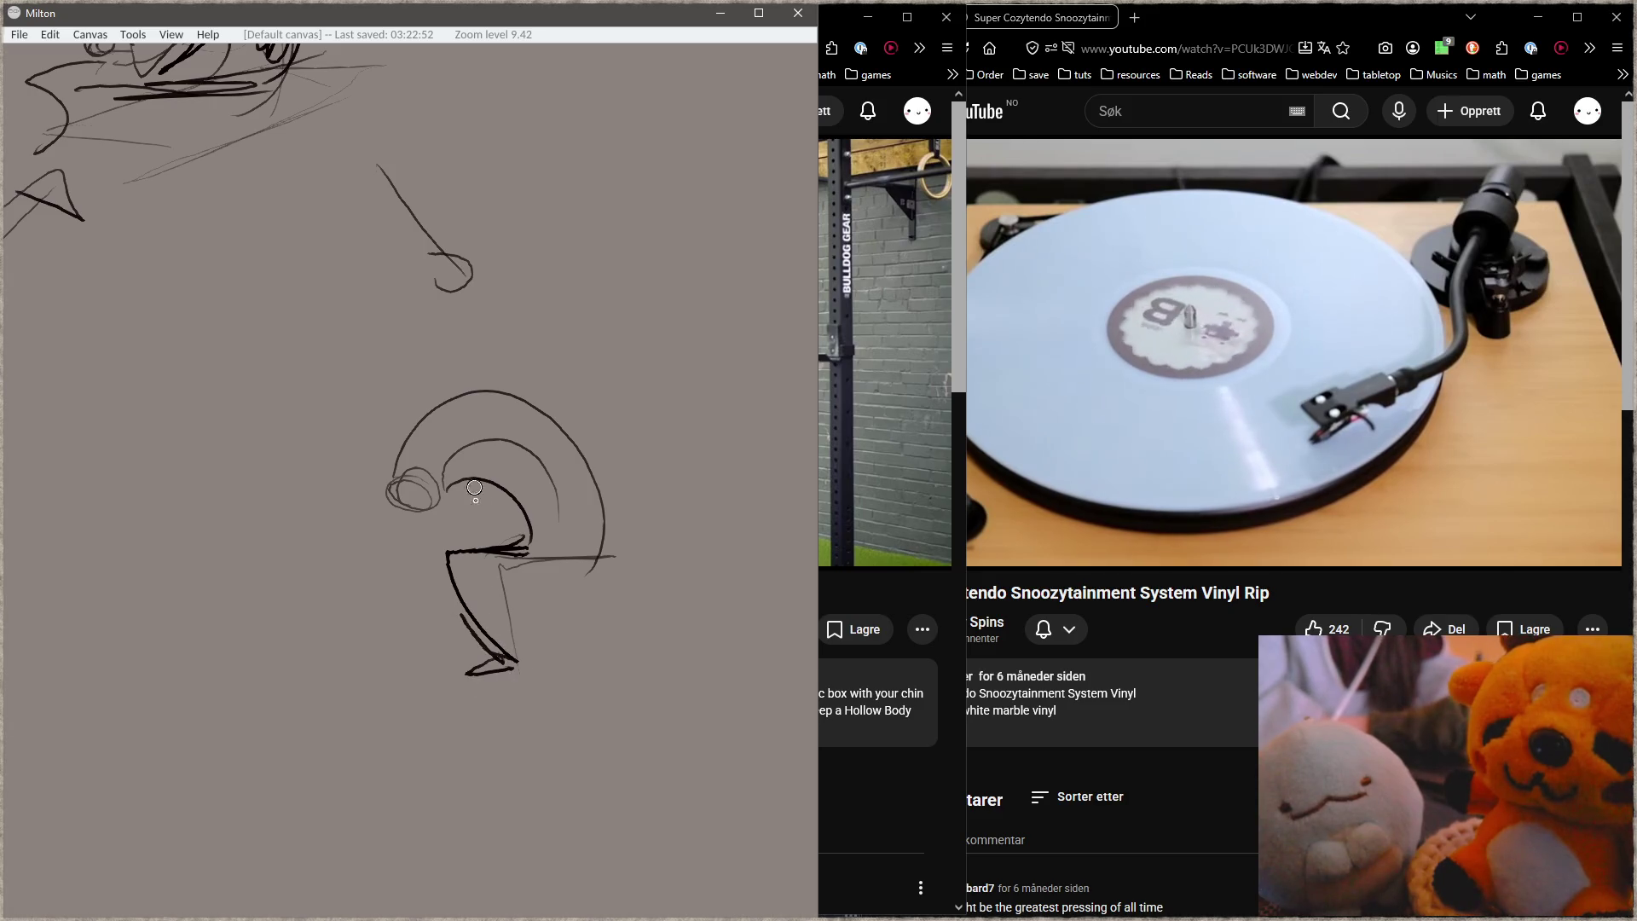
left_click_drag(438, 526, 409, 547)
mouse_move(451, 450)
left_mouse_down()
mouse_move(468, 527)
mouse_move(426, 501)
mouse_move(400, 543)
mouse_move(460, 545)
left_mouse_up()
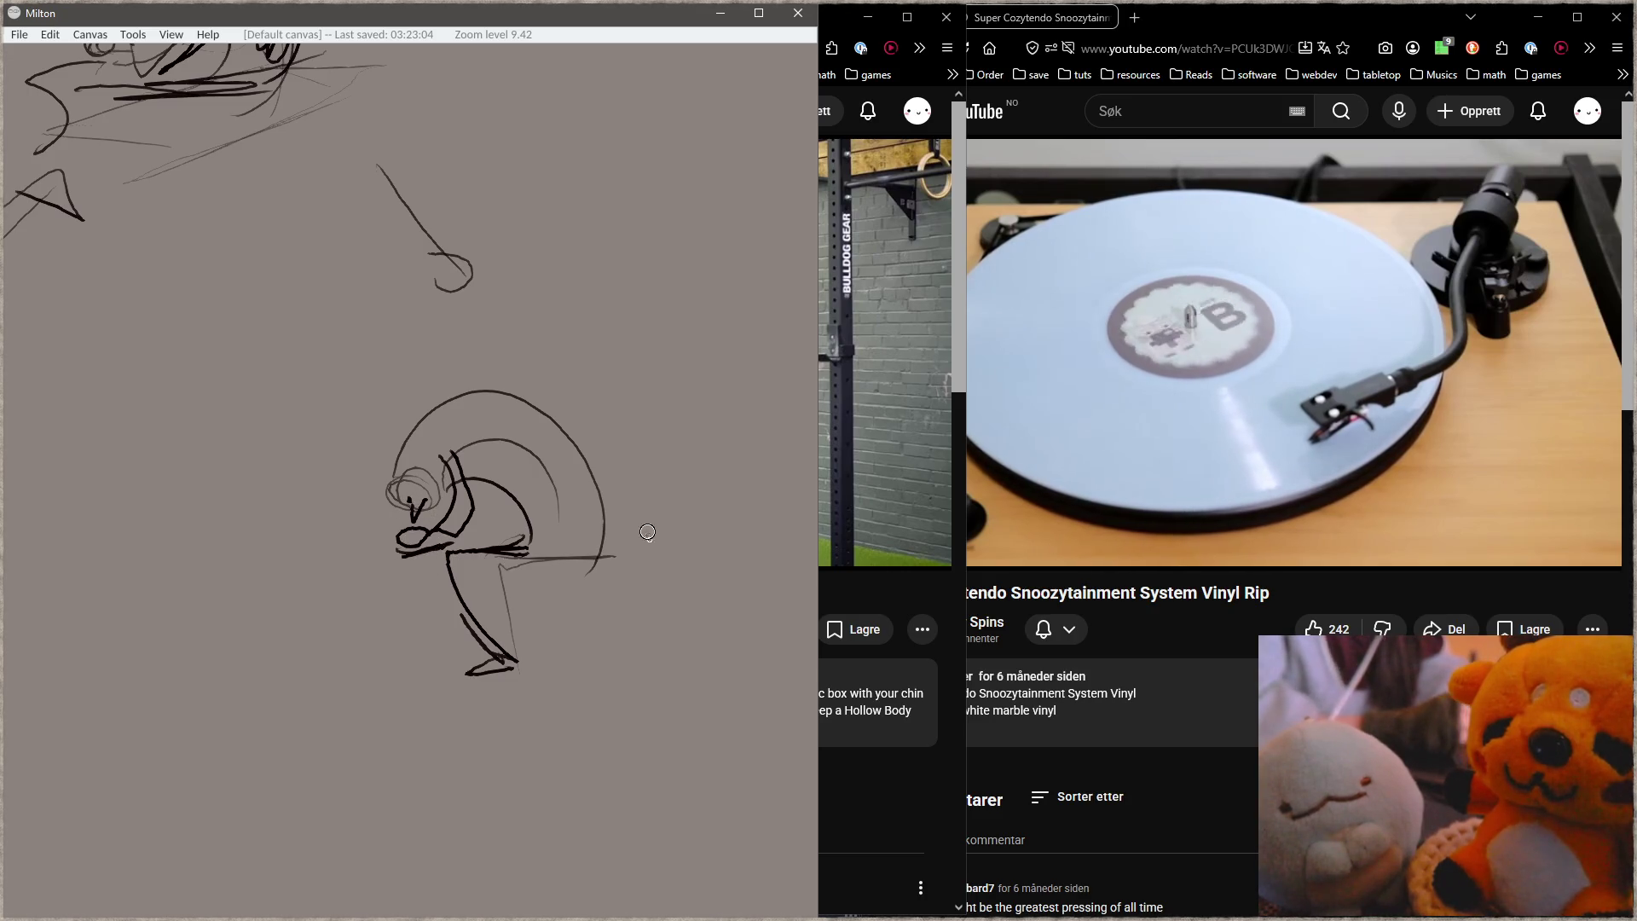
mouse_move(391, 503)
left_mouse_down()
mouse_move(375, 482)
mouse_move(412, 561)
left_mouse_up()
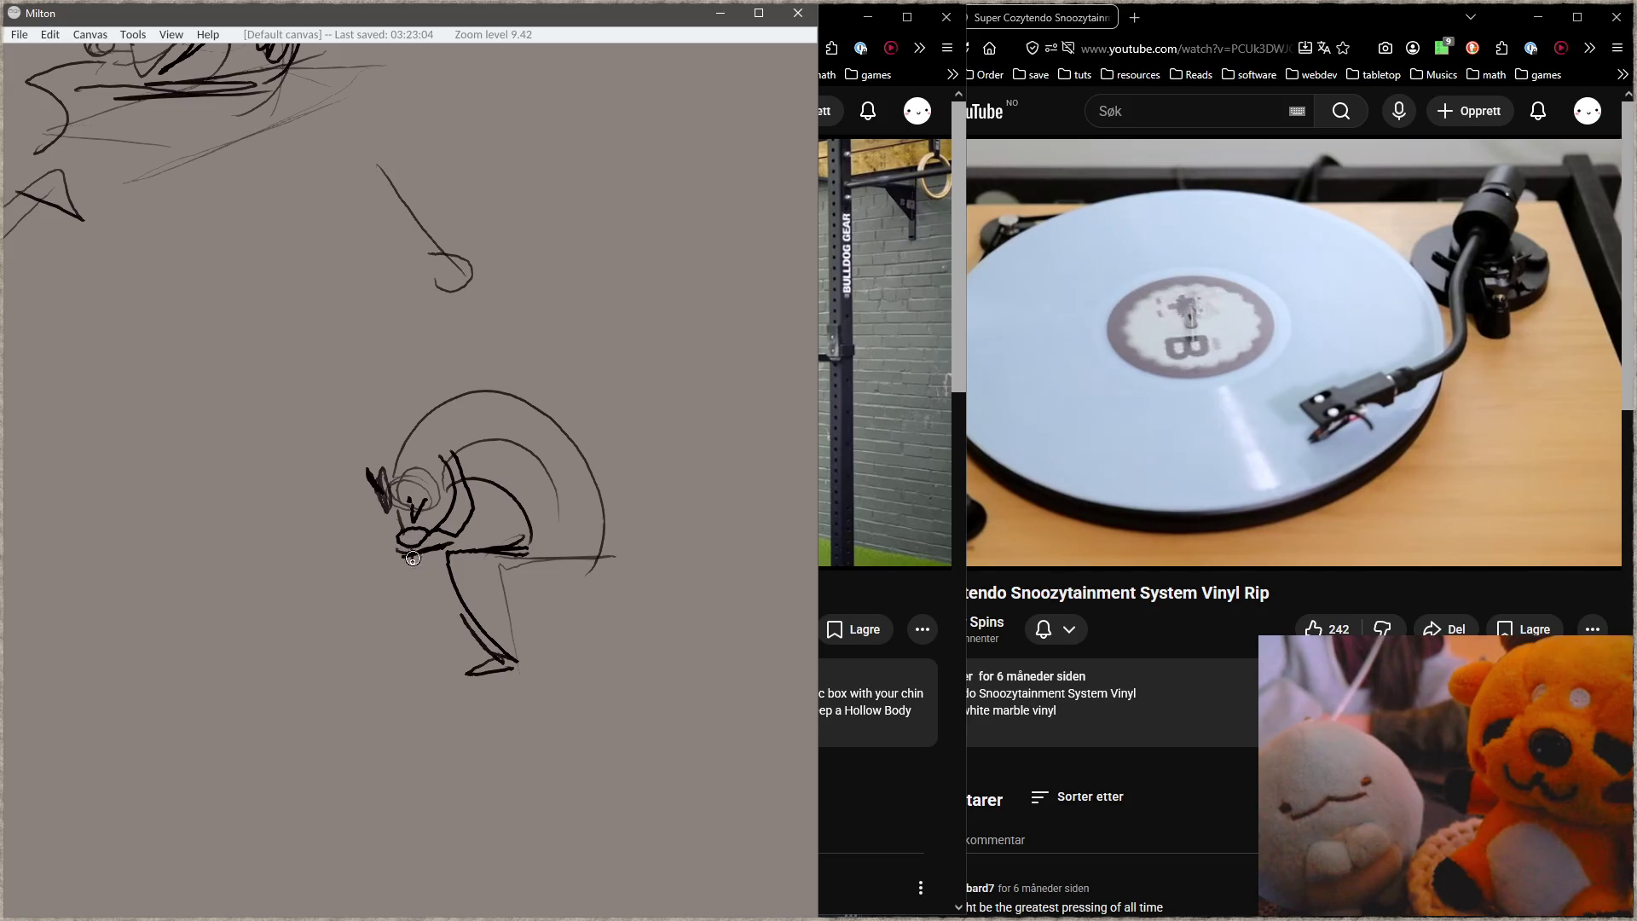
left_click_drag(414, 432, 549, 452)
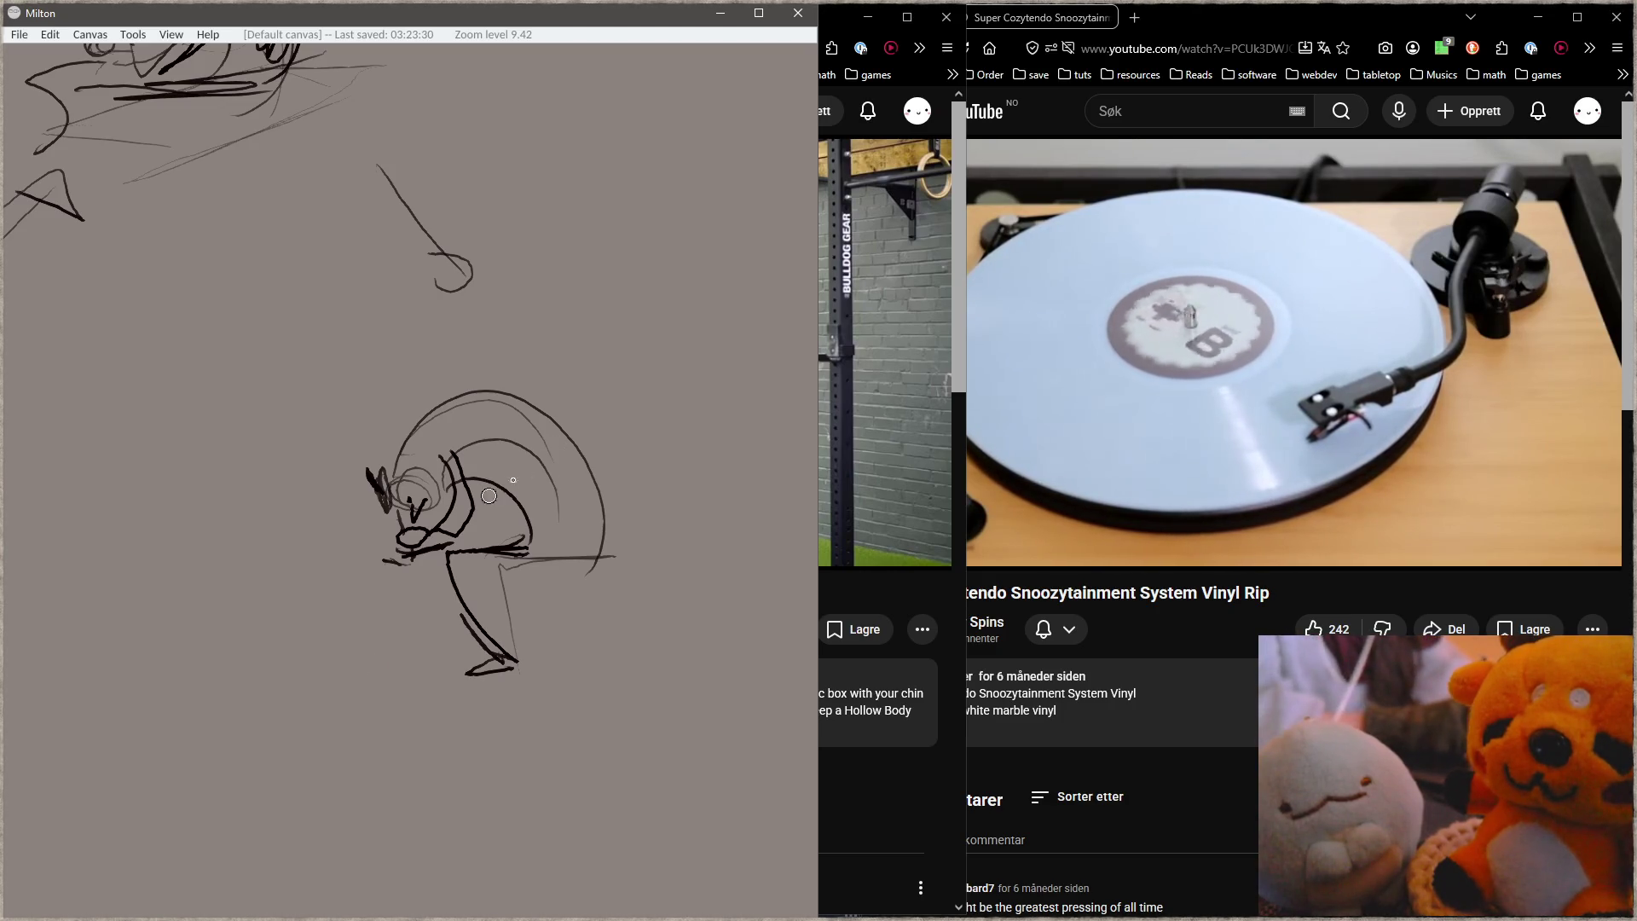
left_click_drag(457, 530, 440, 558)
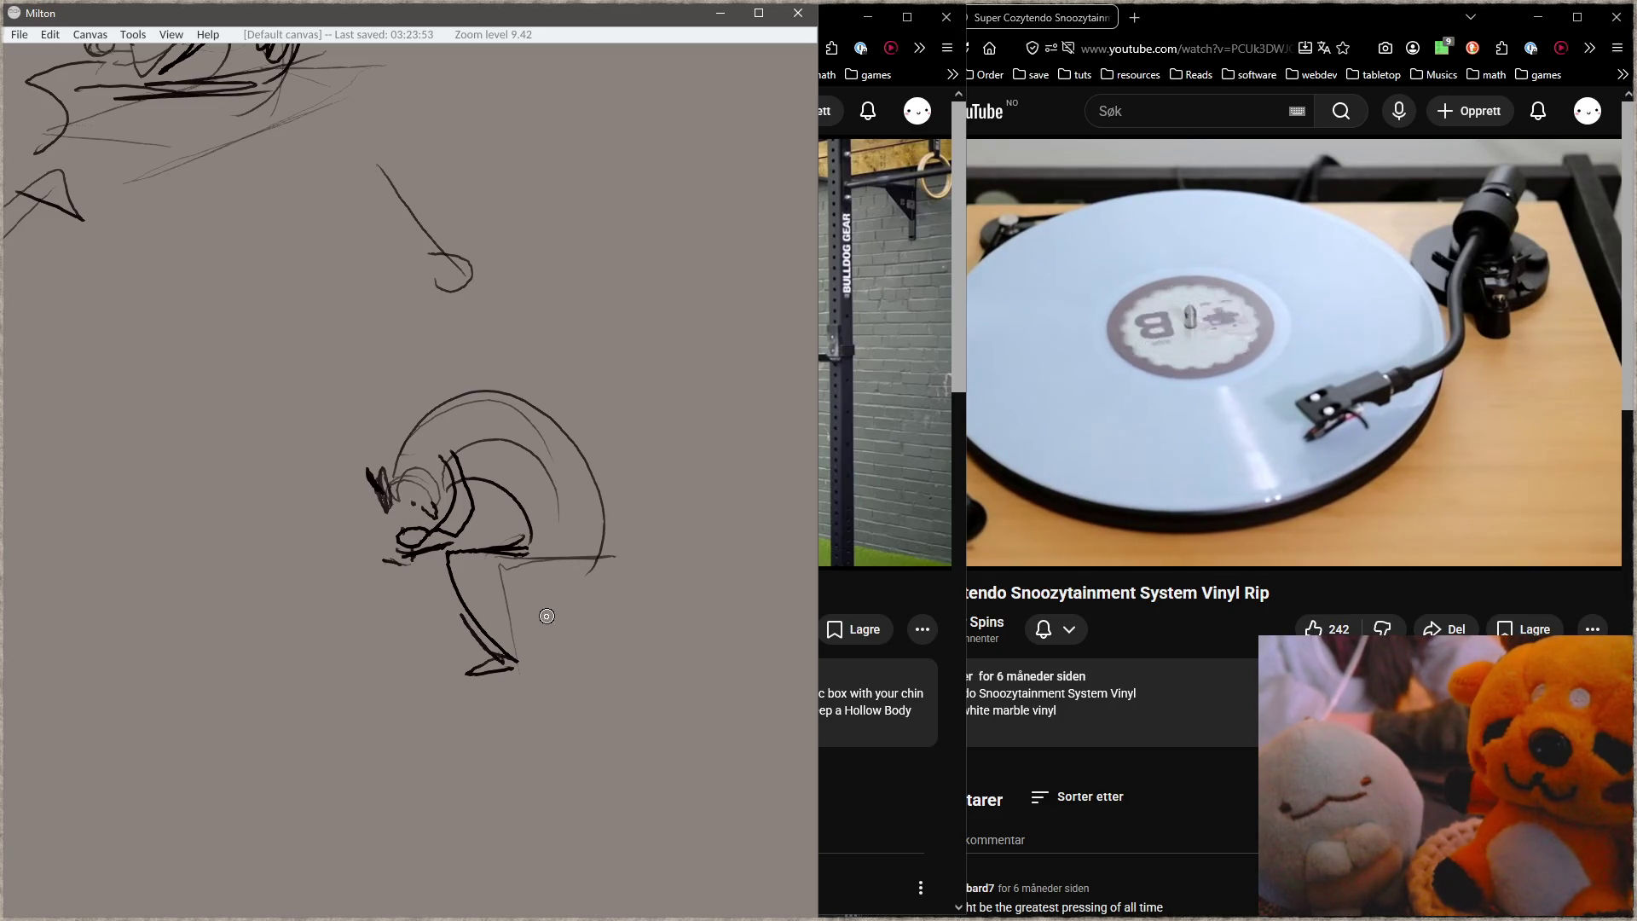
left_click_drag(511, 537, 472, 509)
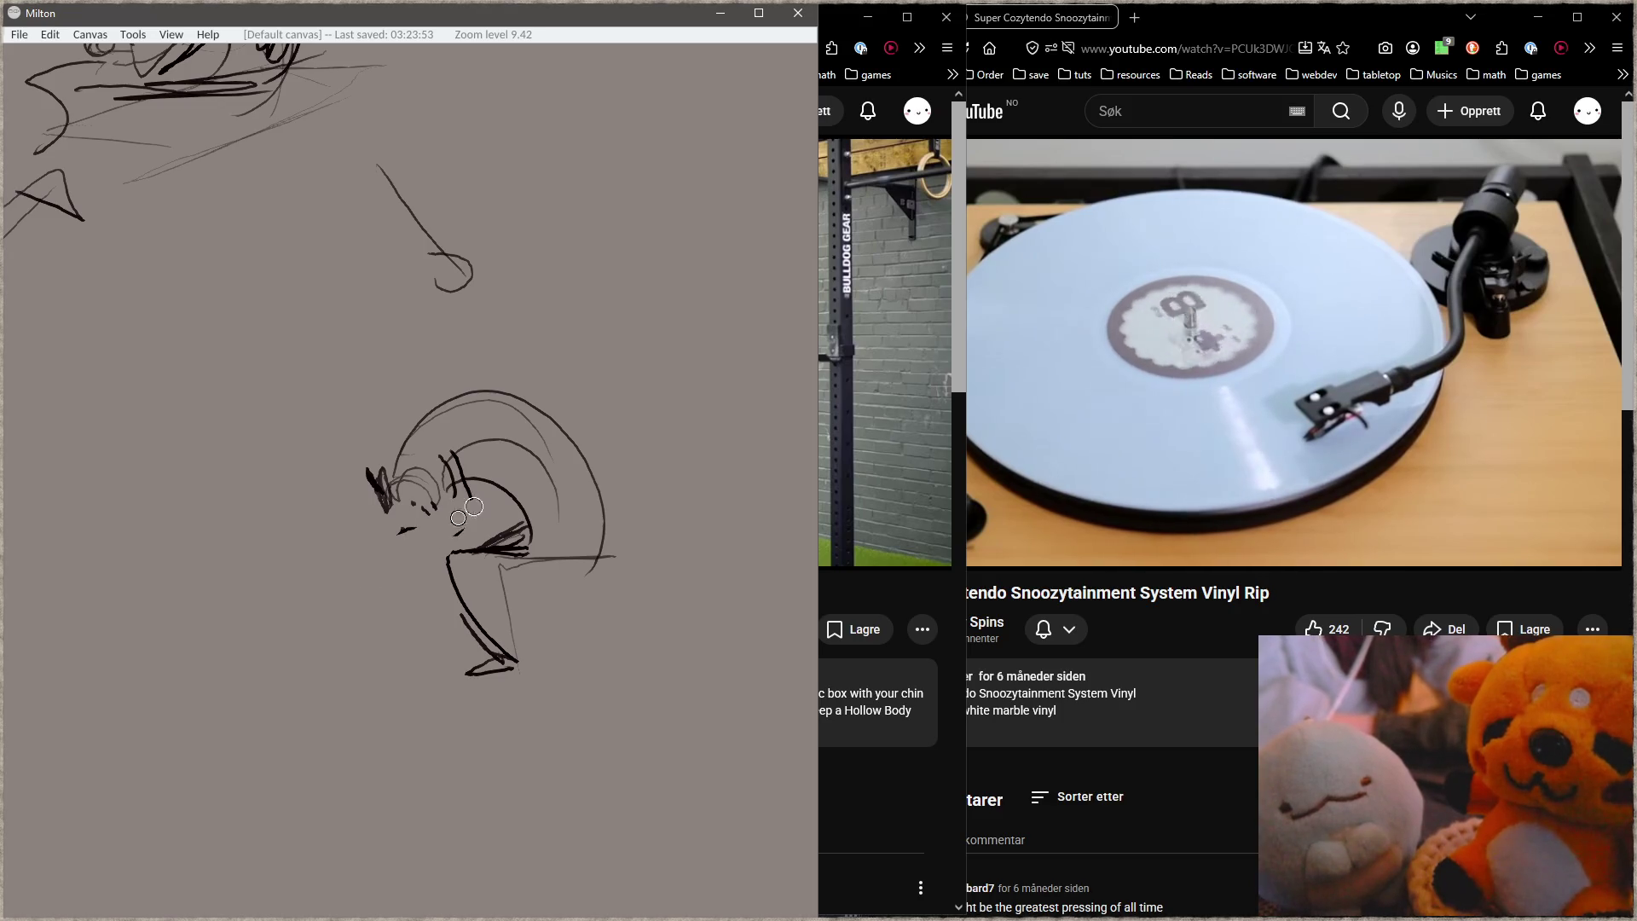
key("ctrl+z")
key("ctrl+z")
key("ctrl+z")
key("ctrl+z")
key("ctrl+z")
key("ctrl+z")
key("ctrl+z")
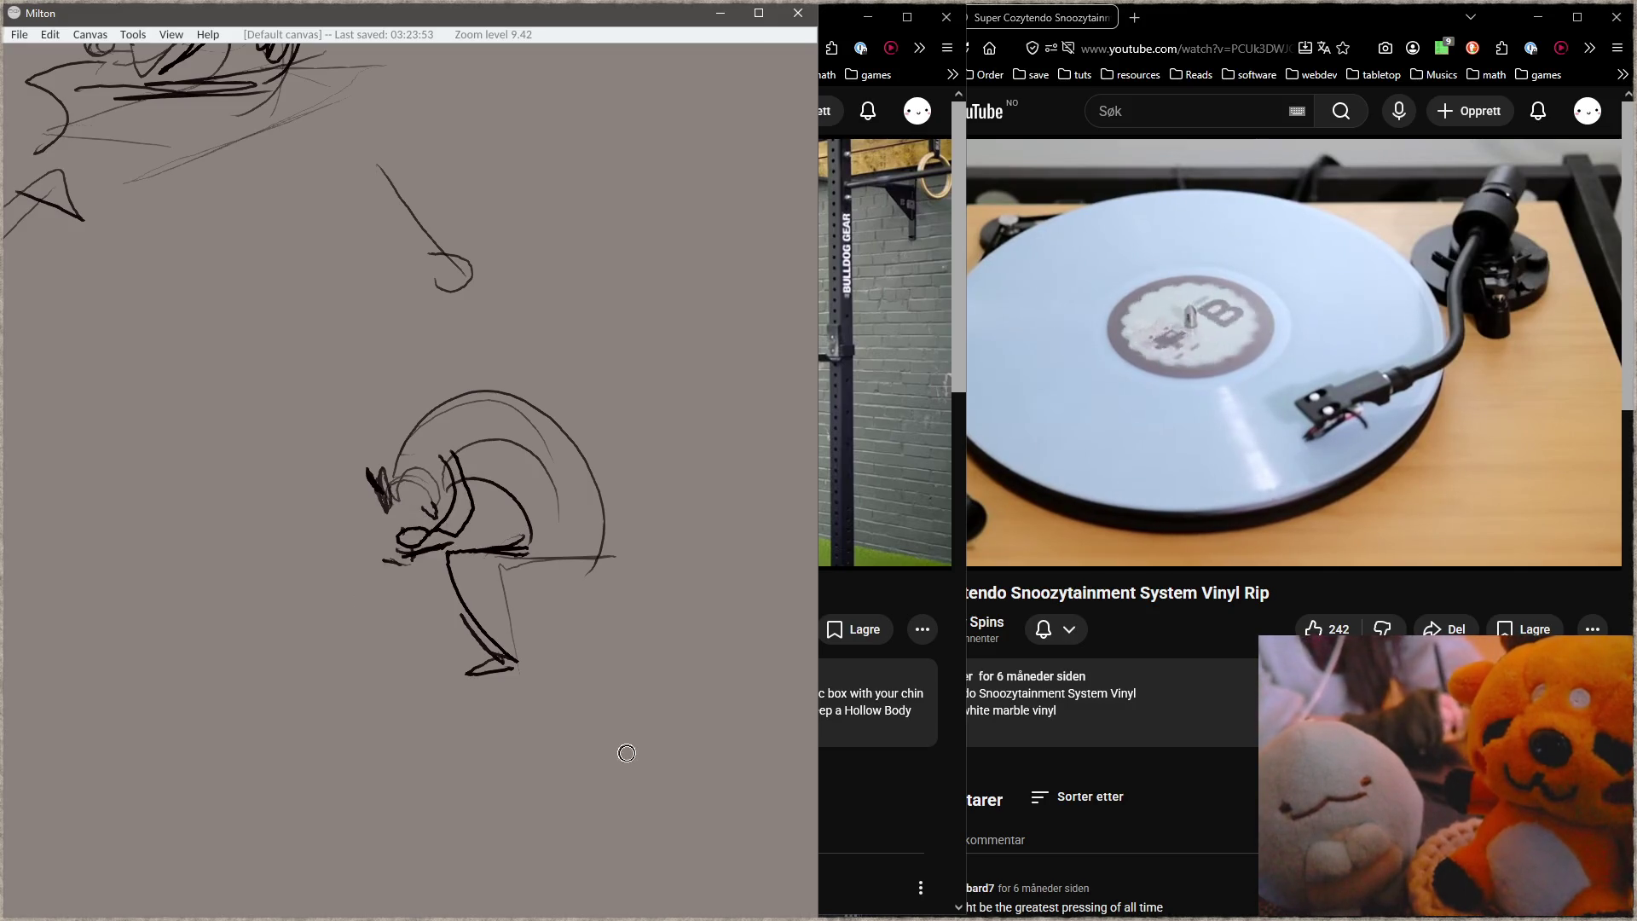
key("ctrl+z")
key("ctrl+z")
Step: Connect the back arc to the thigh and draw a long leg ending in a foot
left_click_drag(424, 576, 633, 657)
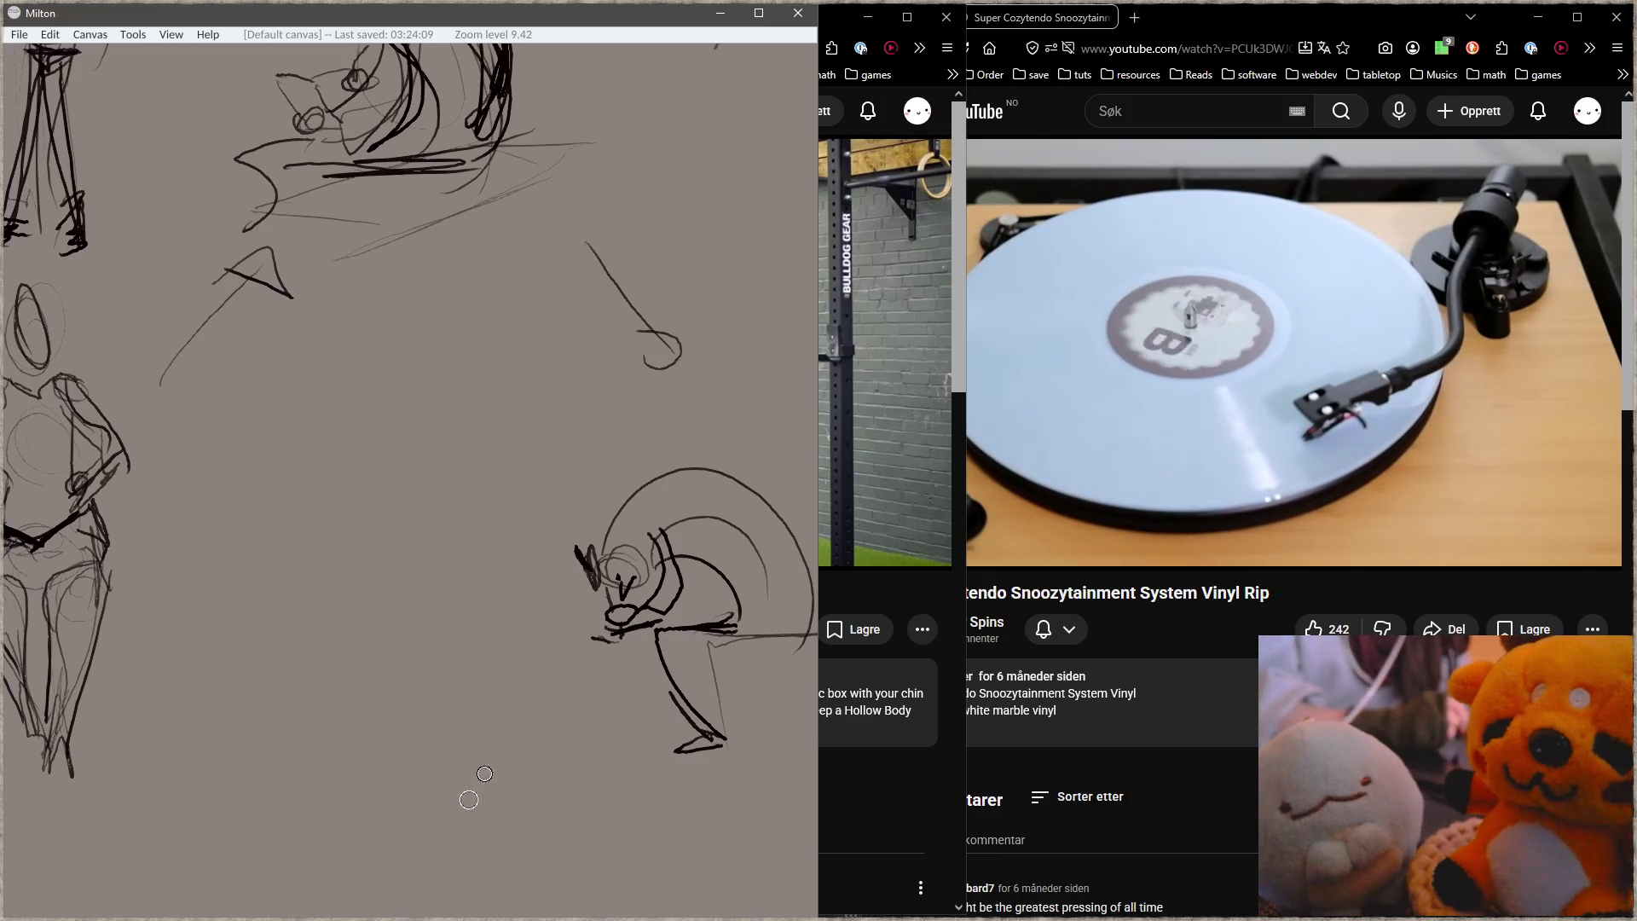
left_click_drag(469, 784, 179, 550)
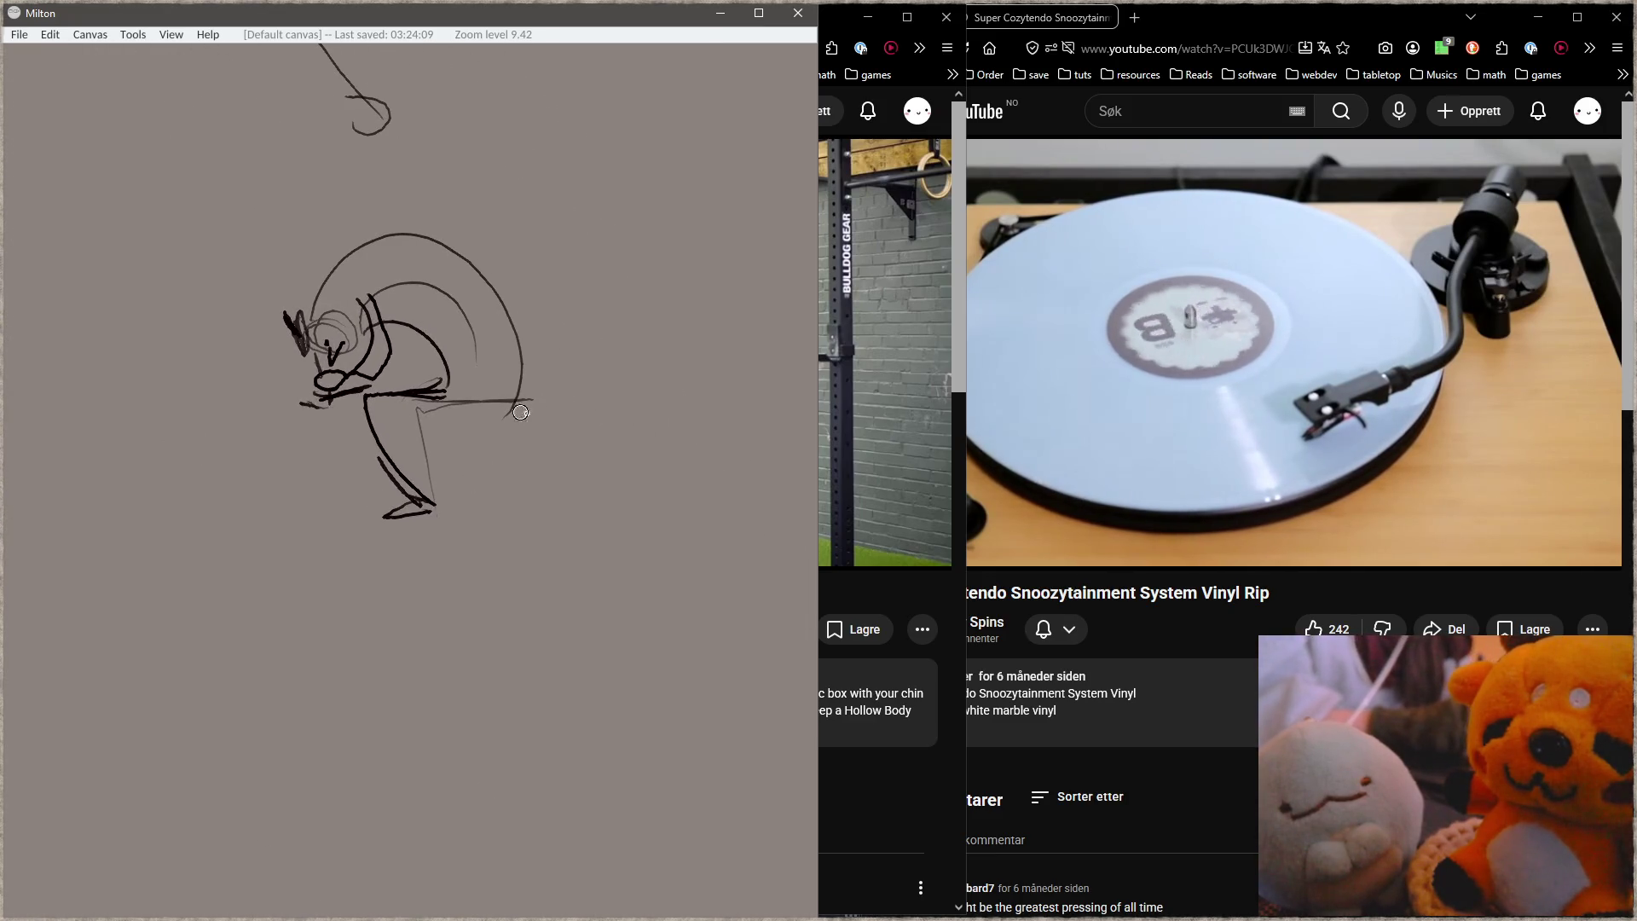
mouse_move(521, 350)
left_mouse_down()
mouse_move(446, 404)
mouse_move(402, 475)
left_mouse_up()
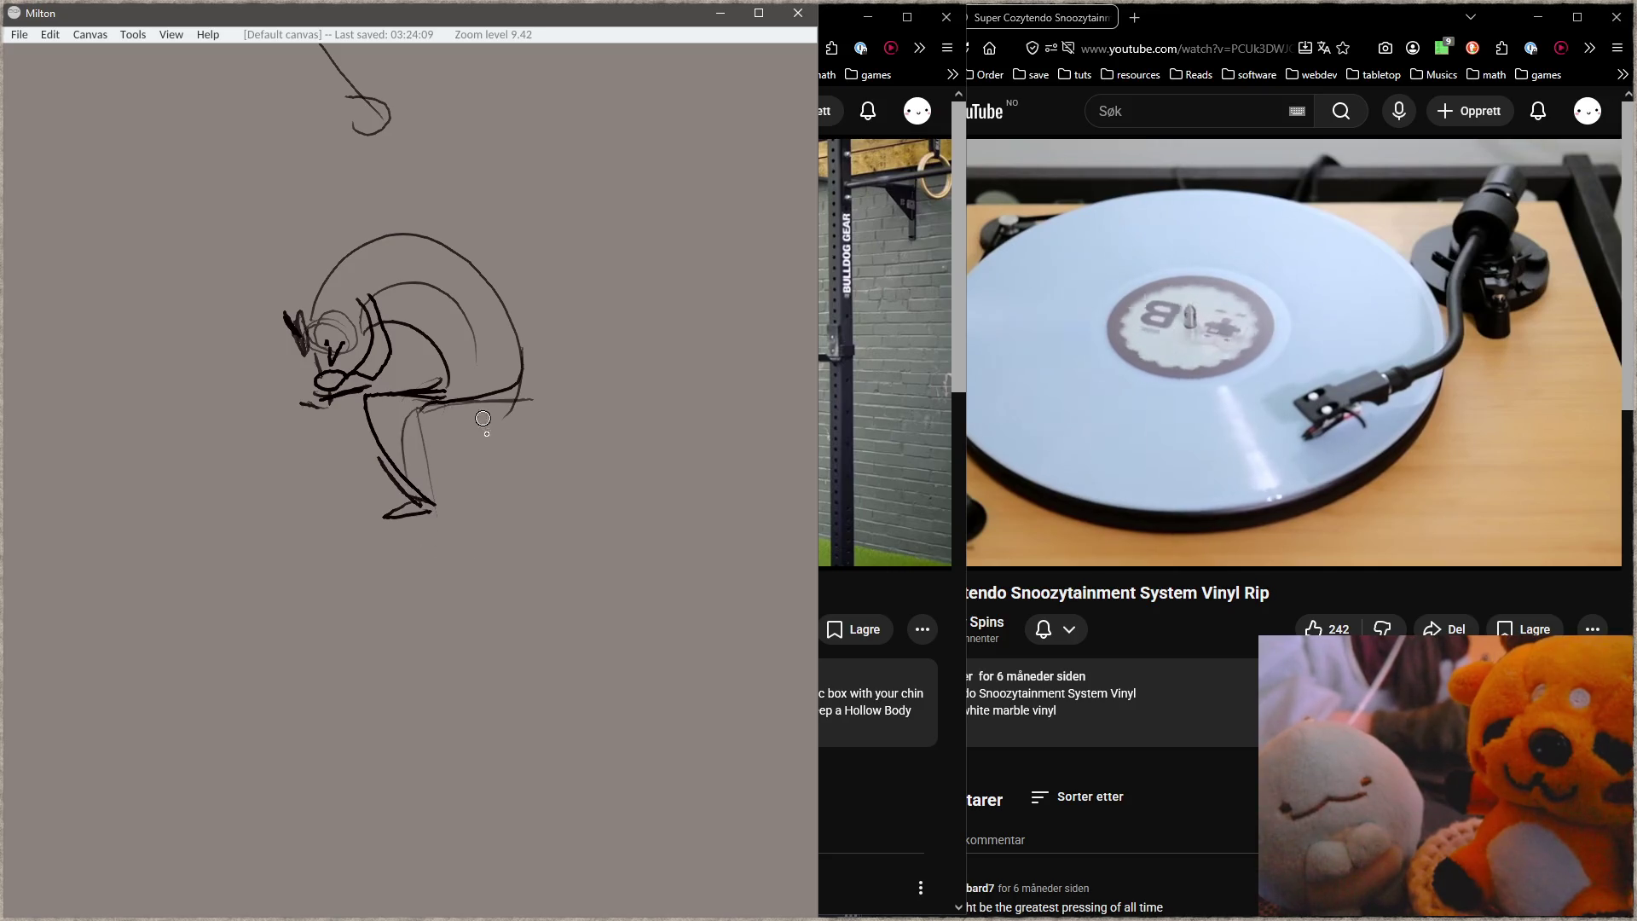
left_click_drag(457, 418, 495, 652)
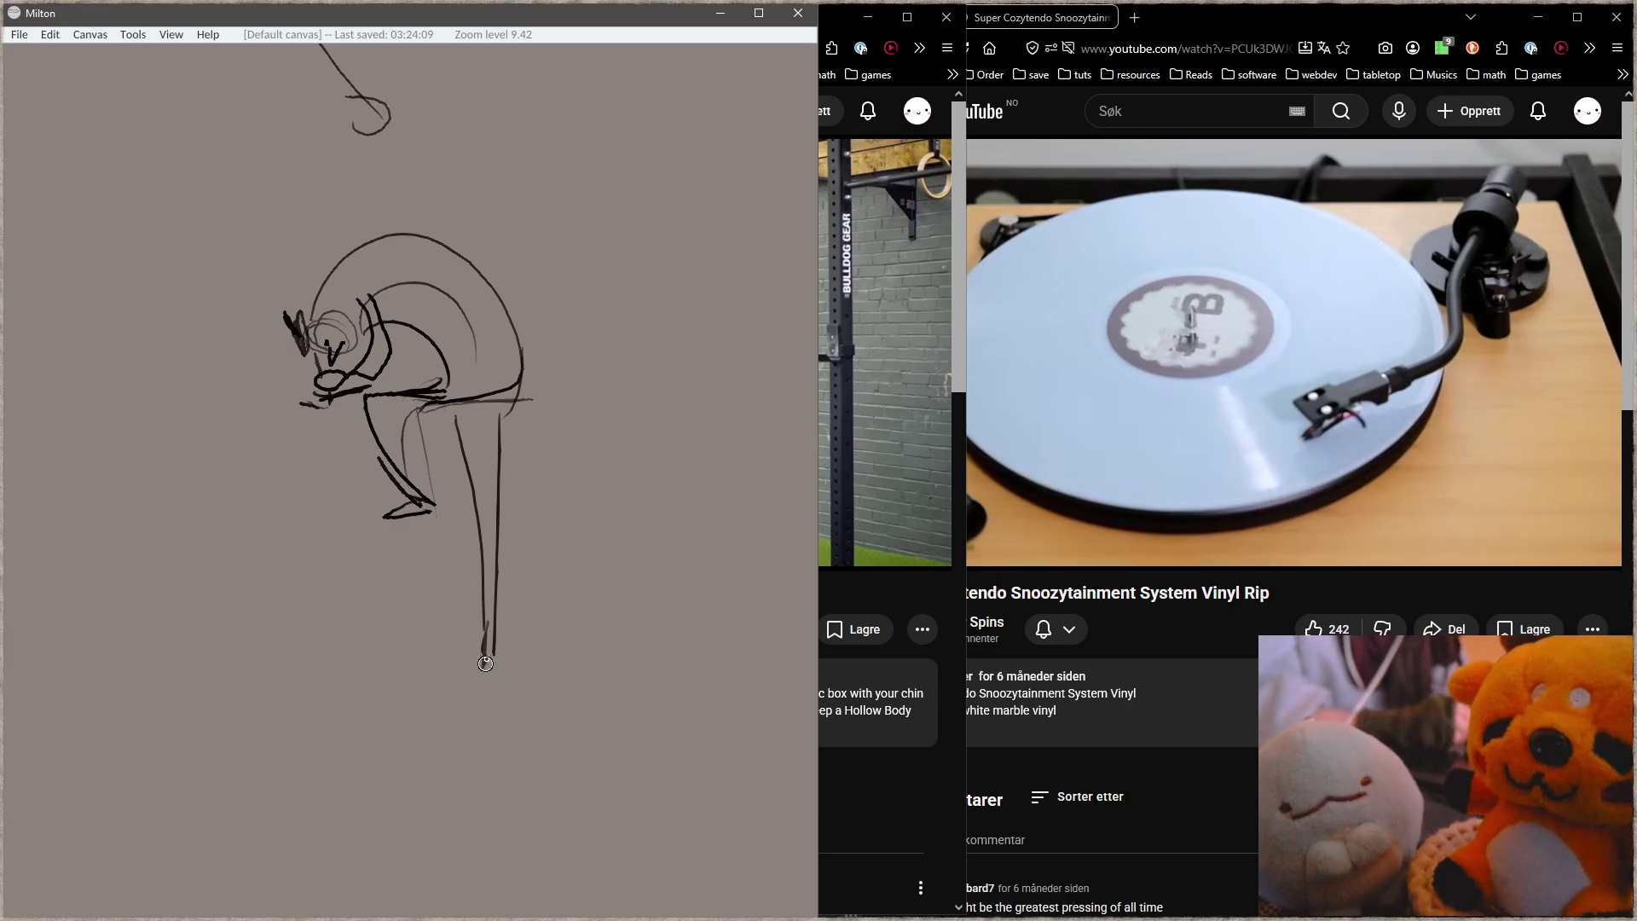
left_click_drag(433, 720, 470, 720)
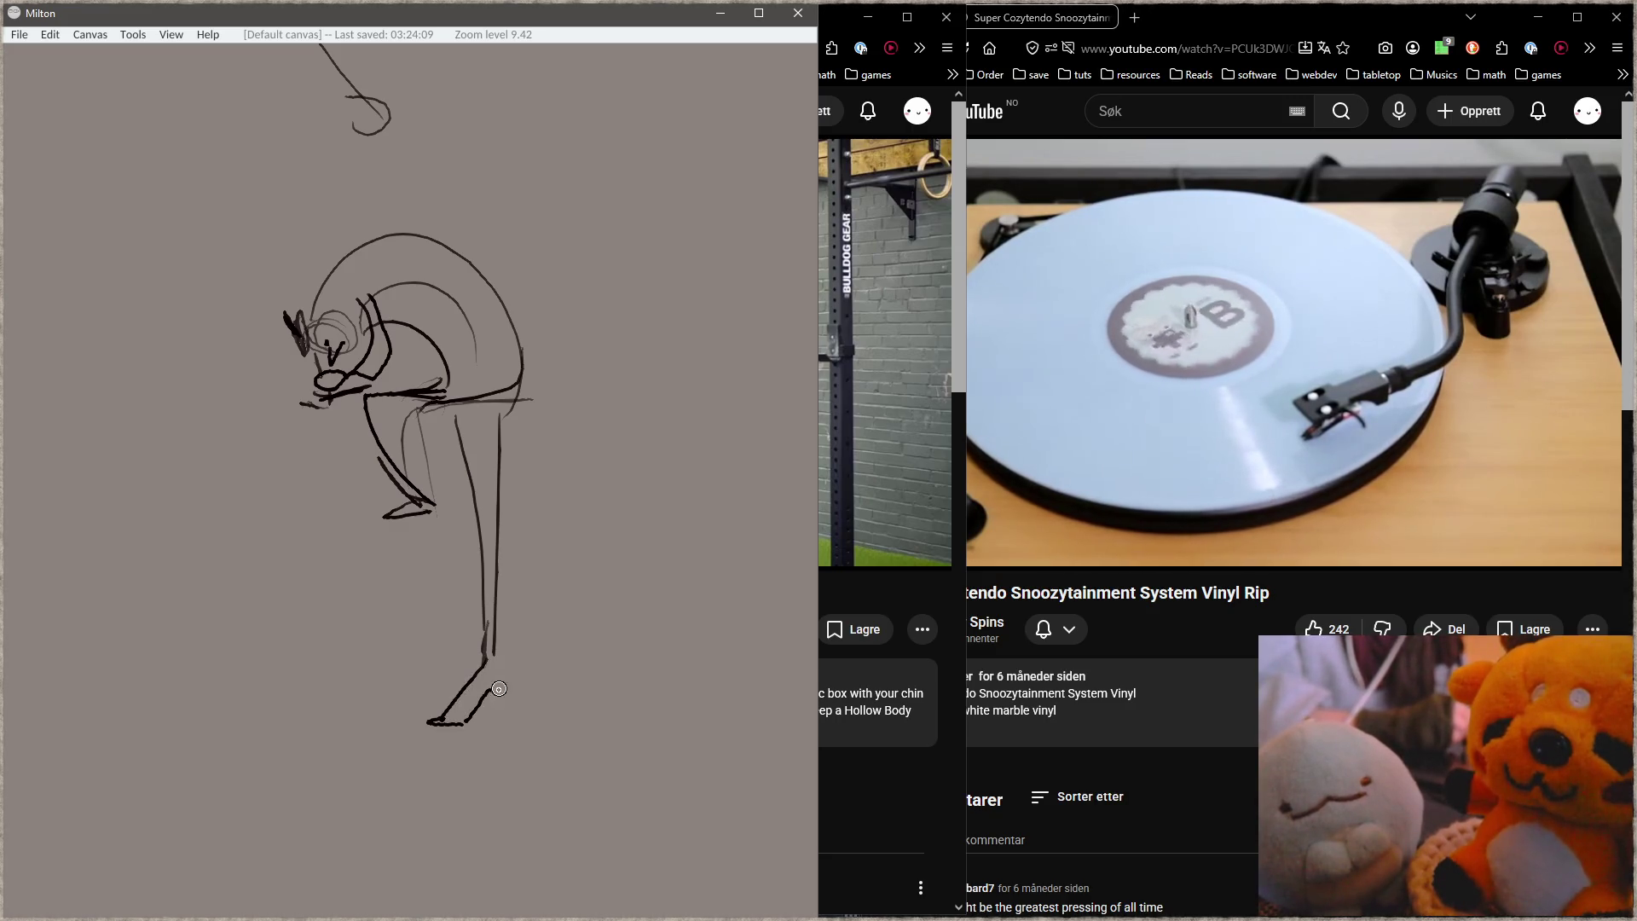
left_click_drag(505, 678, 430, 724)
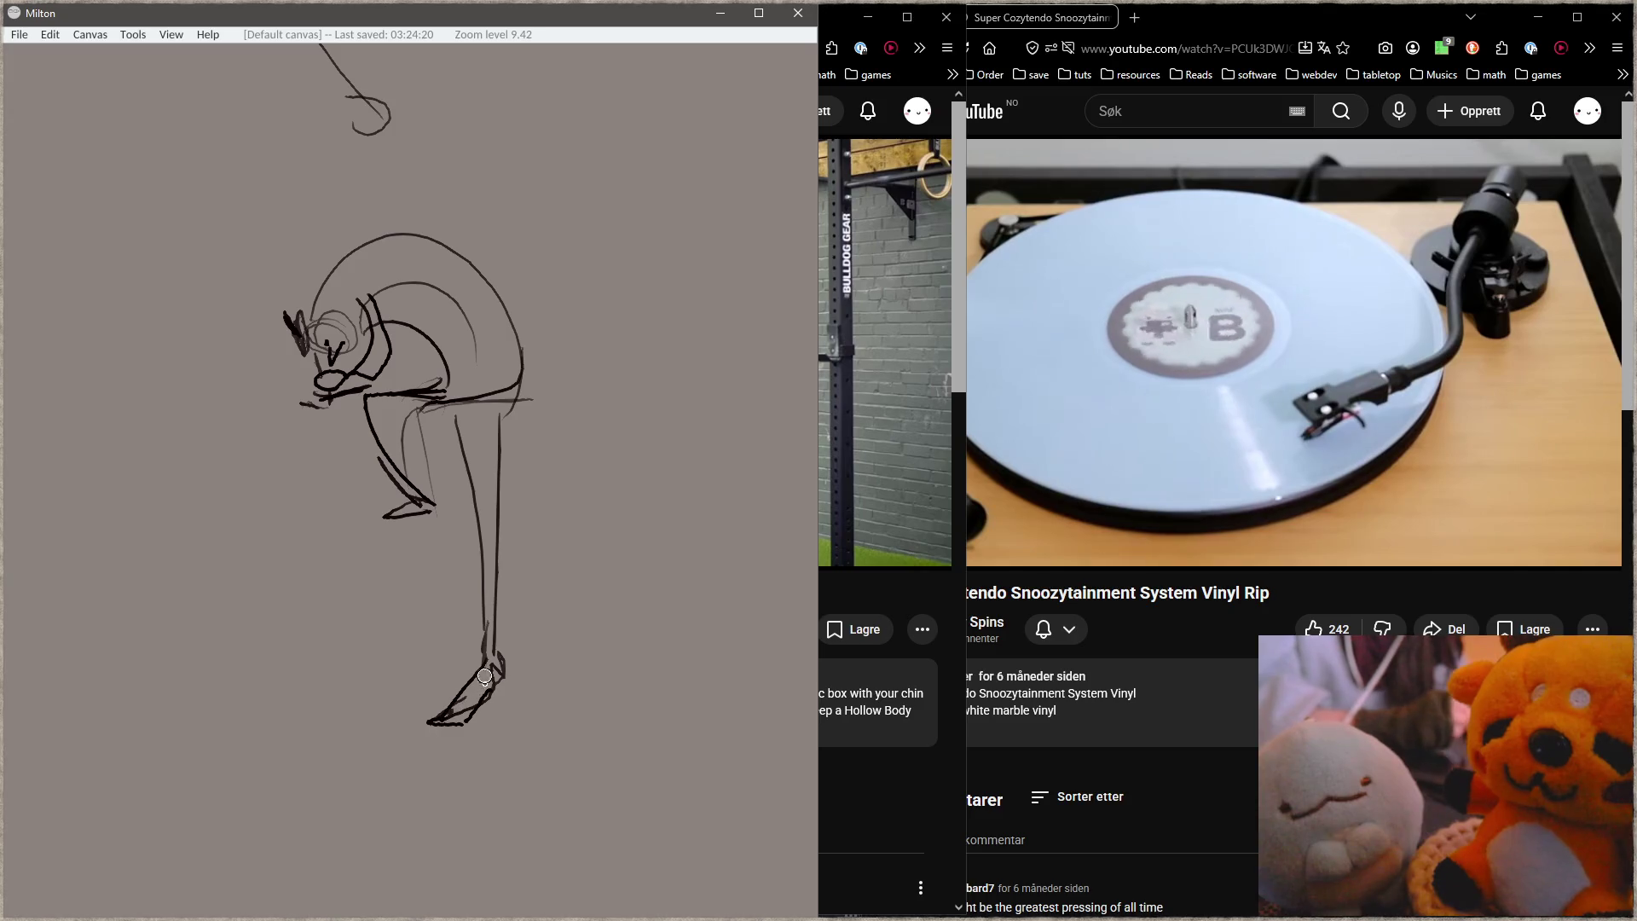
left_click_drag(457, 566, 561, 584)
Step: Draw a tall box under the front foot with ground lines, sides and top
mouse_move(537, 529)
left_mouse_down()
mouse_move(439, 529)
mouse_move(435, 746)
left_mouse_up()
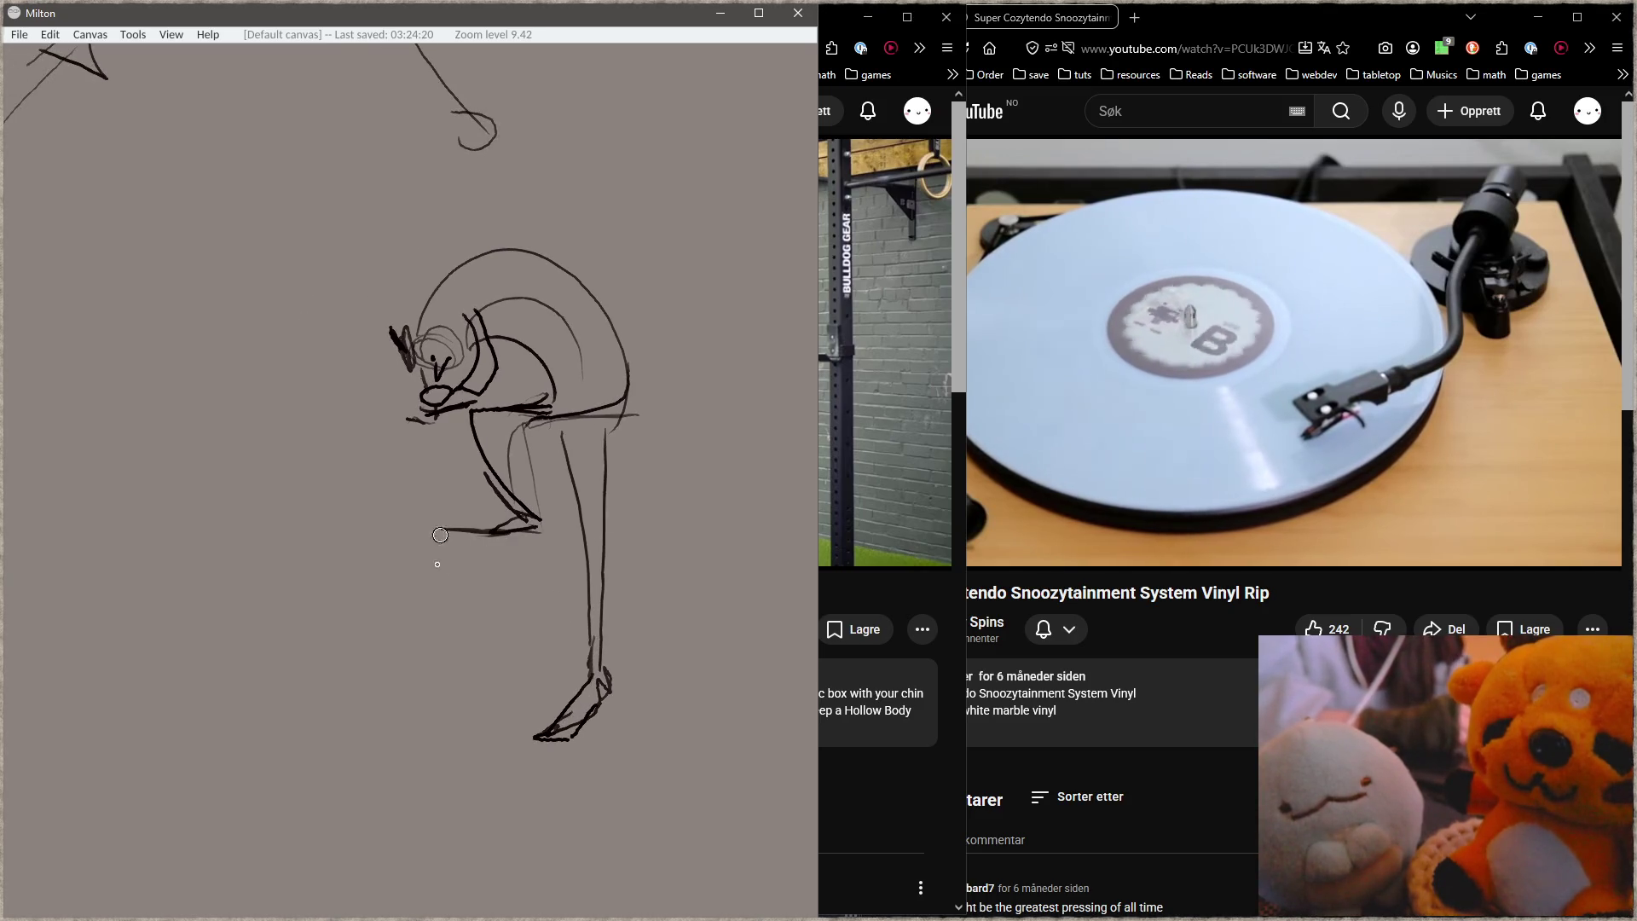
mouse_move(535, 533)
left_mouse_down()
mouse_move(525, 729)
mouse_move(533, 719)
left_mouse_up()
left_click_drag(384, 724, 537, 721)
mouse_move(473, 530)
left_mouse_down()
mouse_move(548, 550)
mouse_move(525, 718)
left_mouse_up()
mouse_move(425, 428)
left_mouse_down()
mouse_move(493, 485)
mouse_move(440, 729)
left_mouse_up()
left_click_drag(473, 484, 556, 488)
left_click_drag(432, 491, 435, 753)
Step: Shade the box interior grey with an enlarged brush, then add a thin line up-left from its corner
key("bracketright")
key("bracketright")
key("bracketright")
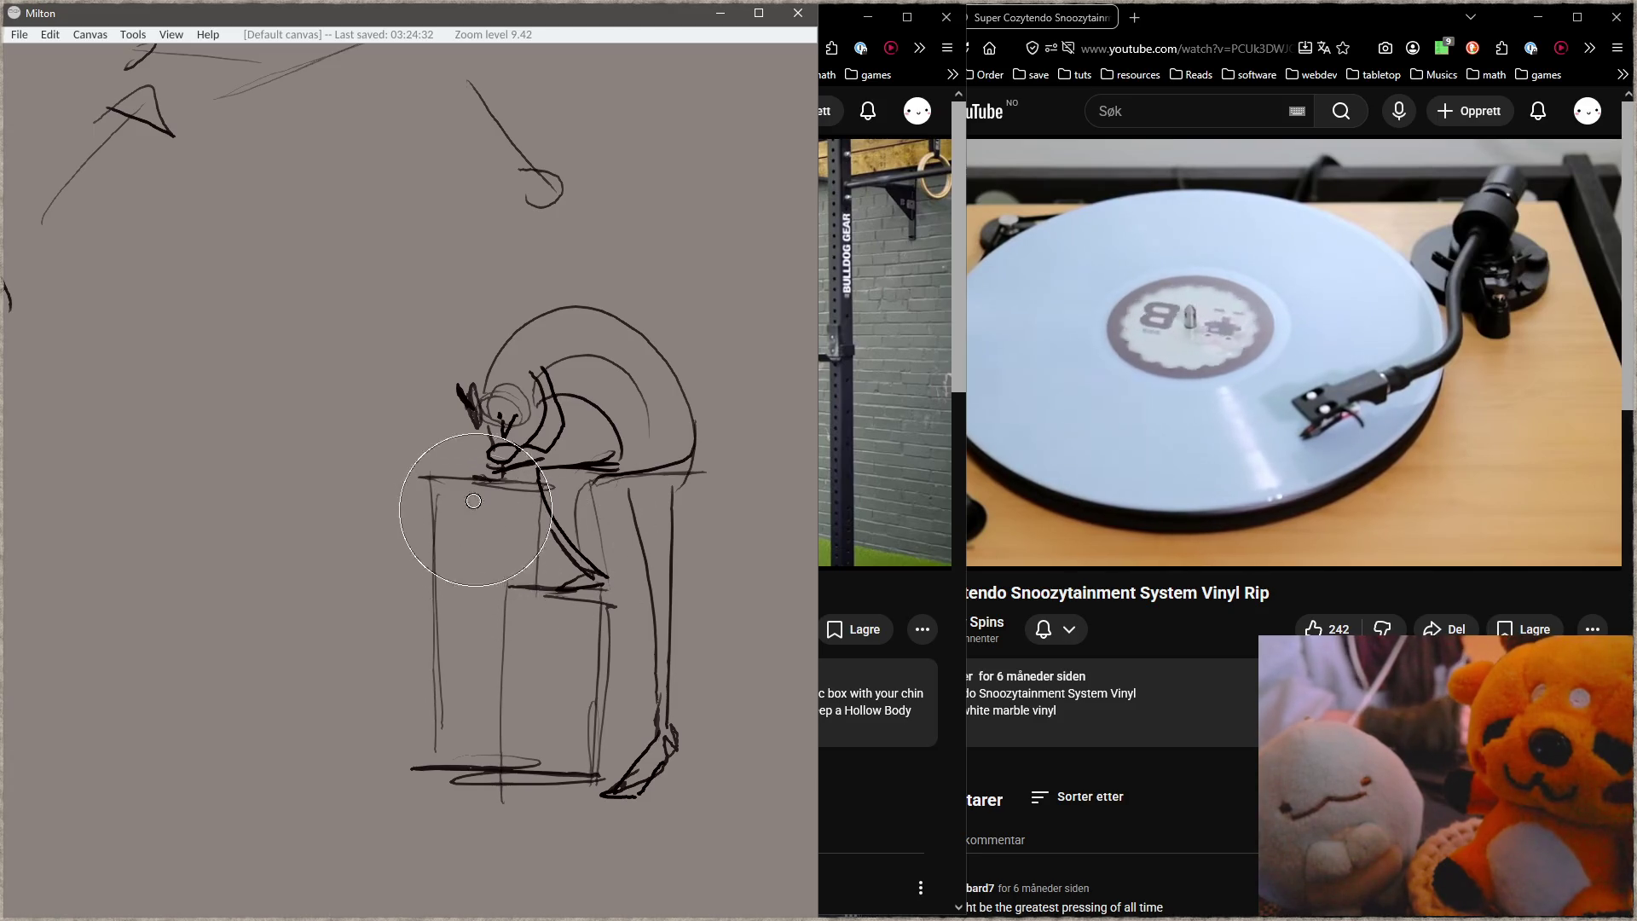
left_click_drag(463, 499, 464, 652)
mouse_move(447, 547)
left_mouse_down()
mouse_move(494, 657)
mouse_move(512, 512)
mouse_move(493, 694)
mouse_move(527, 687)
mouse_move(541, 731)
mouse_move(548, 628)
left_mouse_up()
key("bracketleft")
key("bracketleft")
key("bracketleft")
key("bracketleft")
key("bracketleft")
key("bracketleft")
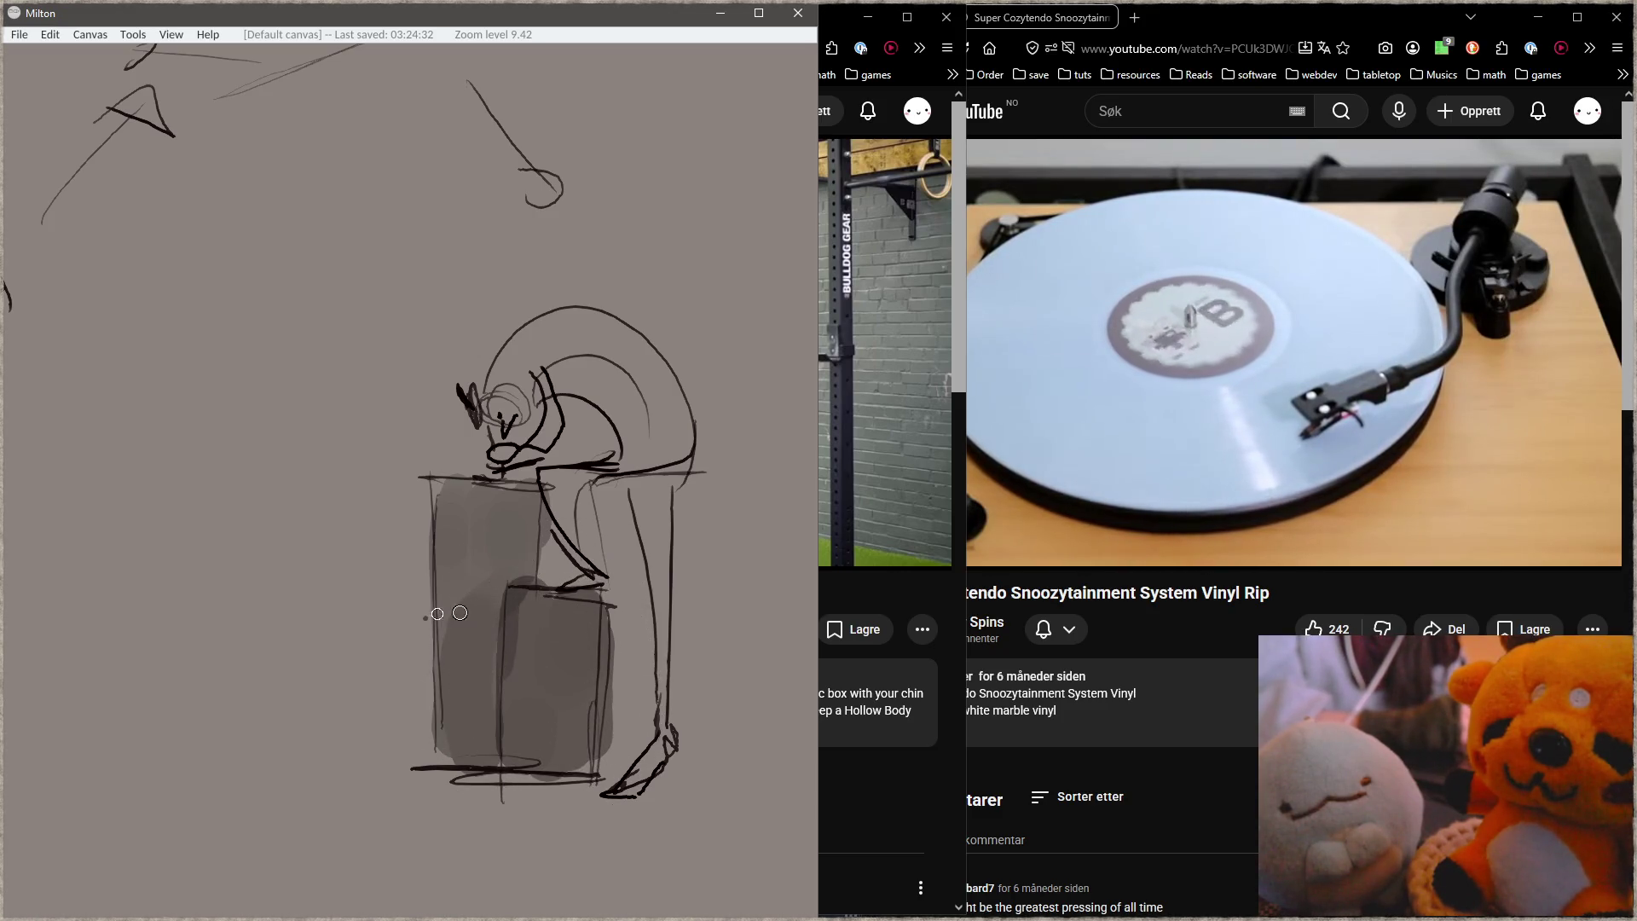
left_click_drag(404, 460, 425, 509)
key("bracketright")
key("bracketright")
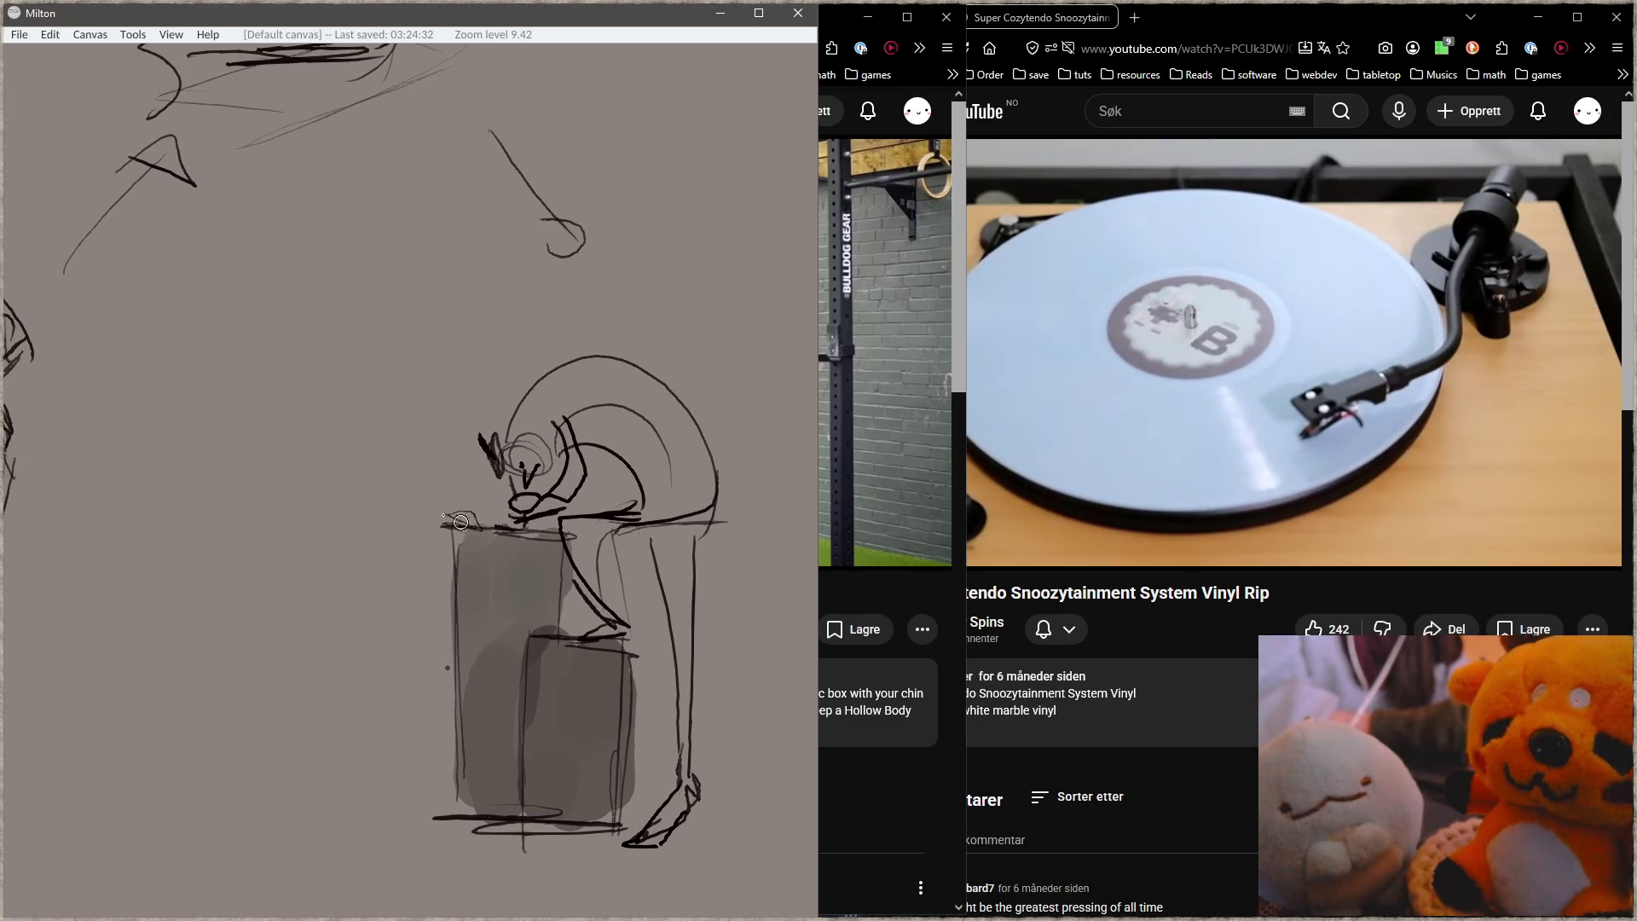
left_click_drag(447, 517, 378, 410)
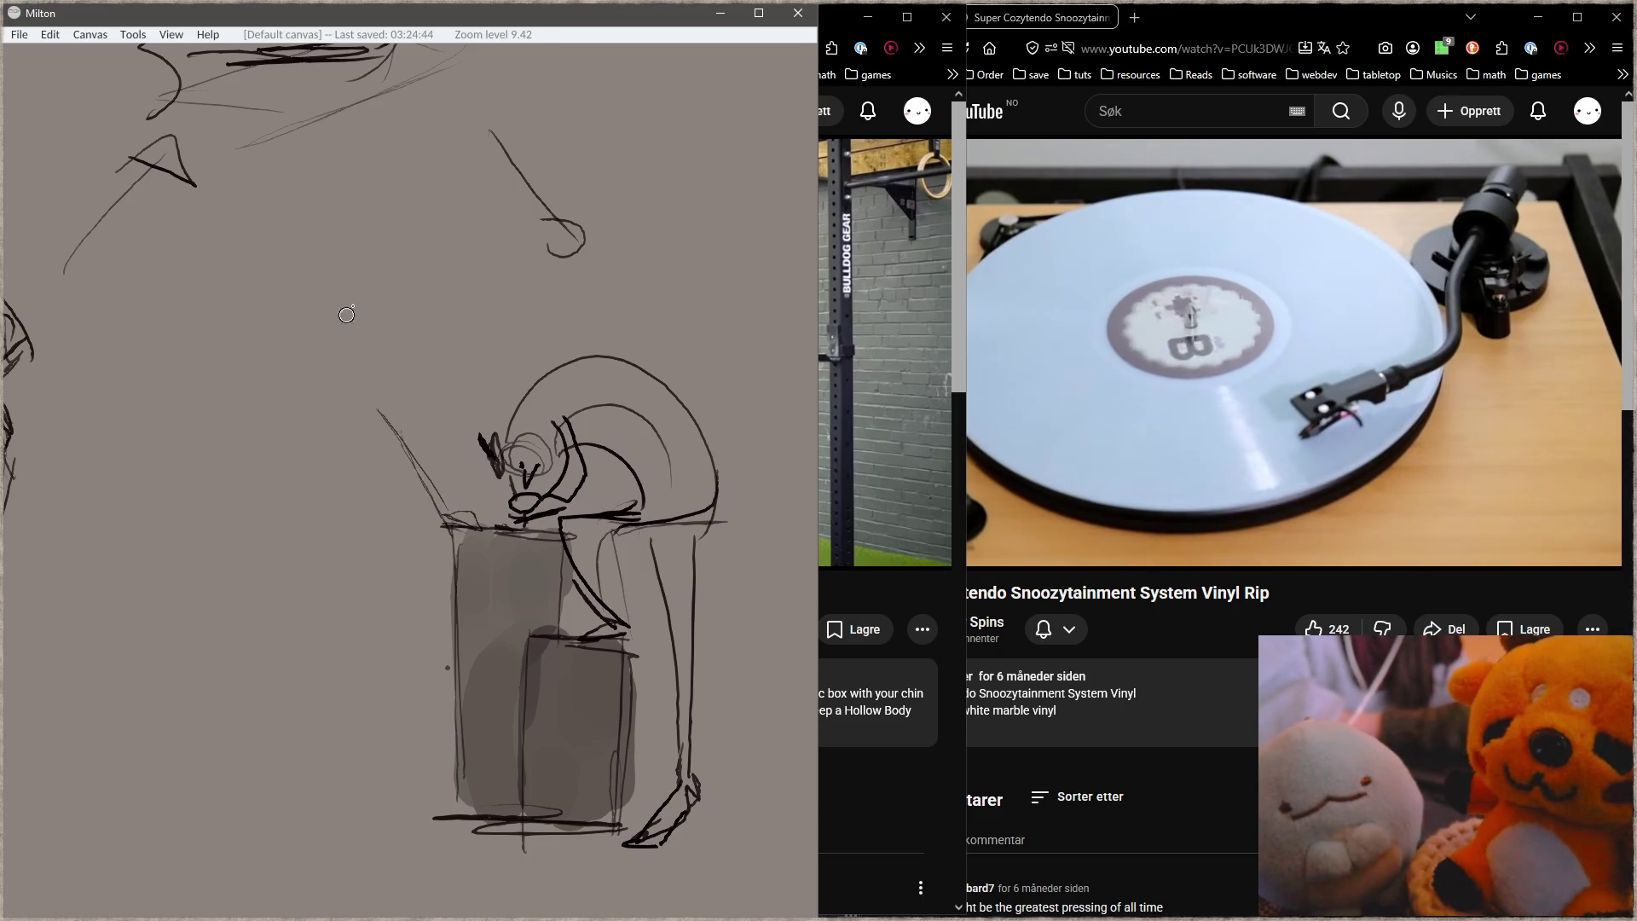
Step: Draw the suited man's head, shoulders, jacket edges, body lines and arm with hand
left_click_drag(351, 281, 351, 284)
mouse_move(350, 357)
left_mouse_down()
mouse_move(309, 318)
mouse_move(376, 365)
mouse_move(332, 510)
left_mouse_up()
left_click_drag(358, 399, 335, 503)
mouse_move(303, 414)
left_mouse_down()
mouse_move(275, 567)
mouse_move(358, 579)
left_mouse_up()
left_click_drag(346, 457, 359, 590)
left_click_drag(348, 477, 368, 604)
left_click_drag(294, 334, 271, 529)
left_click_drag(356, 254, 341, 428)
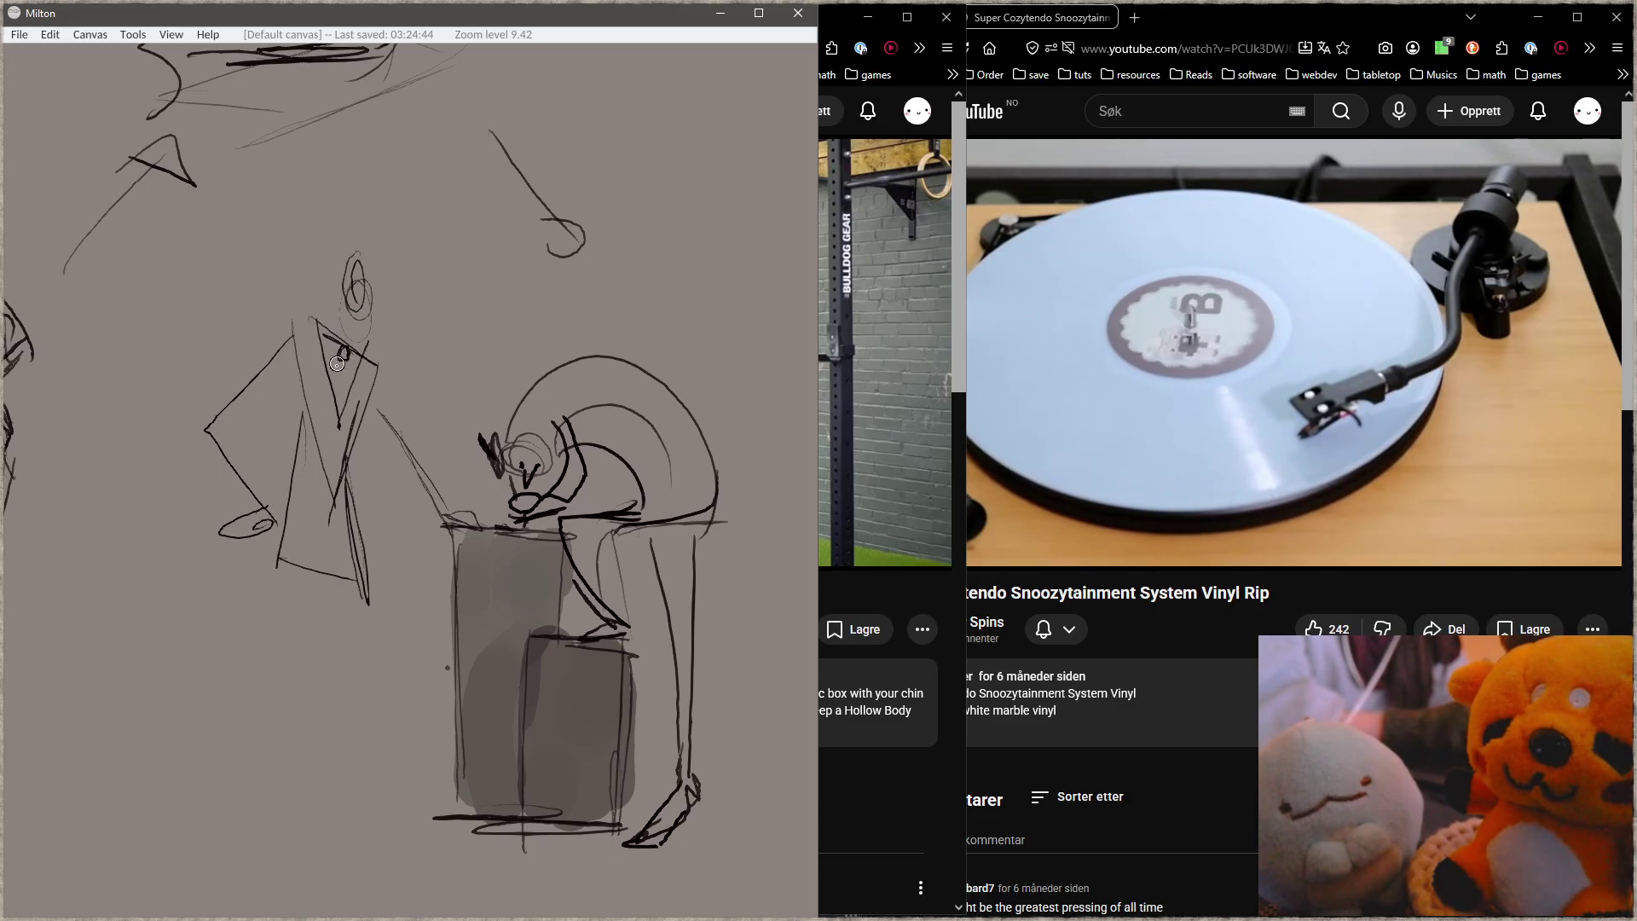
Step: Add the man's tie, arm reaching to the box, darker head and legs with a foot
left_click_drag(339, 384, 344, 416)
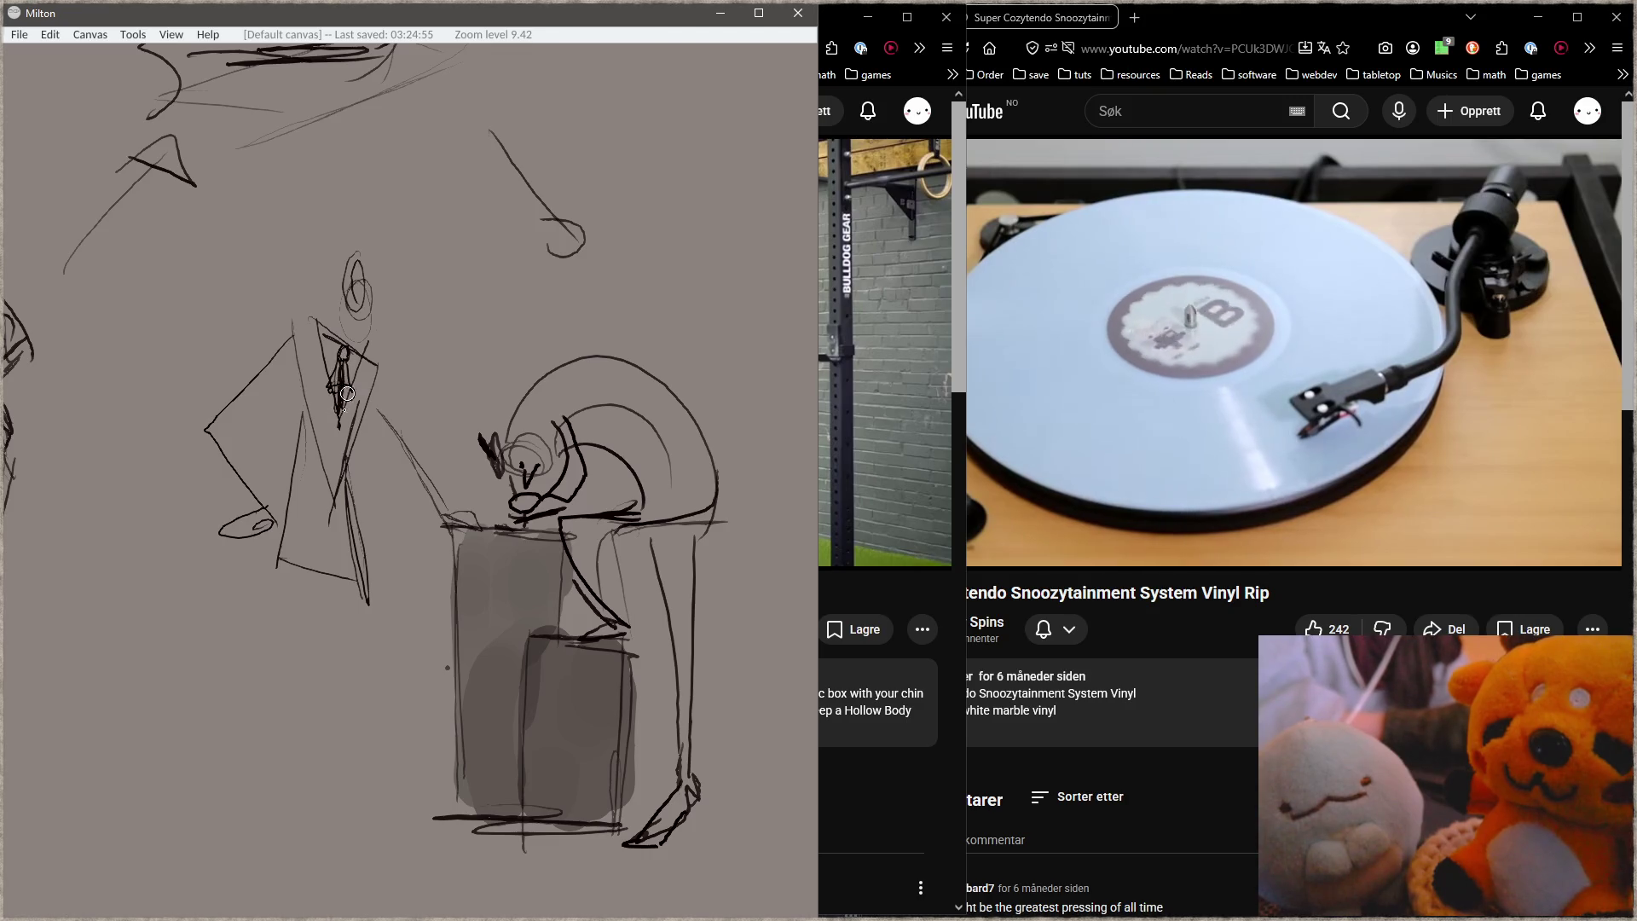
left_click_drag(367, 351, 465, 545)
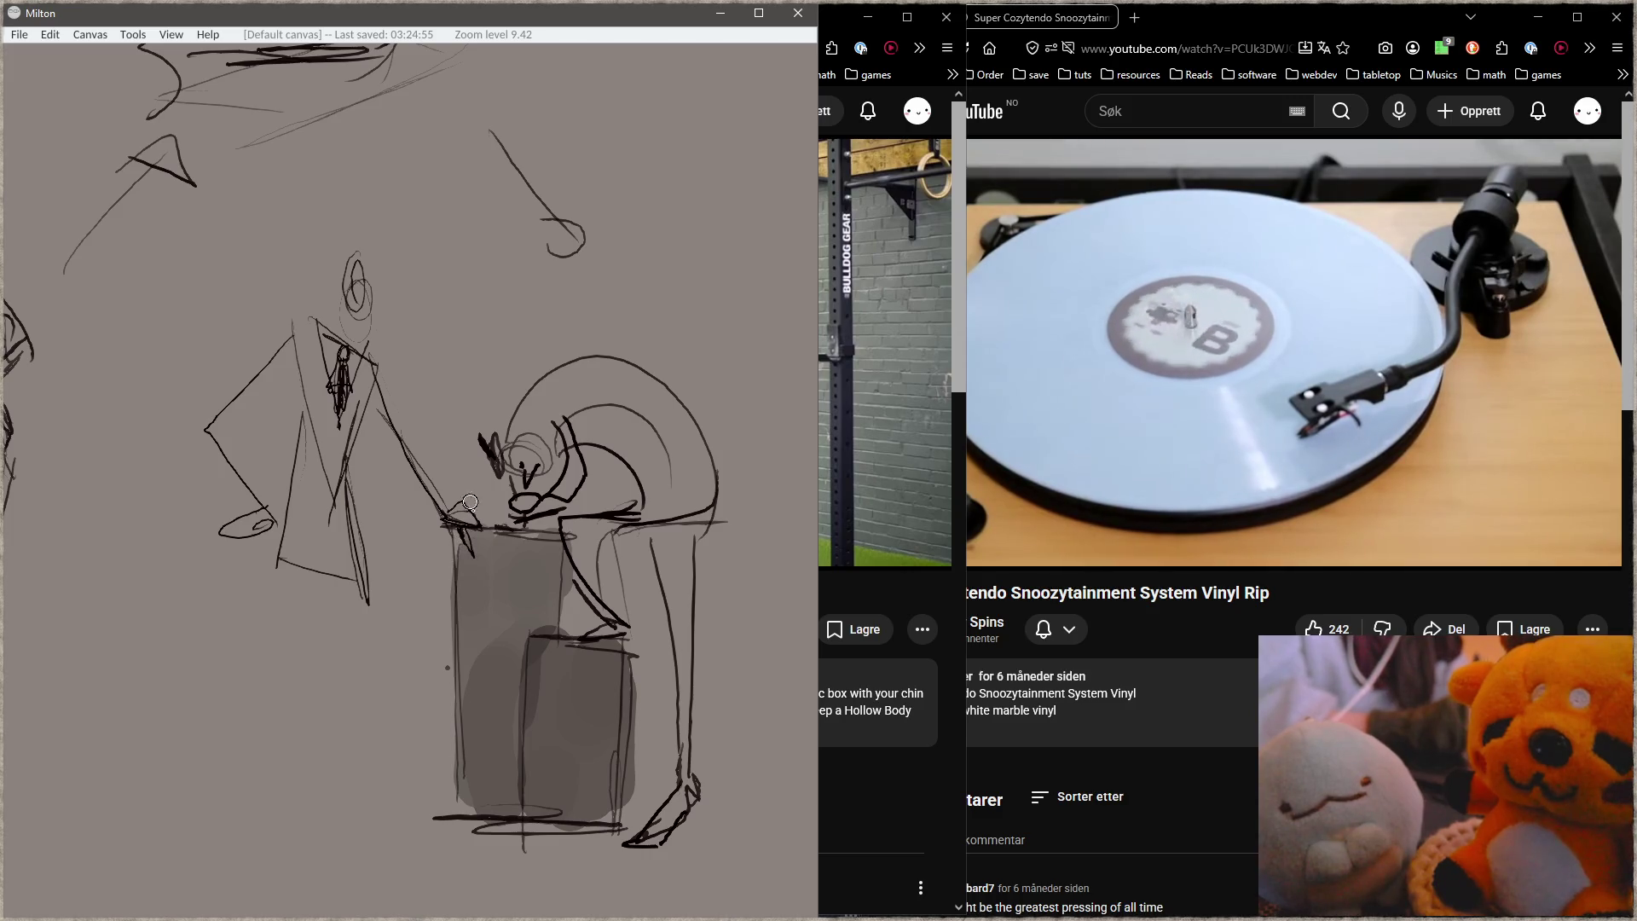
mouse_move(362, 268)
left_mouse_down()
mouse_move(346, 261)
mouse_move(374, 297)
mouse_move(404, 277)
mouse_move(425, 206)
left_mouse_up()
mouse_move(336, 290)
left_mouse_down()
mouse_move(360, 322)
mouse_move(295, 308)
left_mouse_up()
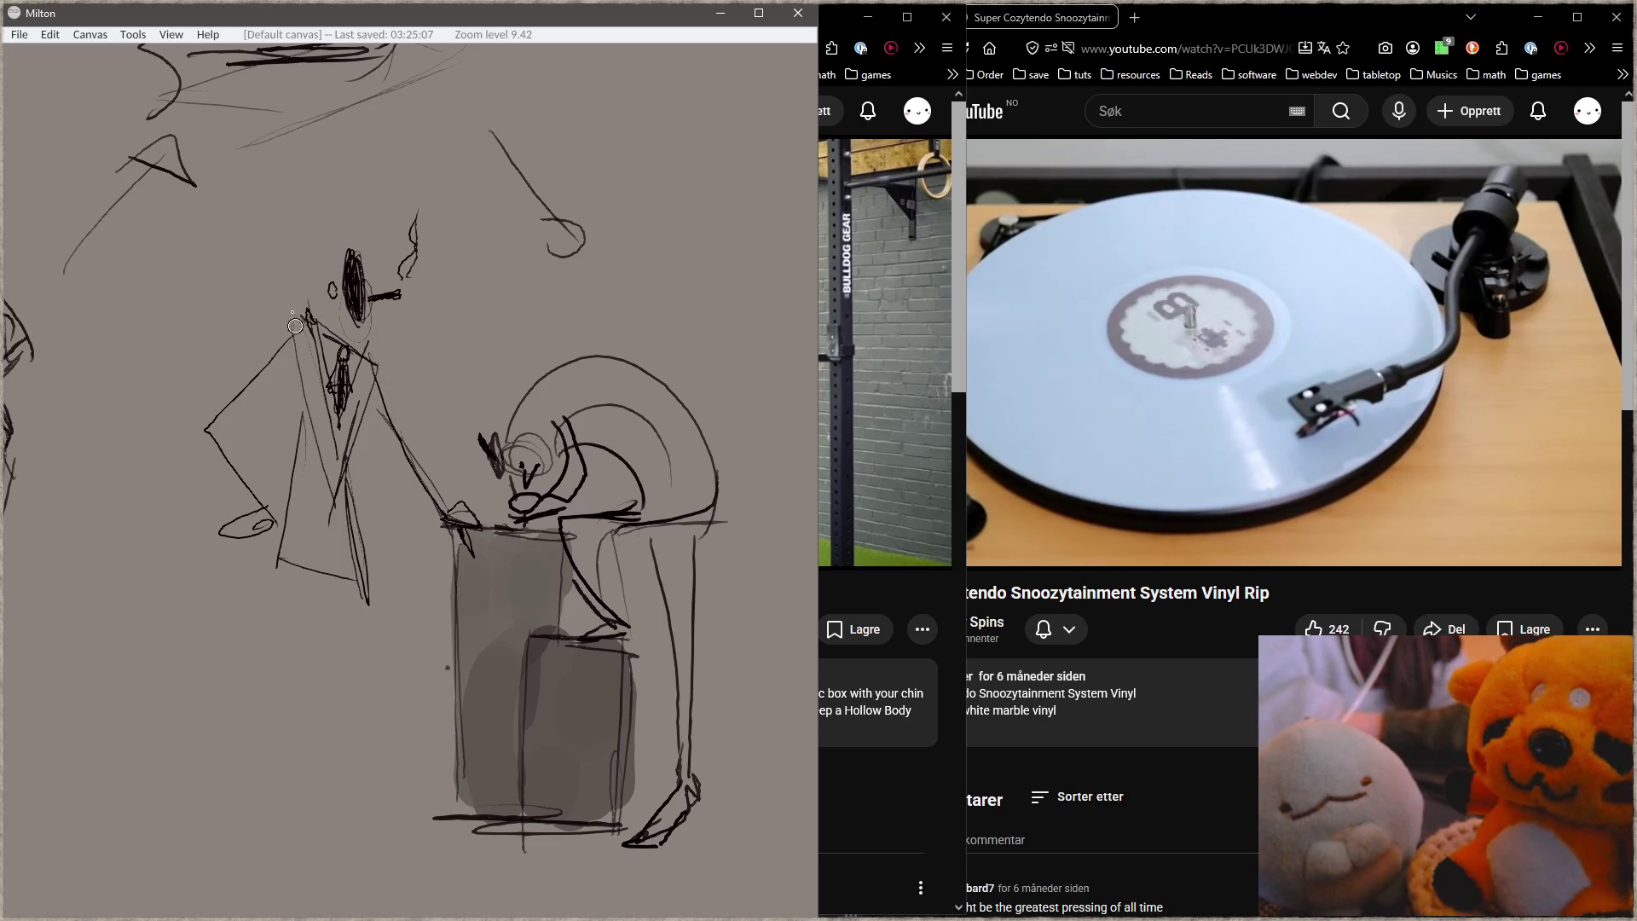
left_click_drag(285, 600, 337, 831)
mouse_move(346, 595)
left_mouse_down()
mouse_move(387, 823)
mouse_move(378, 864)
mouse_move(393, 876)
left_mouse_up()
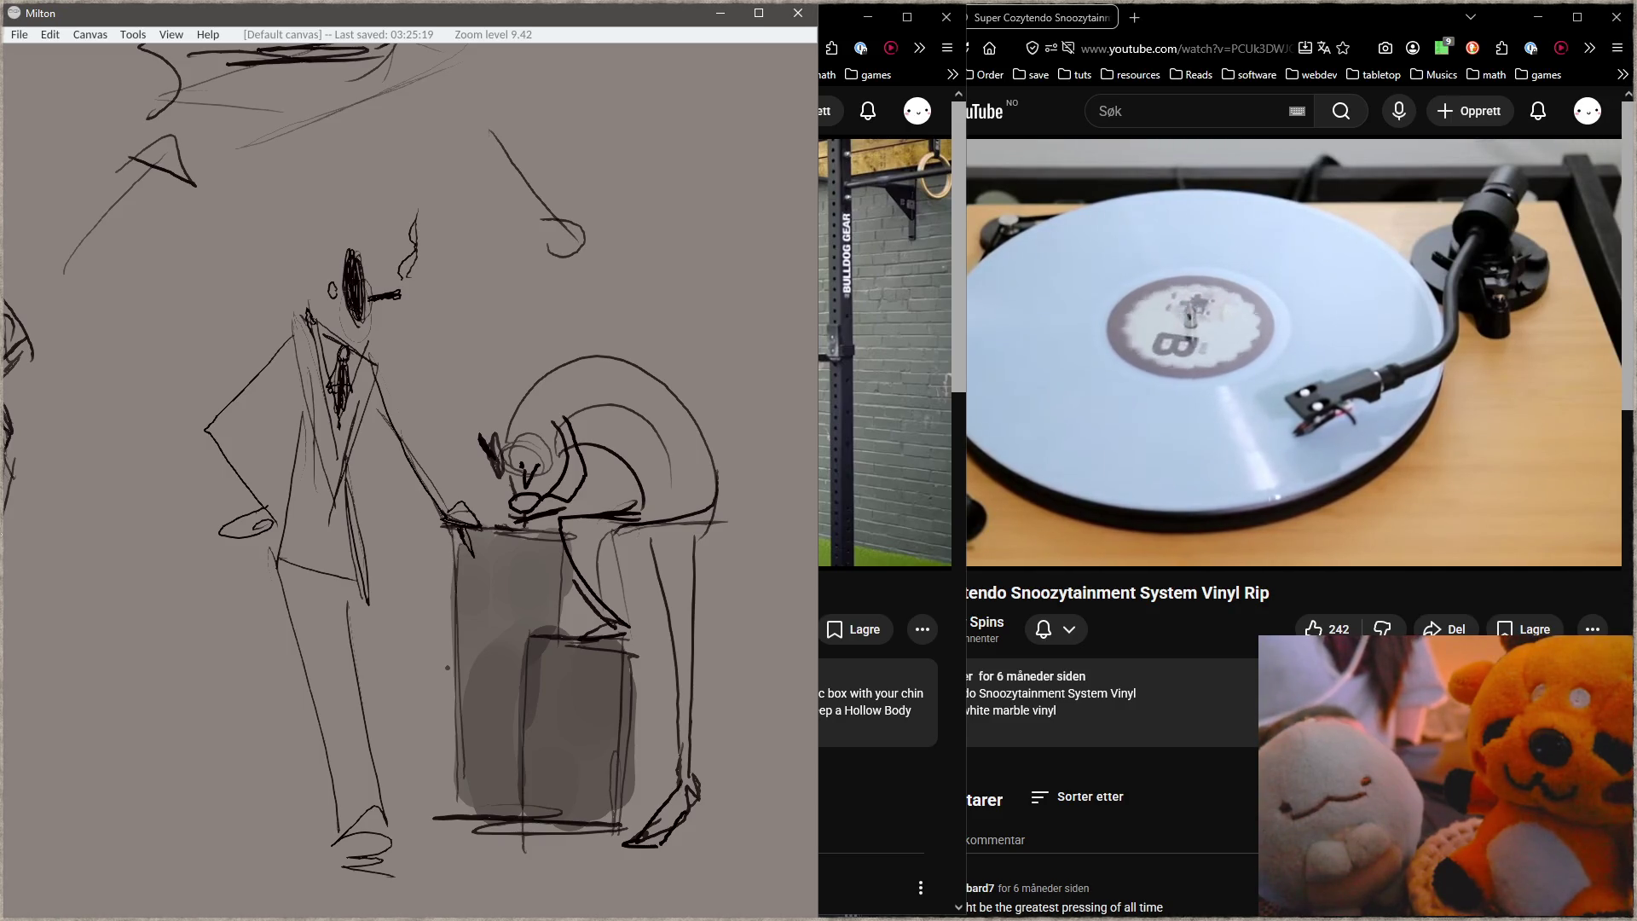
key("alt+Tab")
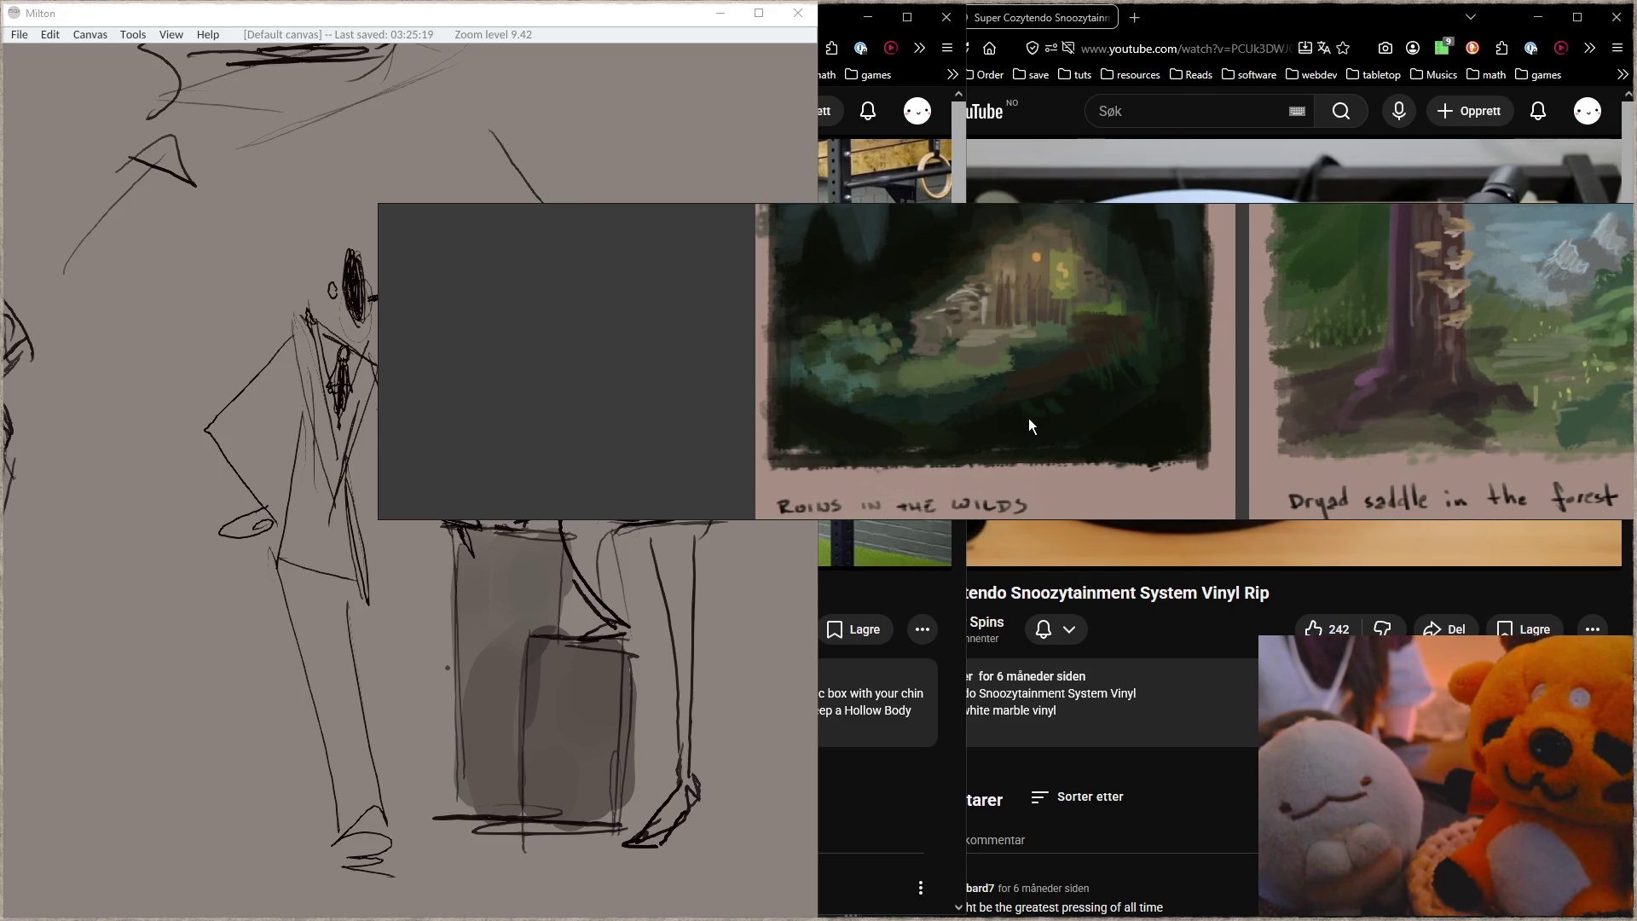
Step: Enlarge the reference board's paintings and centre the Ruins in the wilds painting
left_click_drag(662, 204, 689, 93)
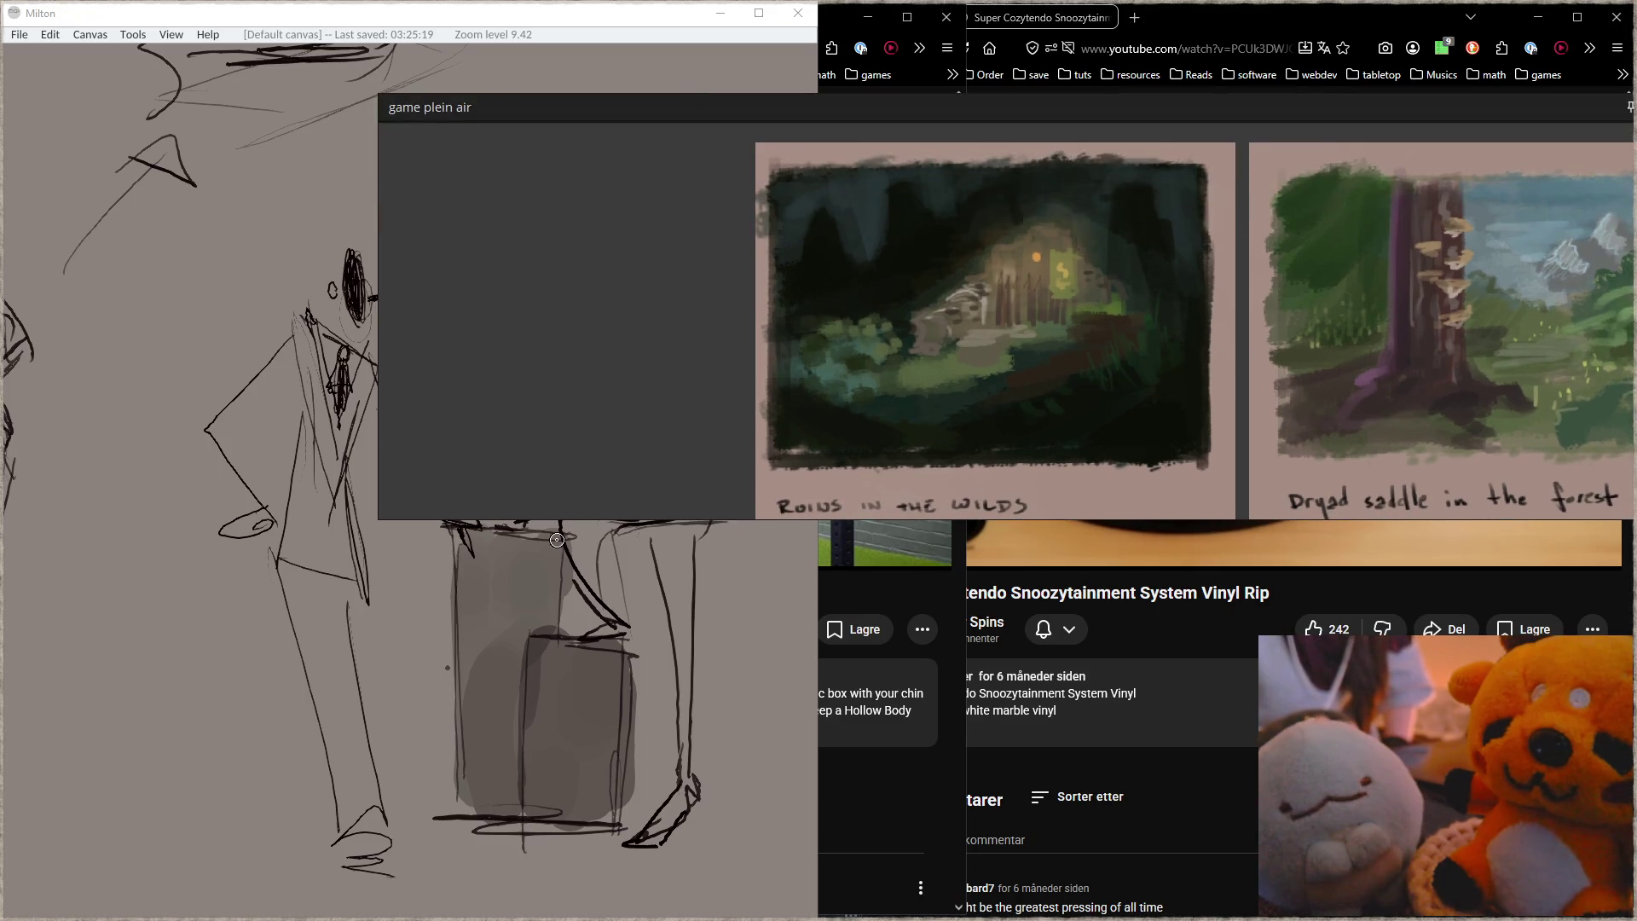
left_click_drag(586, 516, 588, 653)
scroll(607, 530, "up", 3)
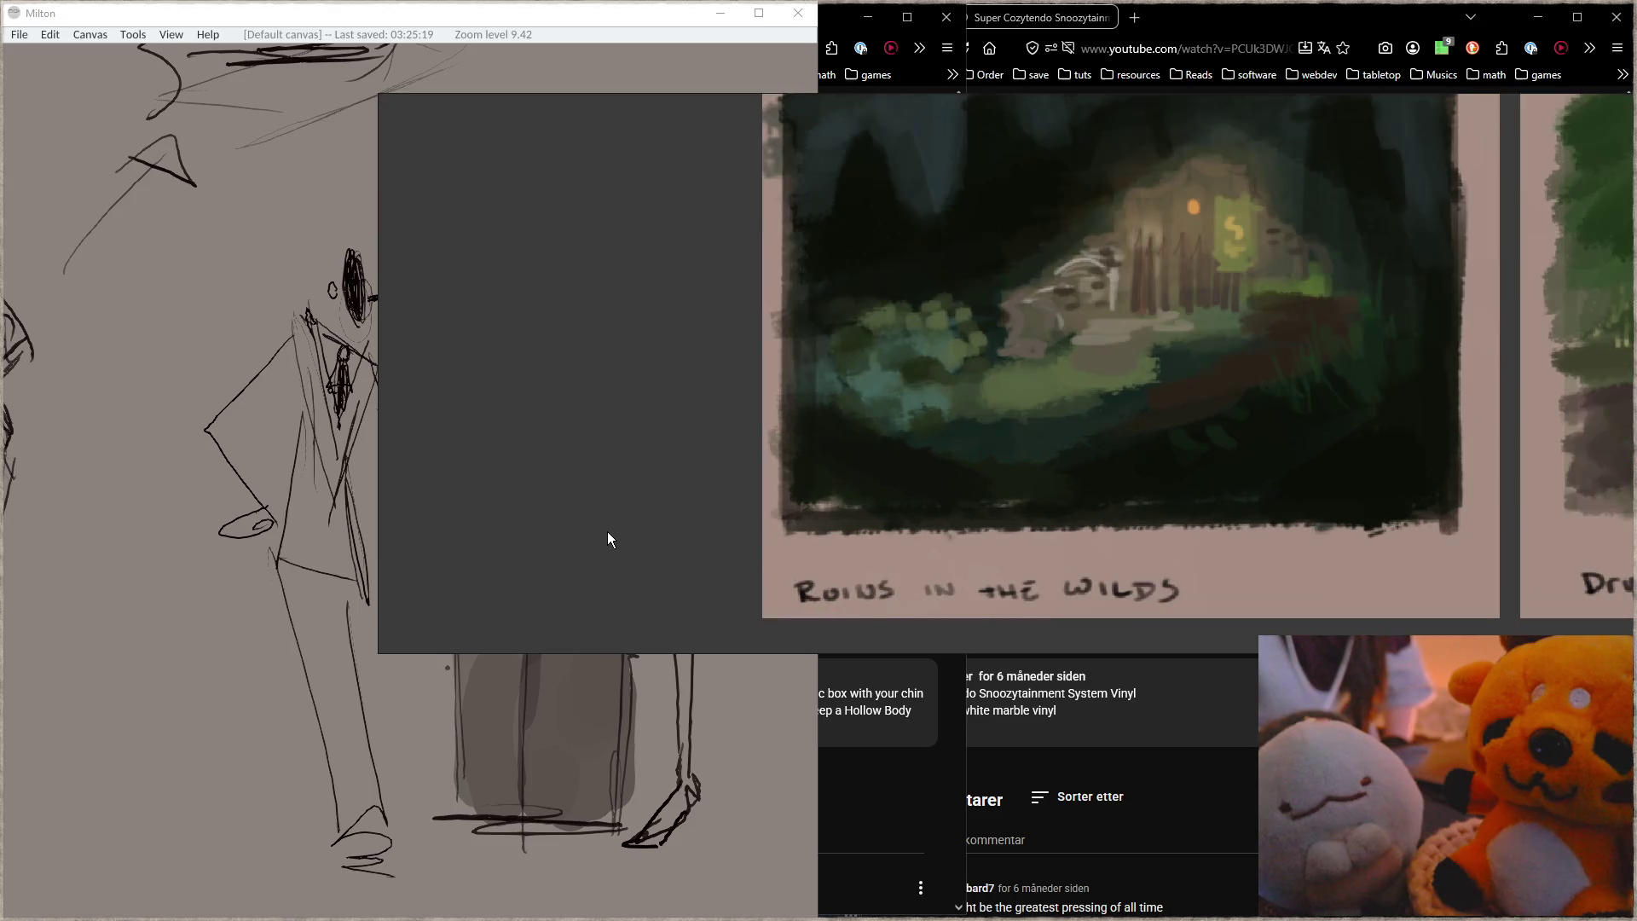
left_click_drag(714, 510, 467, 566)
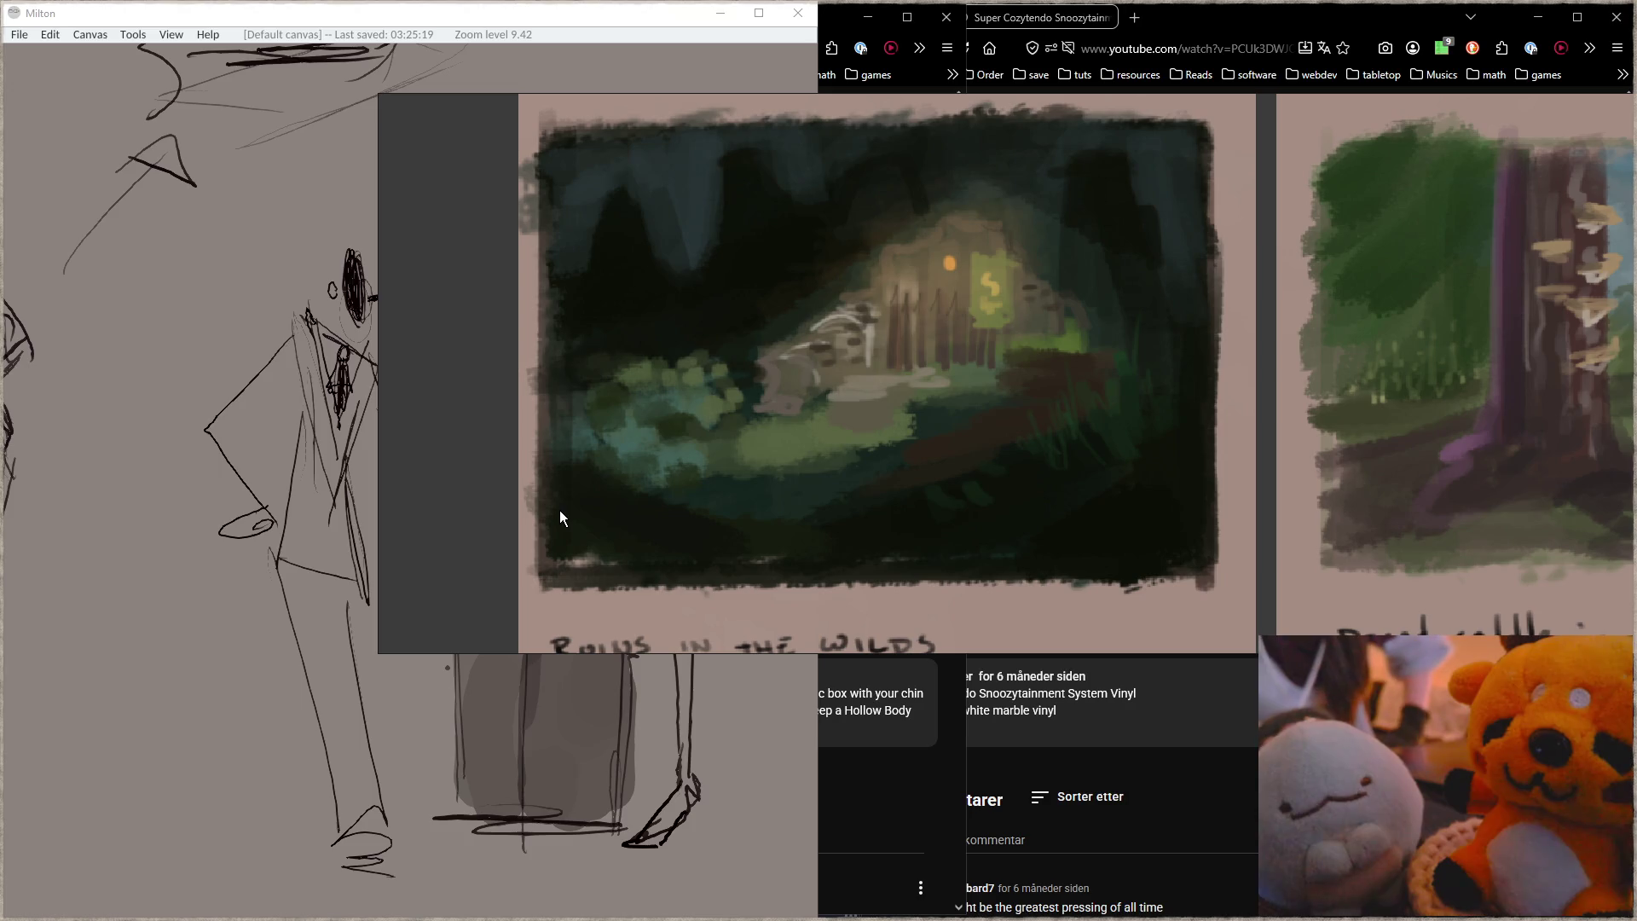
Step: Pan through the Dryad saddle, Lost outside in the dark, Sifting for copper and Waiting for copper to melt paintings
scroll(657, 486, "down", 2)
left_click_drag(891, 426, 625, 426)
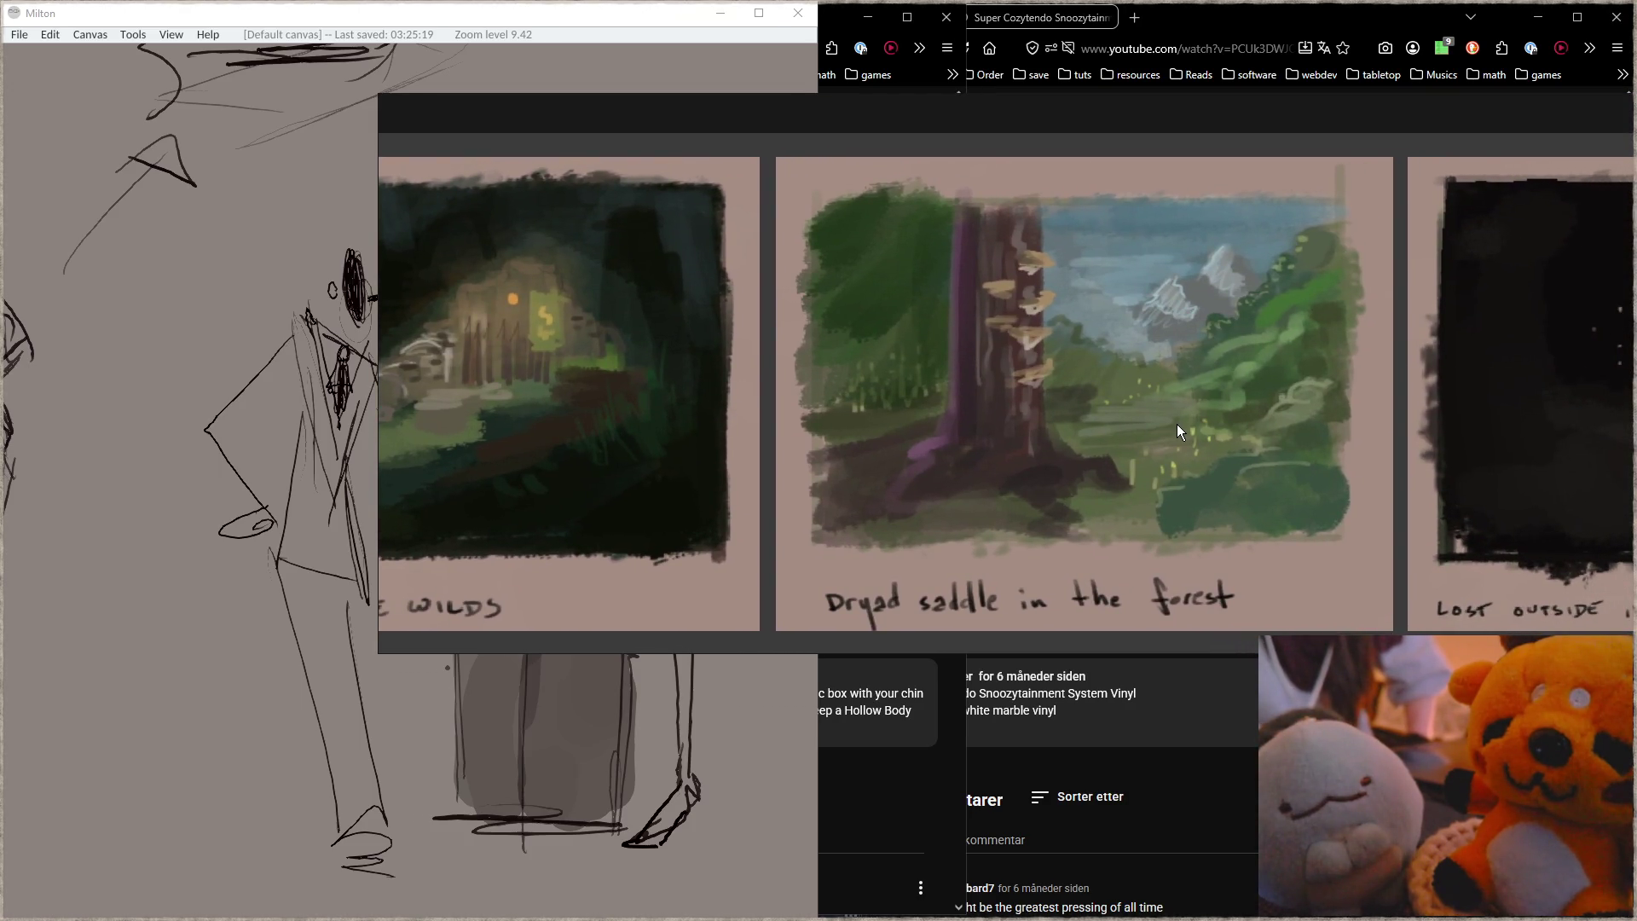
mouse_move(1221, 427)
left_mouse_down()
mouse_move(452, 417)
mouse_move(1042, 406)
mouse_move(834, 391)
mouse_move(360, 421)
left_mouse_up()
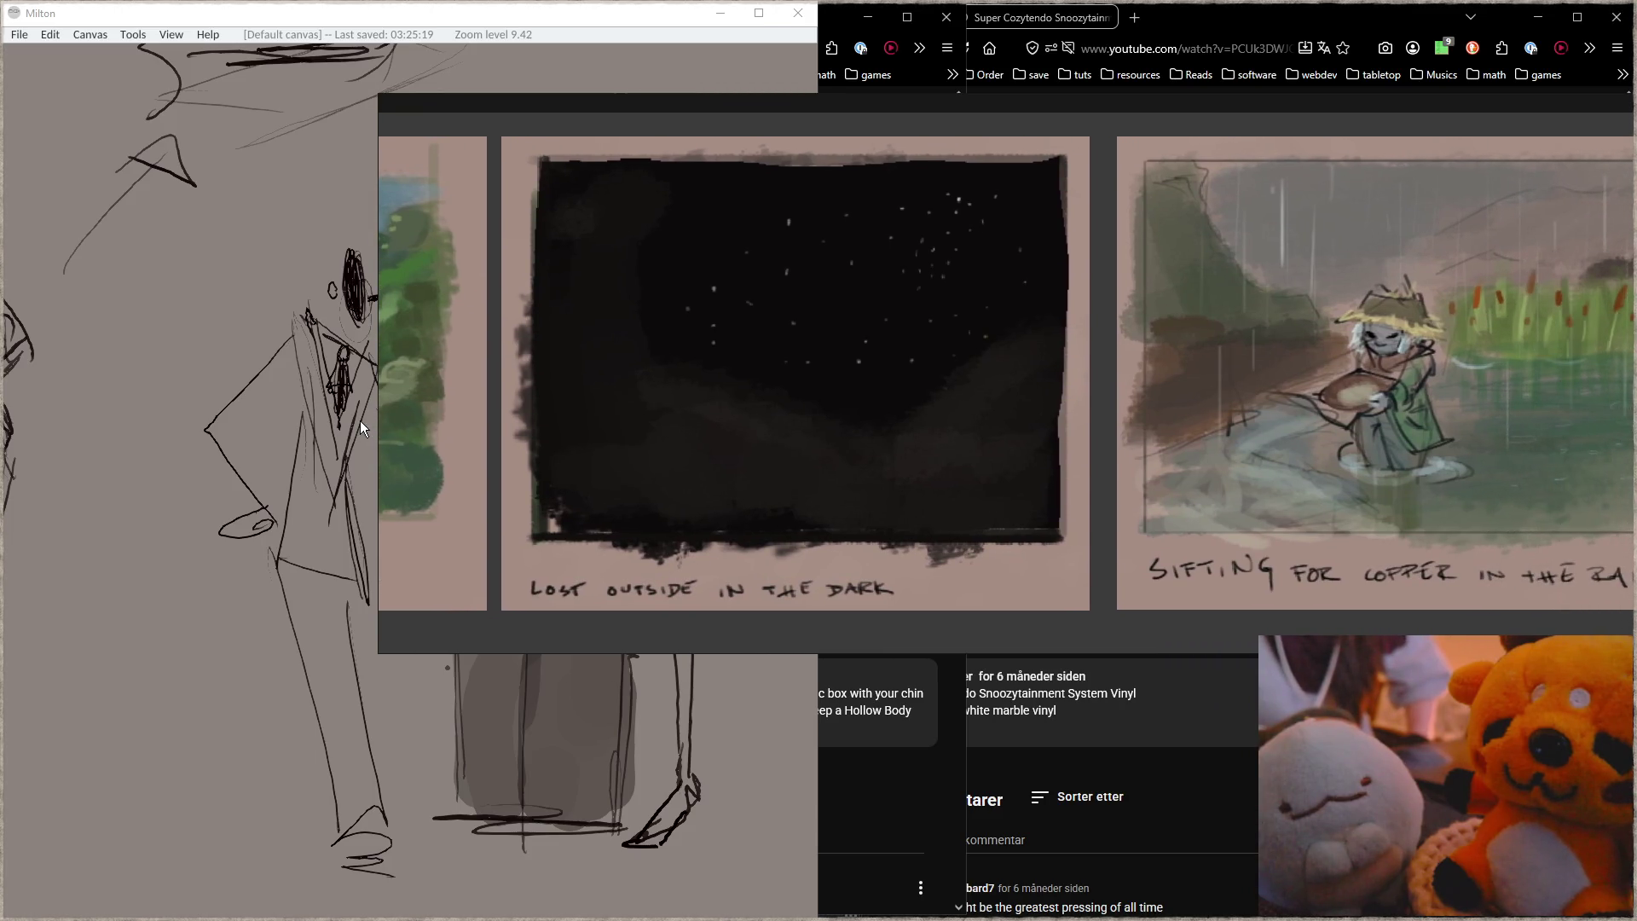
left_click_drag(863, 390, 444, 398)
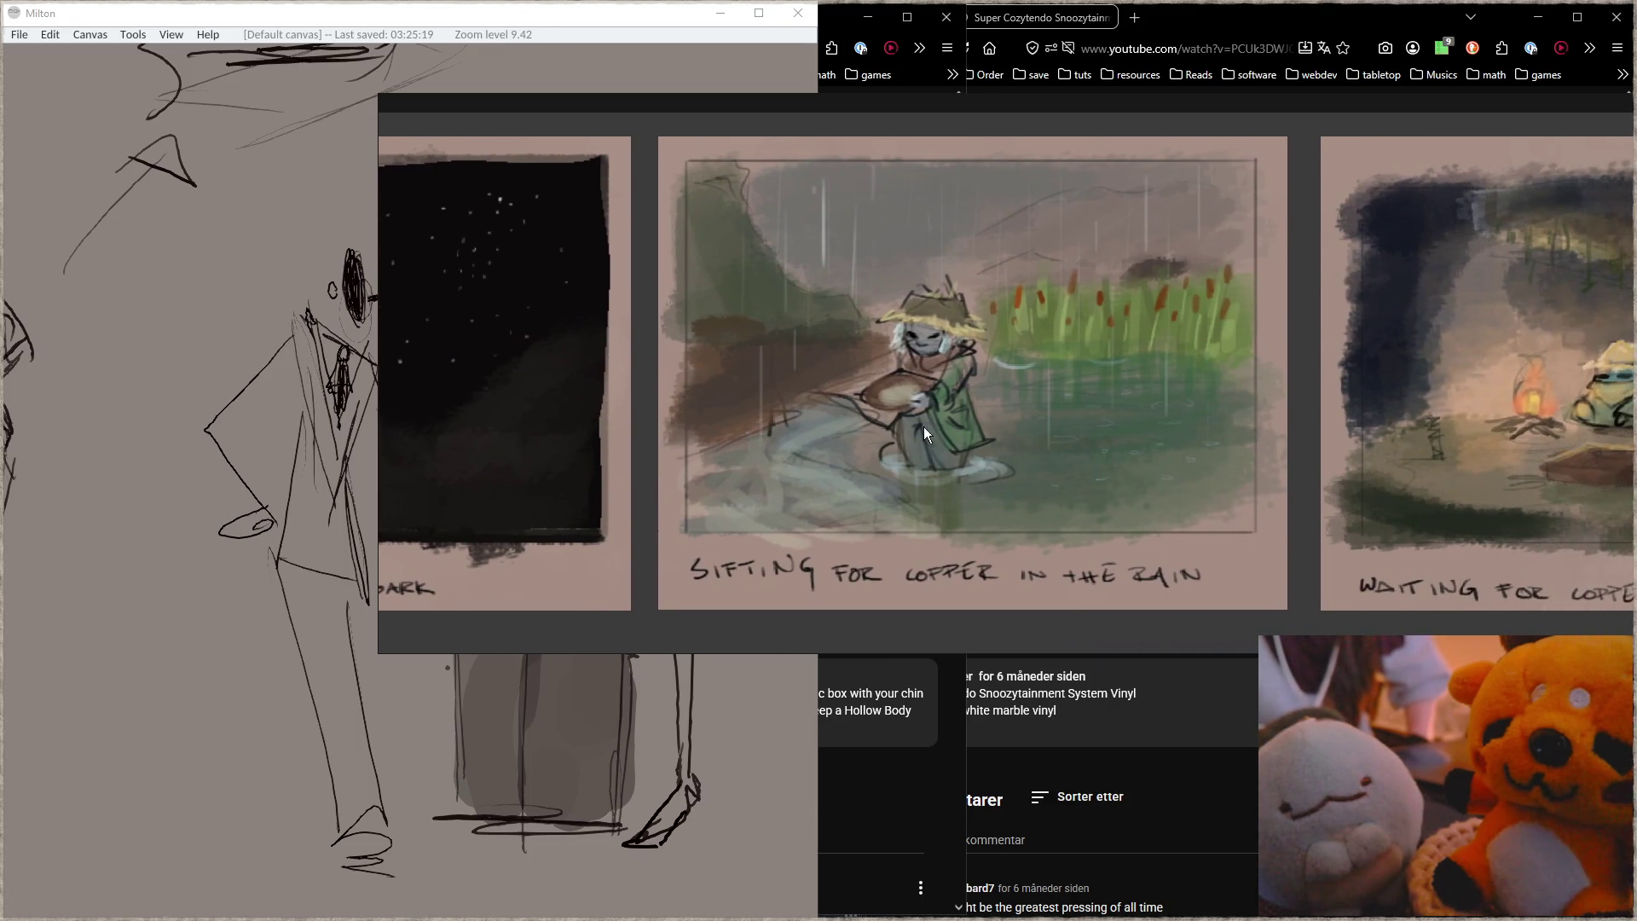
mouse_move(1001, 450)
left_mouse_down()
mouse_move(873, 450)
mouse_move(746, 480)
mouse_move(552, 479)
left_mouse_up()
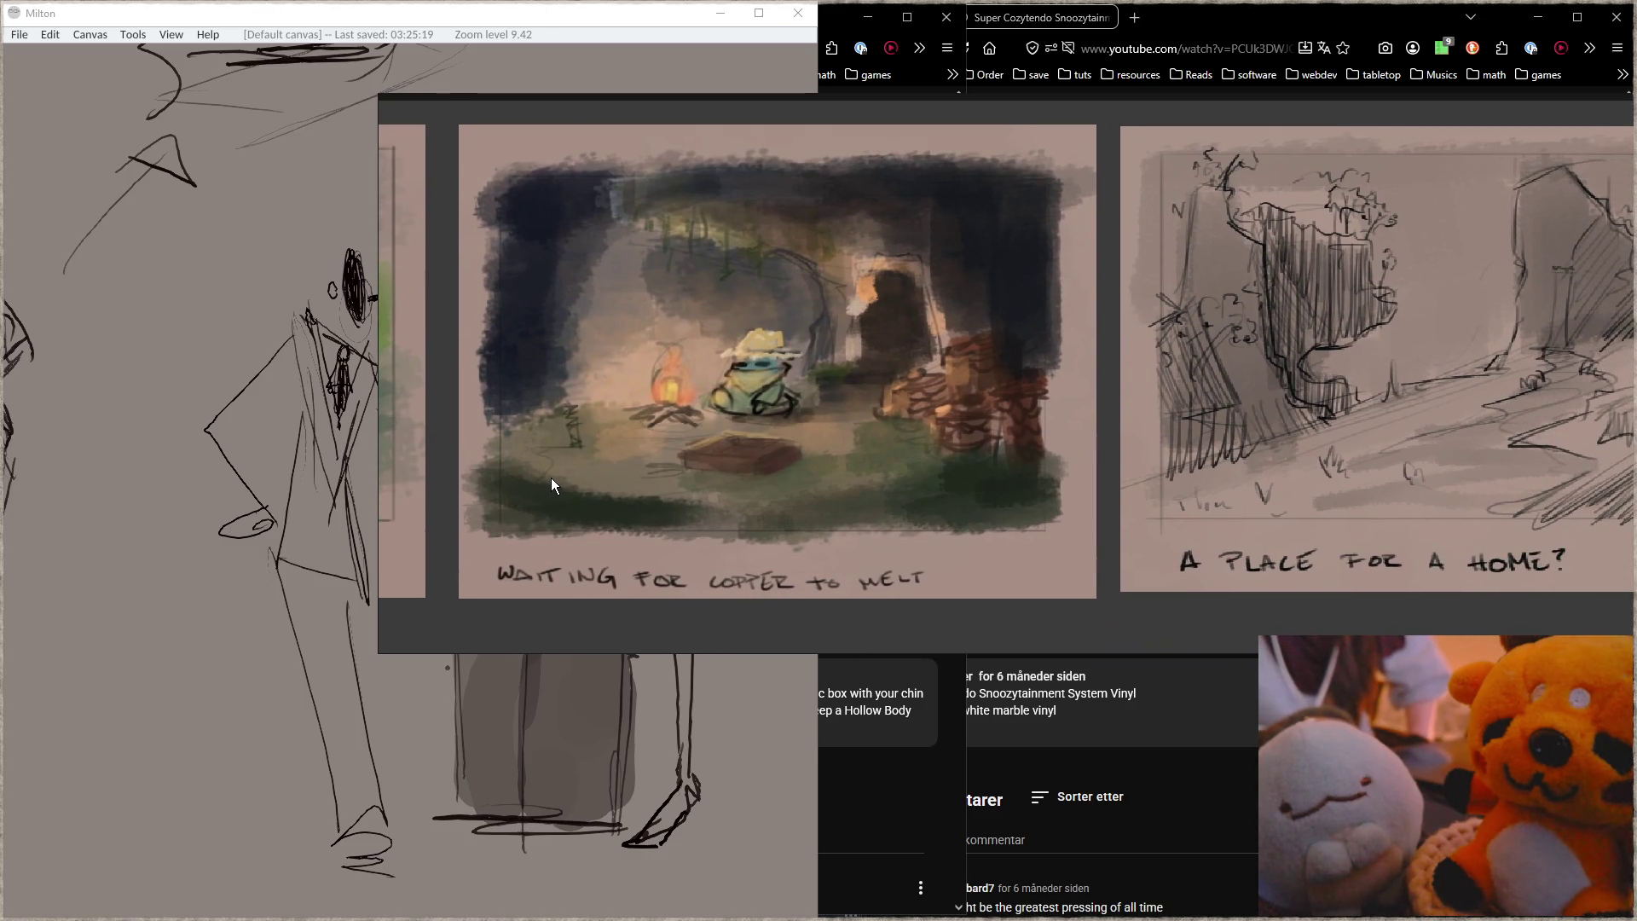
Step: Pan past the A place for a home?, witch, spiky-haired and drifters comic sketches to the HOME sketch
left_click_drag(1183, 396, 727, 403)
mouse_move(986, 378)
left_mouse_down()
mouse_move(845, 343)
mouse_move(648, 349)
left_mouse_up()
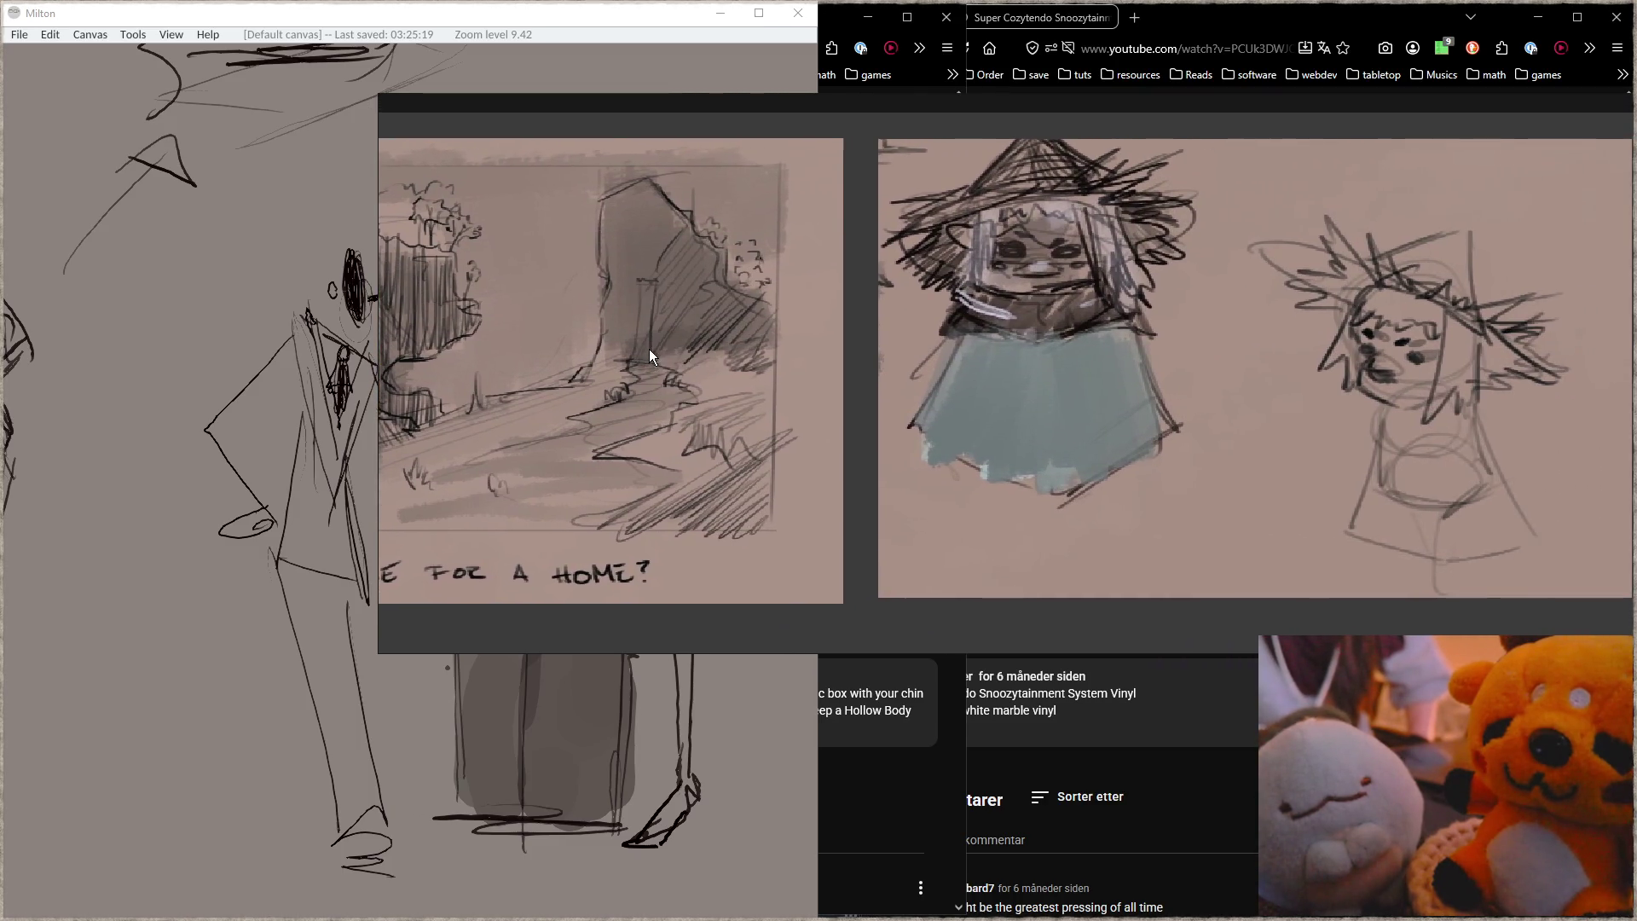
left_click_drag(985, 370, 939, 256)
left_click_drag(1168, 381, 677, 365)
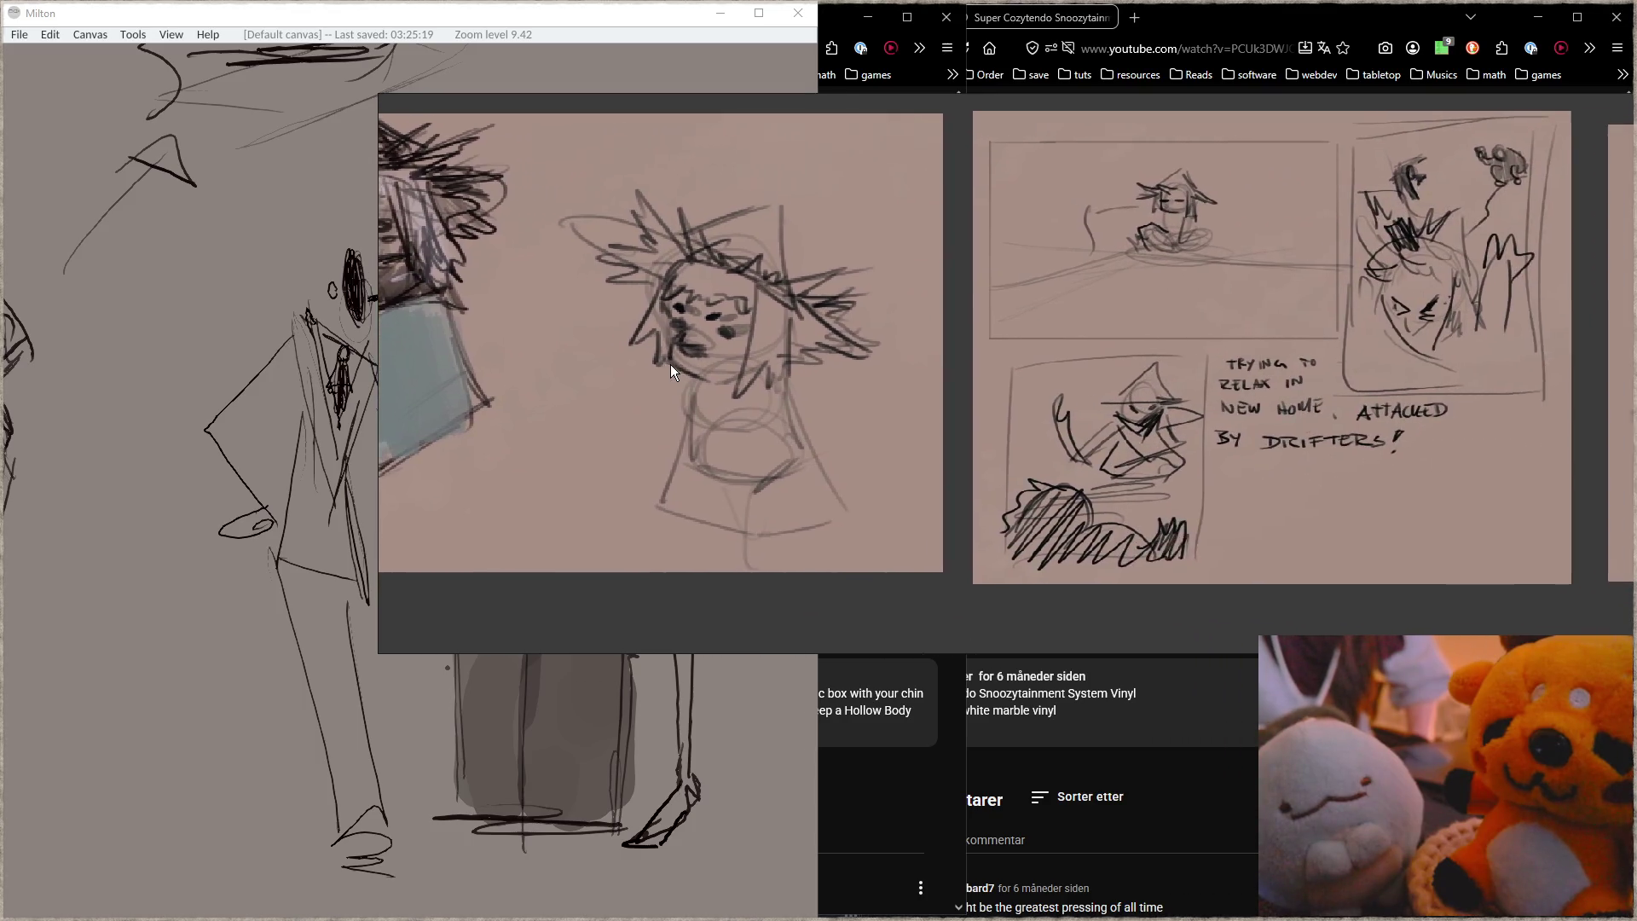
left_click_drag(1195, 395, 1038, 401)
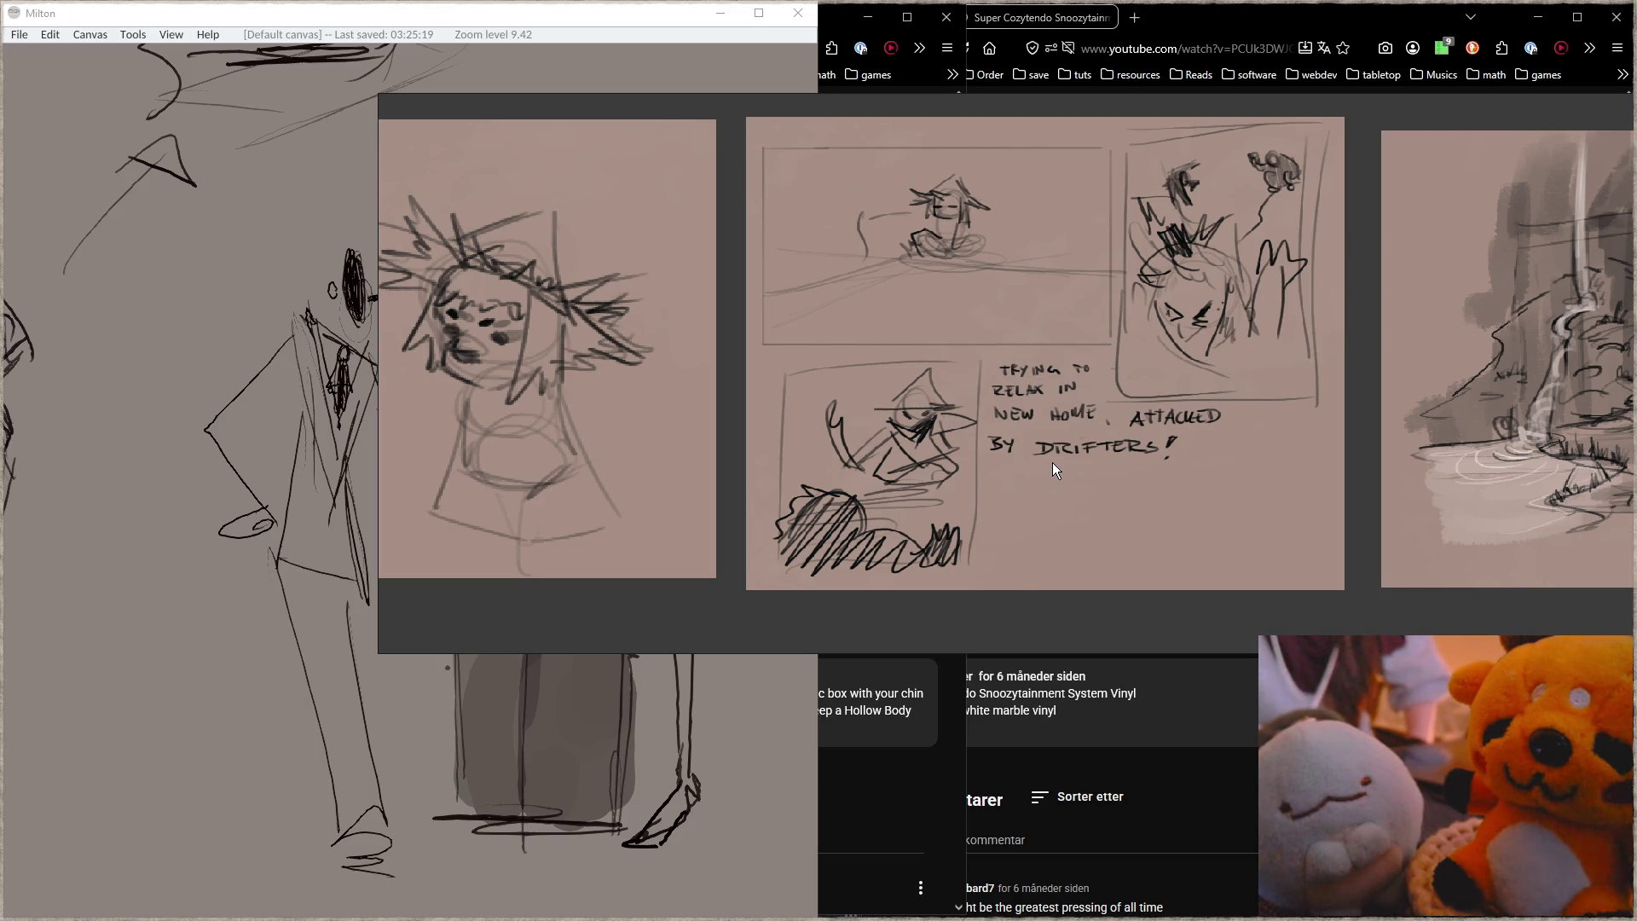
left_click_drag(1135, 450, 407, 441)
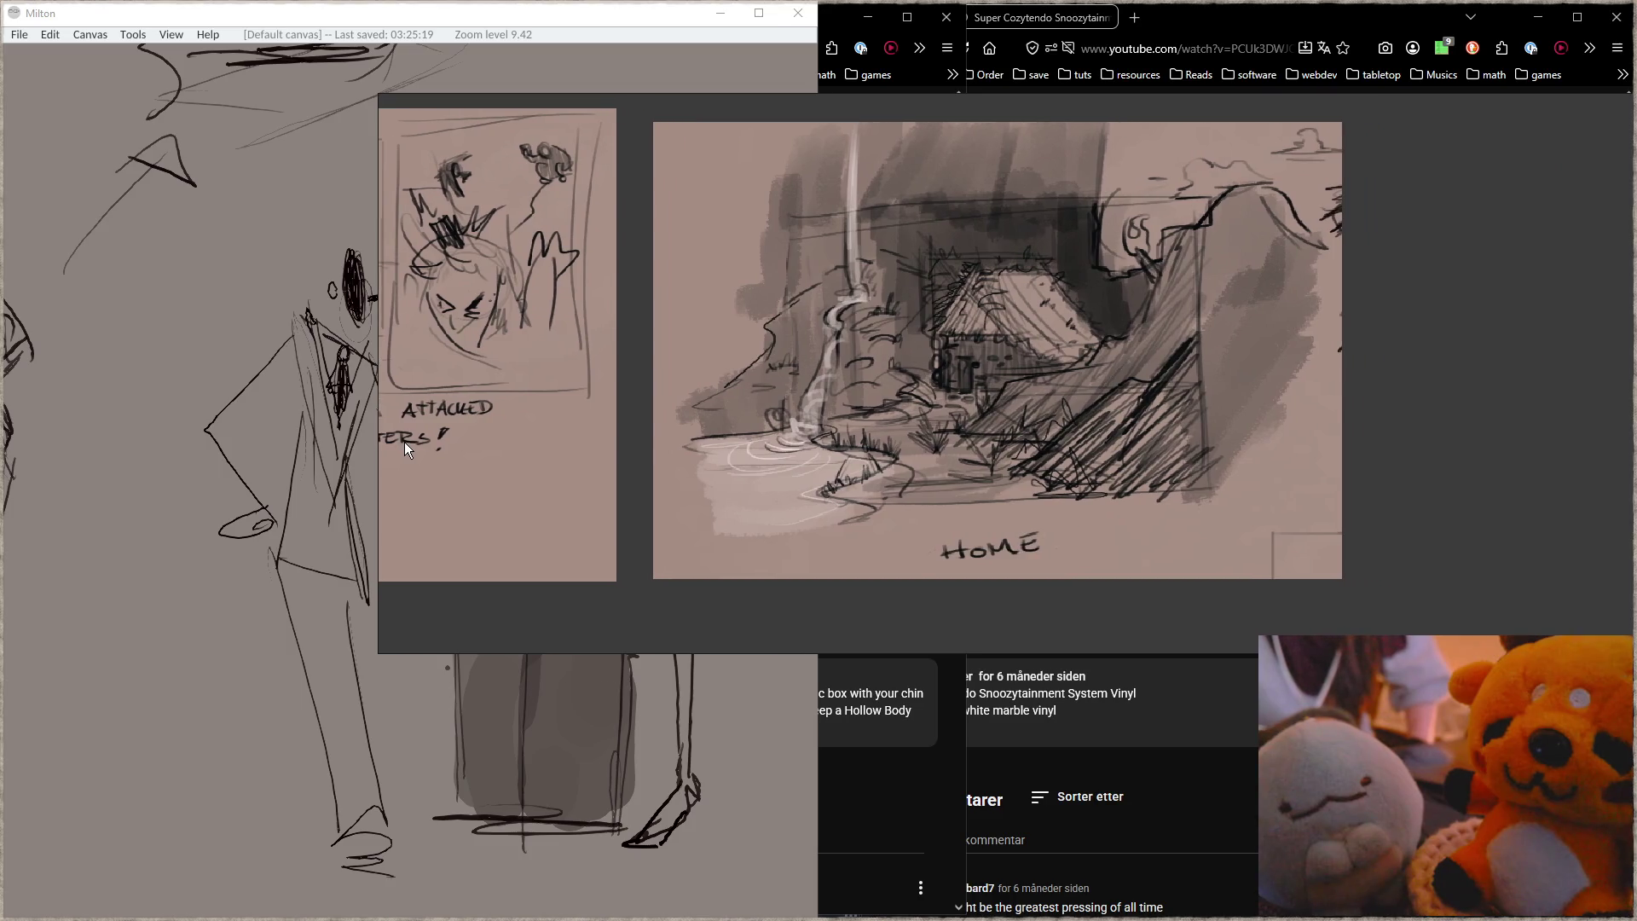
scroll(1008, 434, "right", 3)
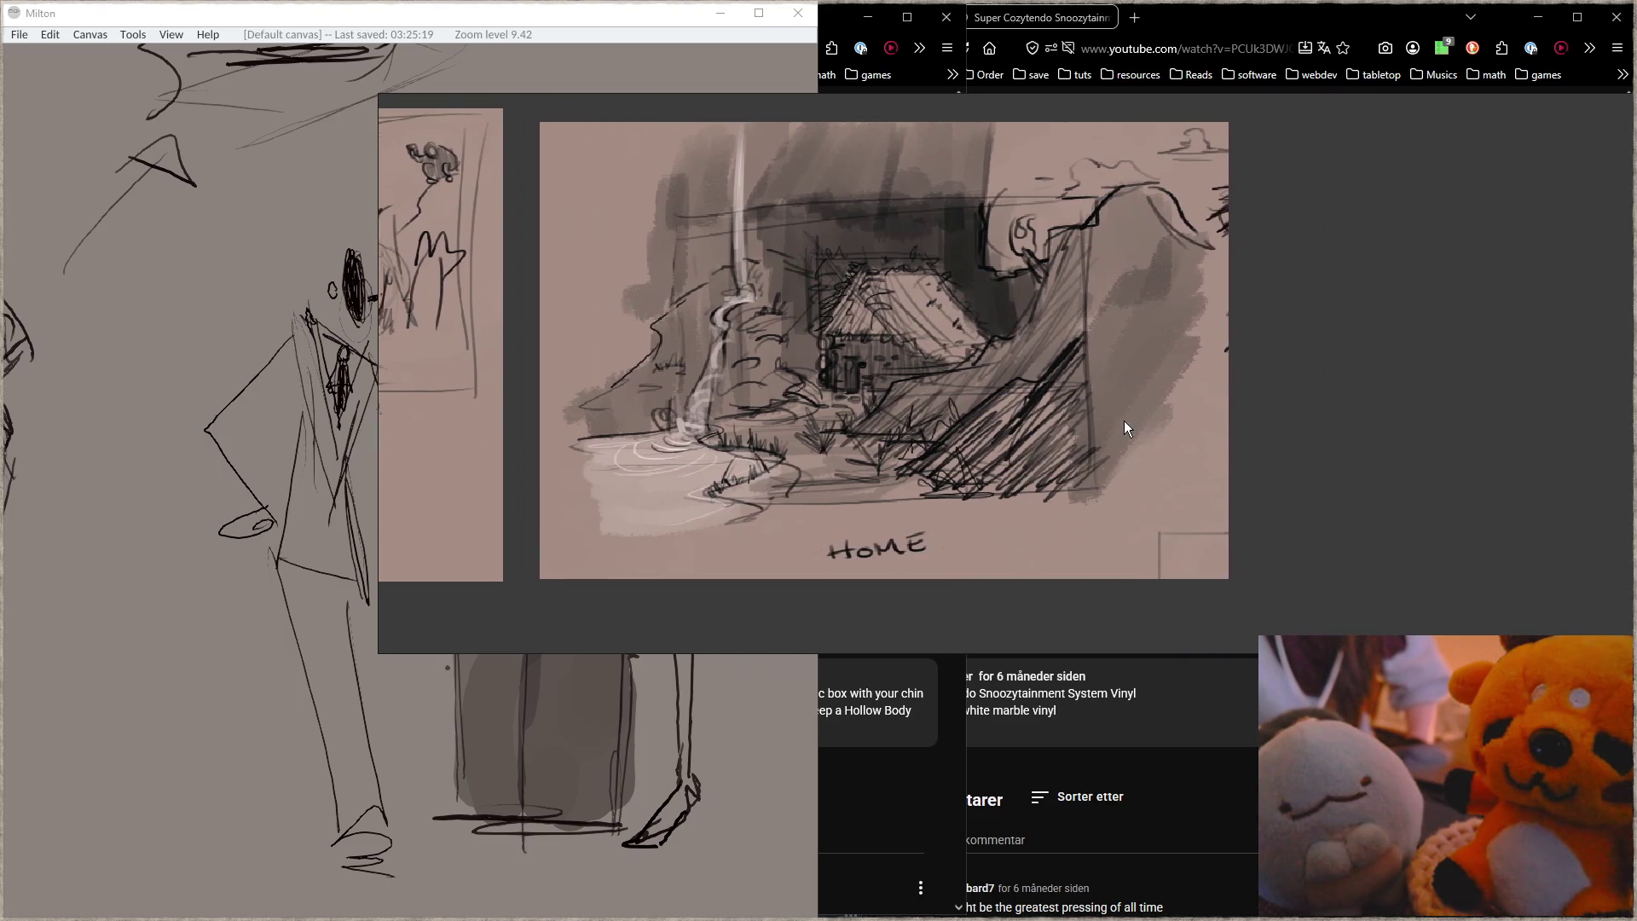
scroll(849, 421, "down", 3)
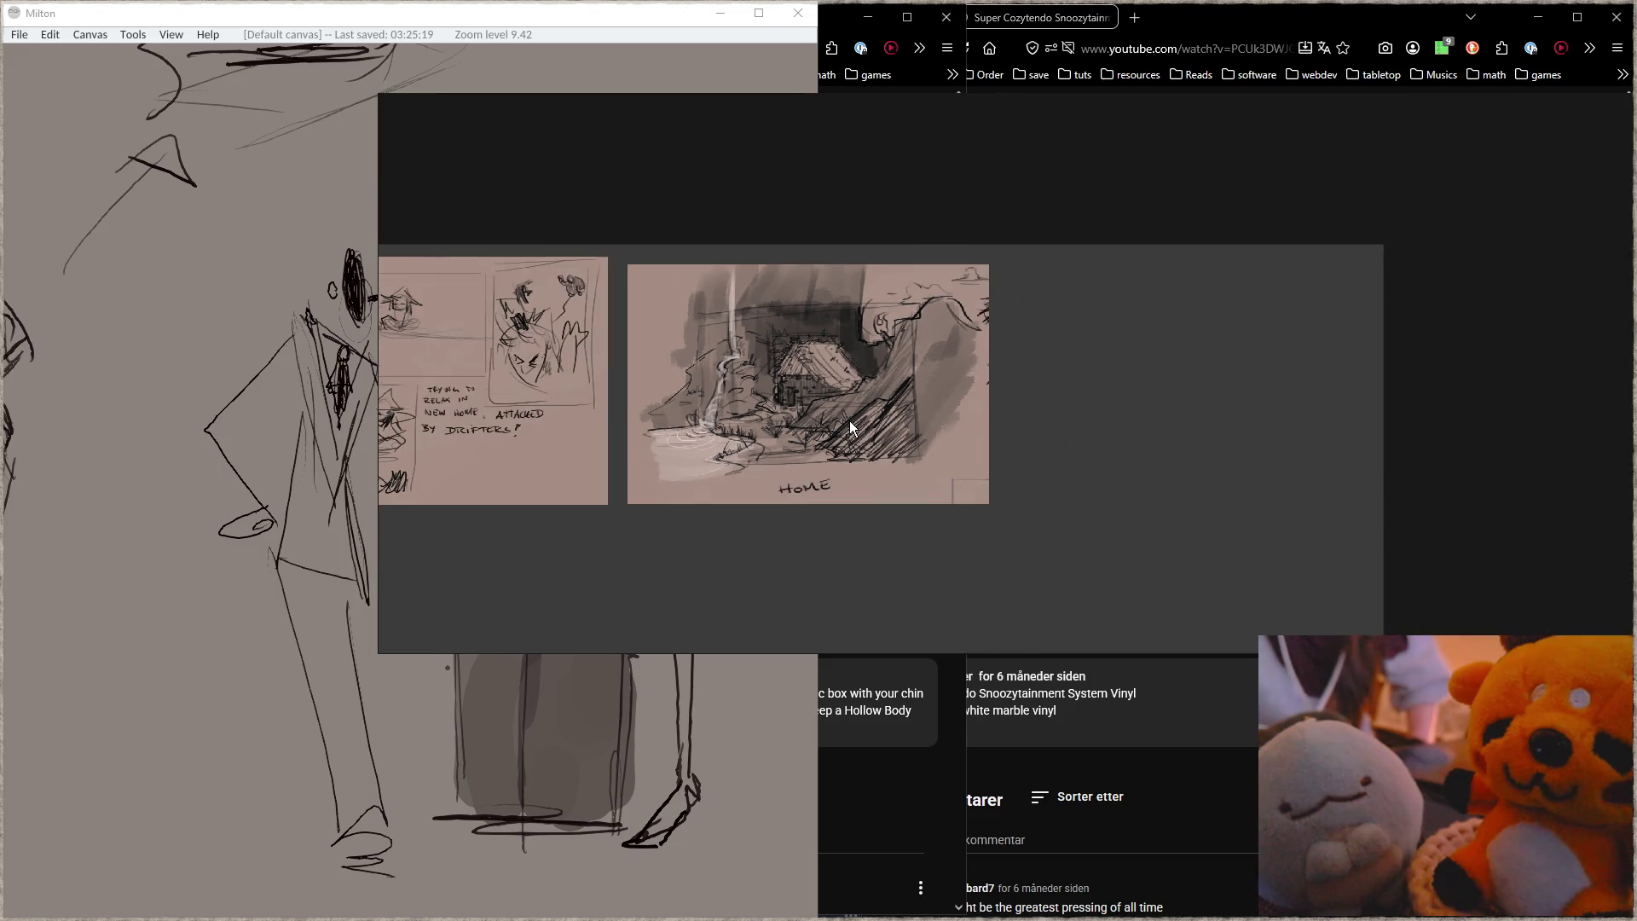
Step: Zoom out to the board overview and centre the hospital sketch with three figures
scroll(903, 418, "down", 2)
scroll(1033, 252, "down", 3)
scroll(1034, 253, "down", 3)
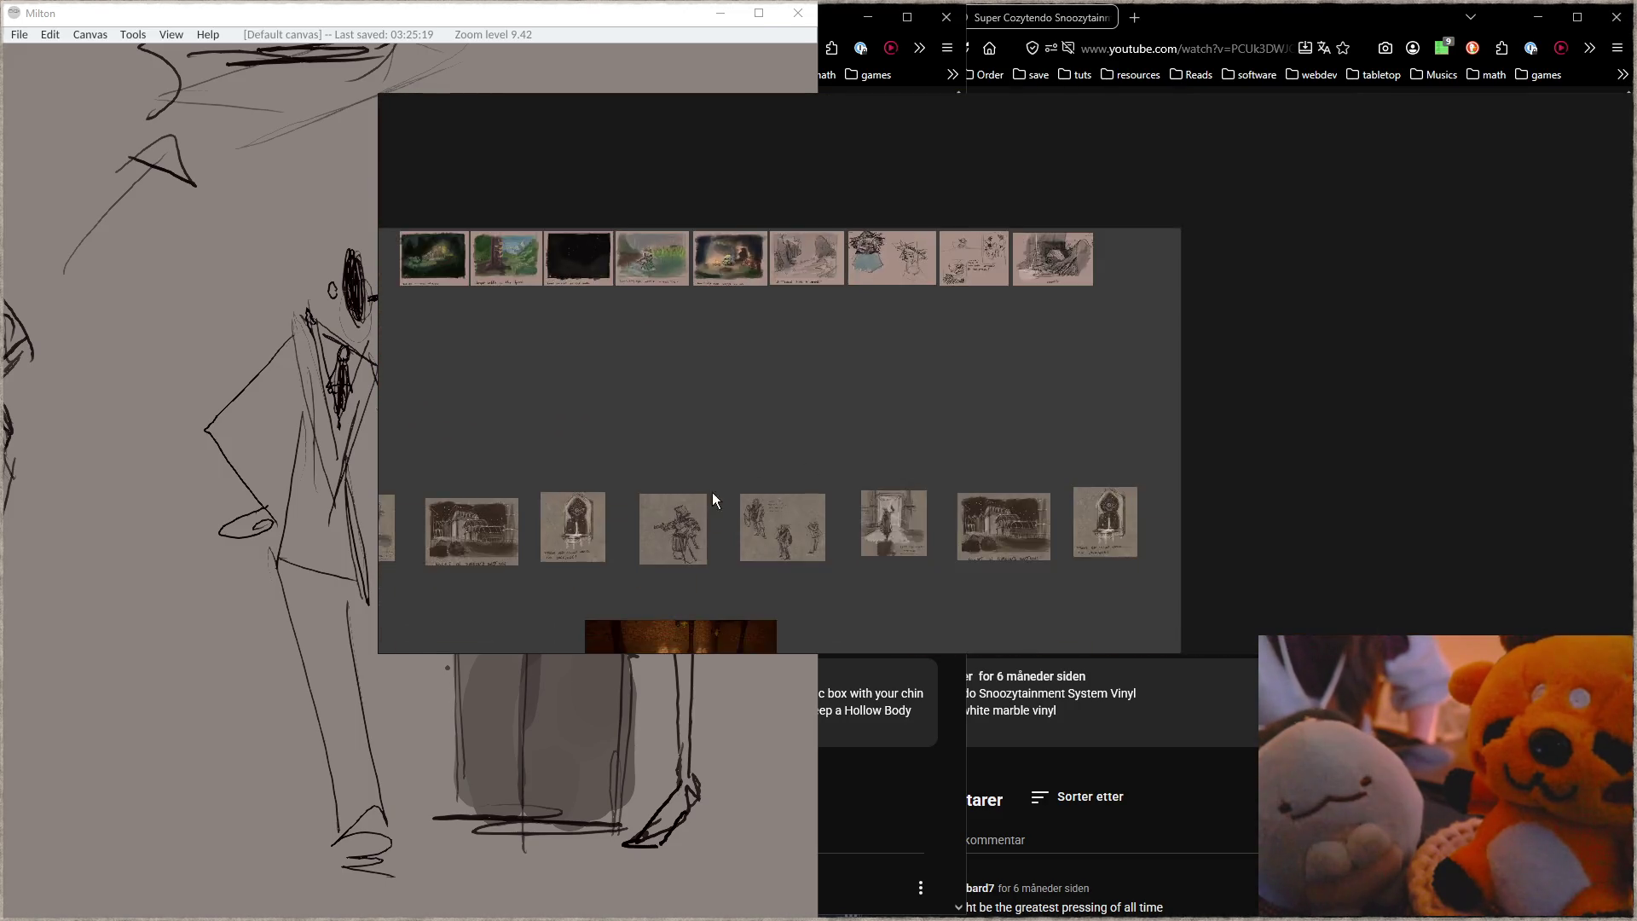
scroll(995, 406, "up", 3)
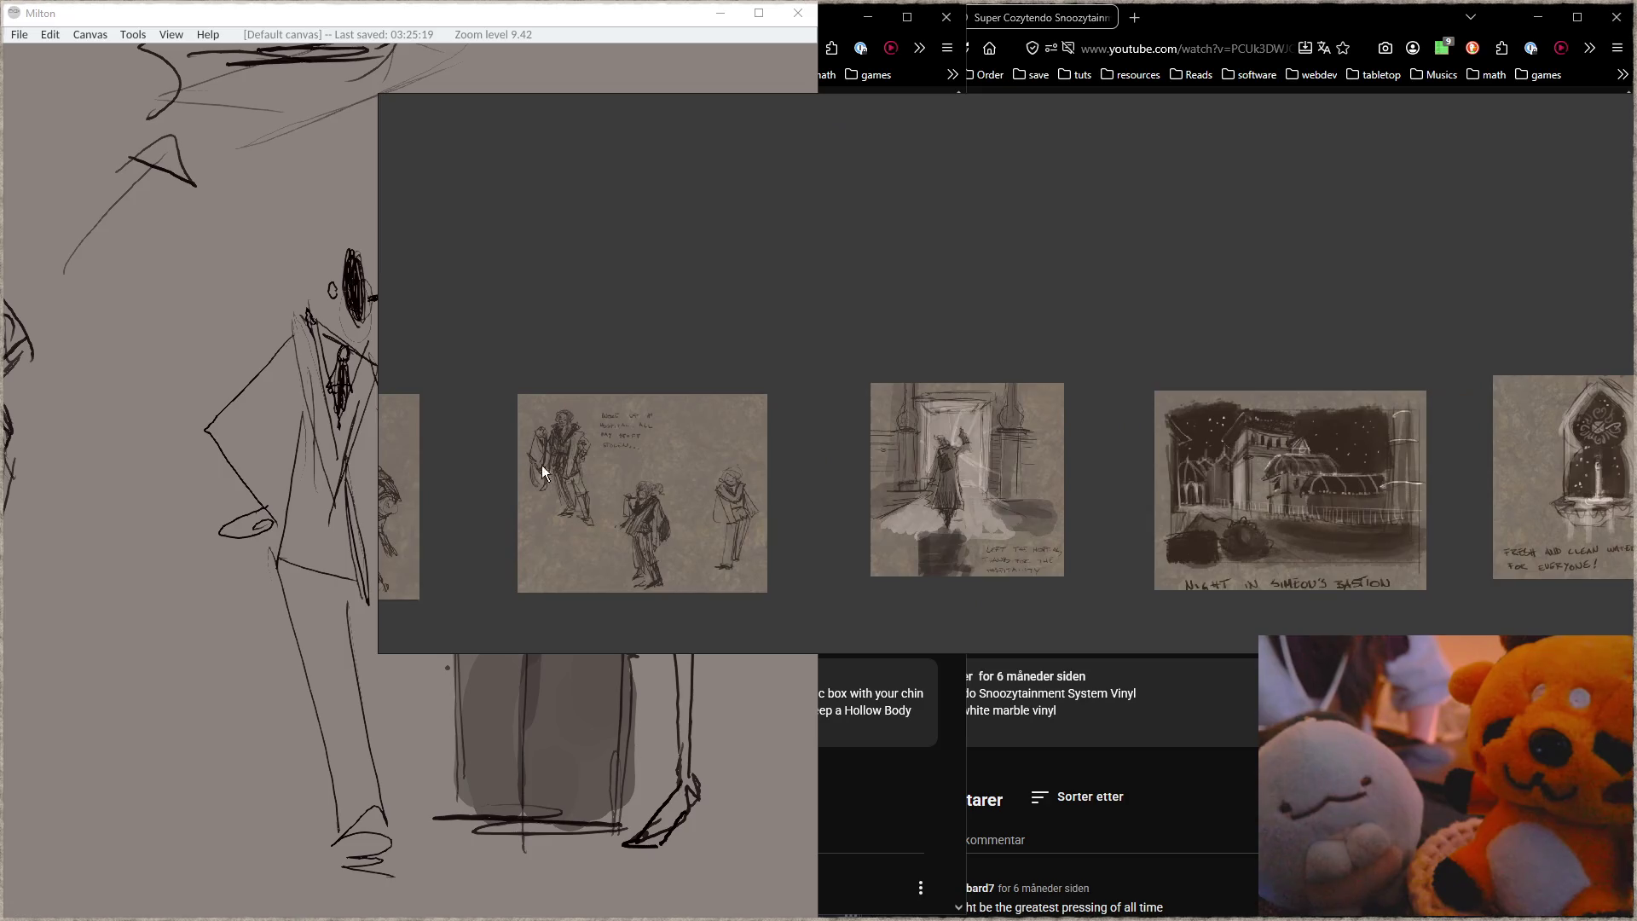
left_click_drag(529, 463, 1098, 372)
scroll(852, 372, "up", 2)
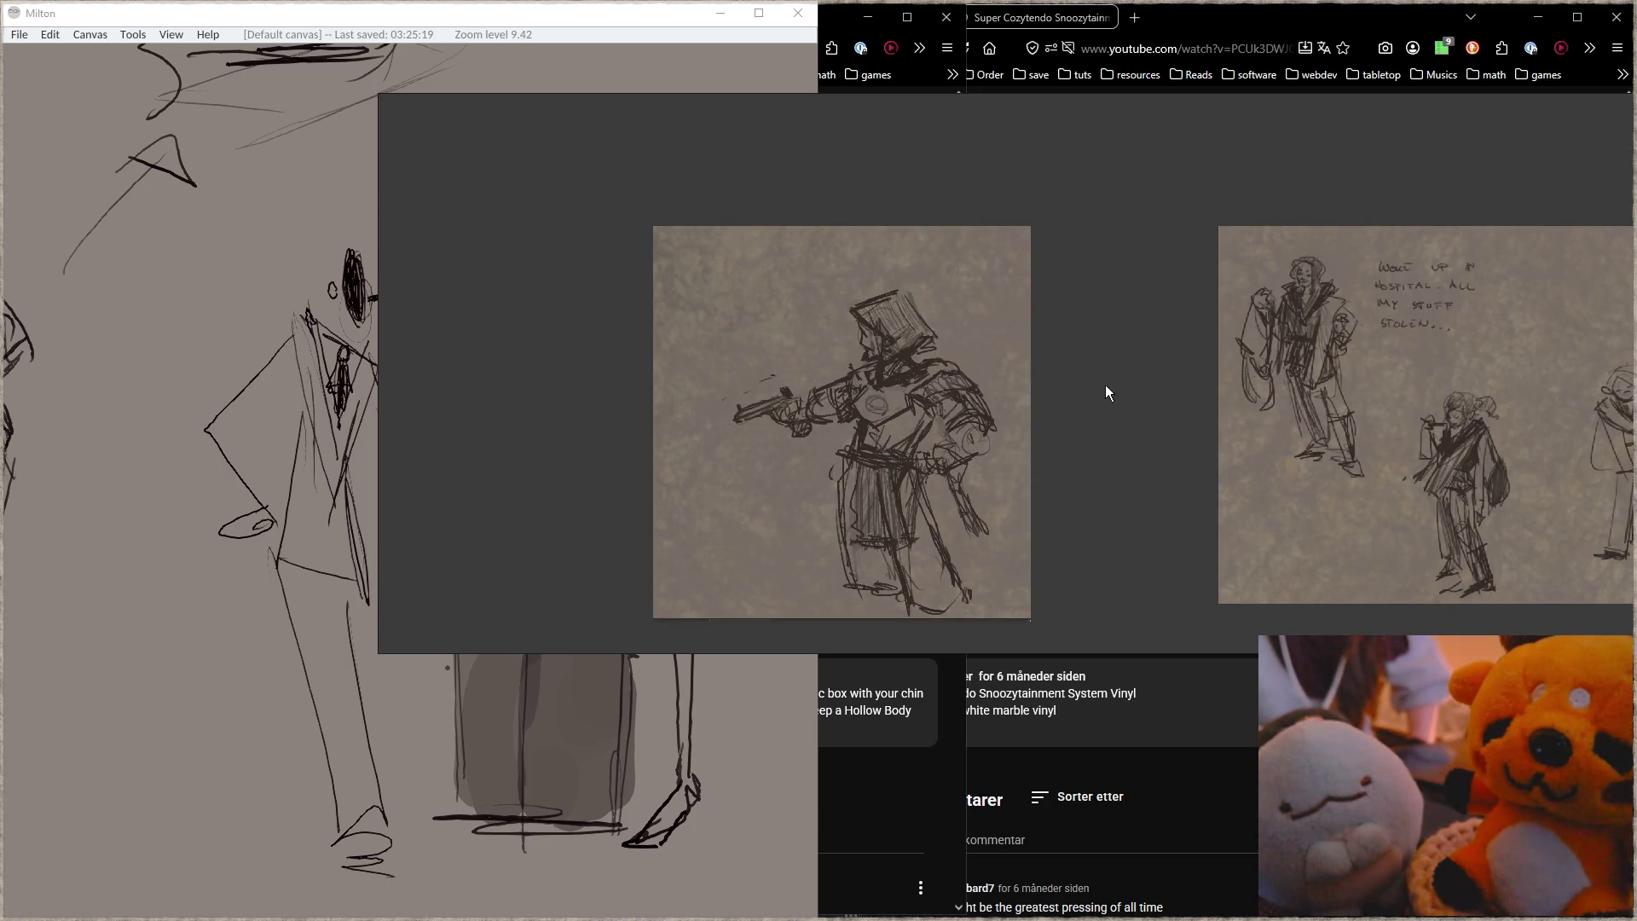
left_click_drag(1097, 387, 742, 365)
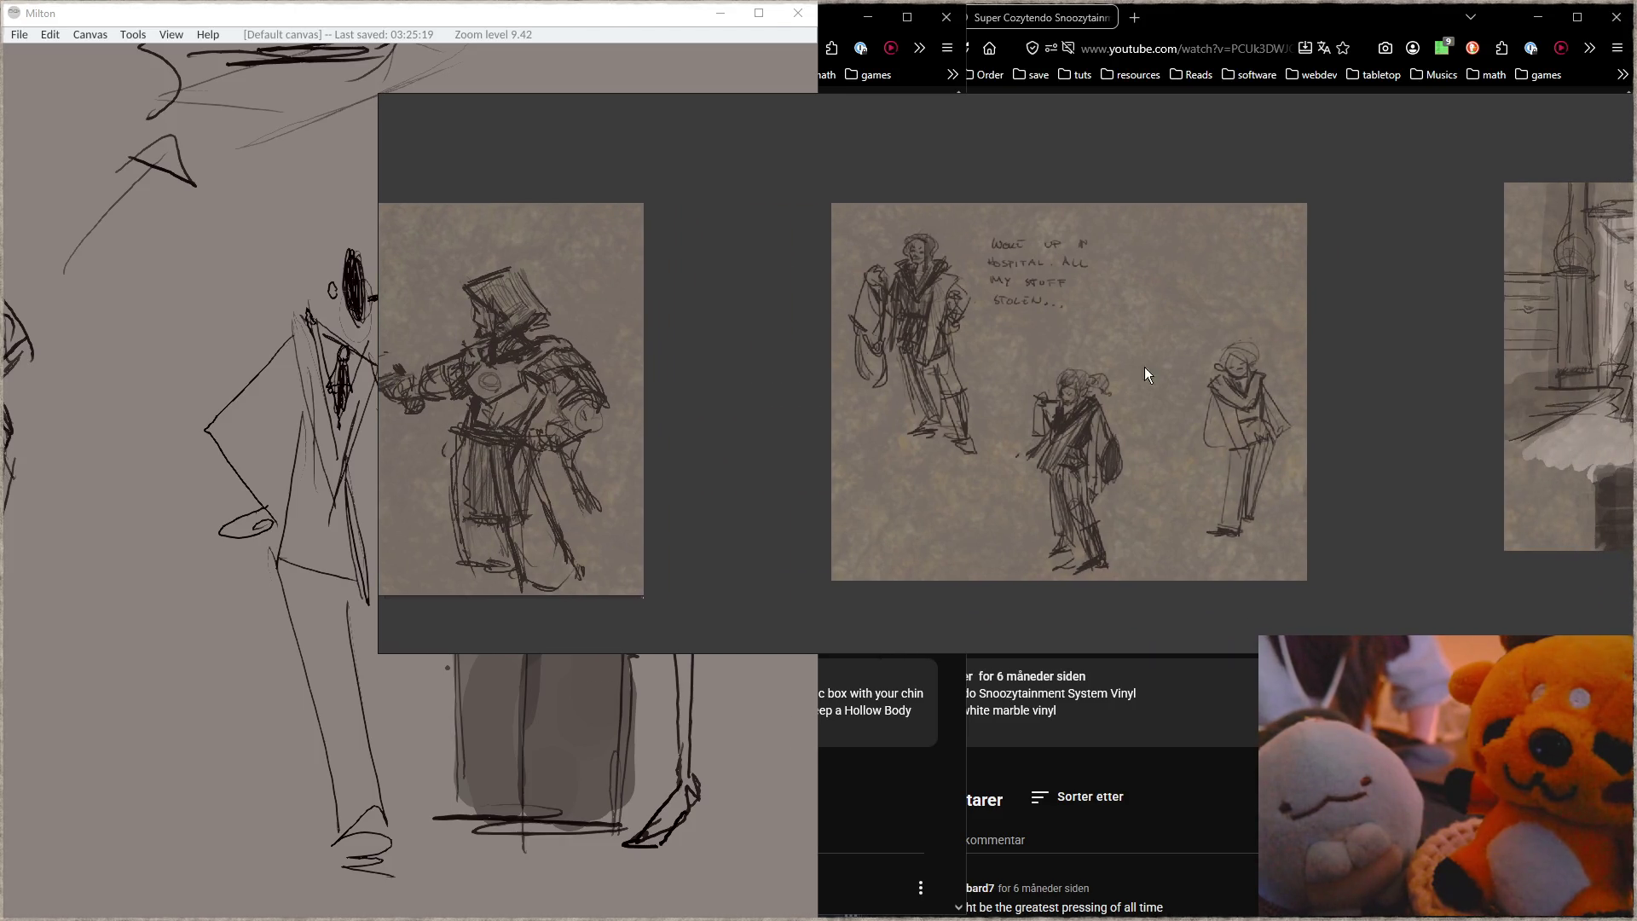
Step: Pan through the hospital-exit, Night in Simeon's Bastion and Fresh and clean water sketches
scroll(1306, 385, "up", 1)
left_click_drag(1308, 385, 677, 351)
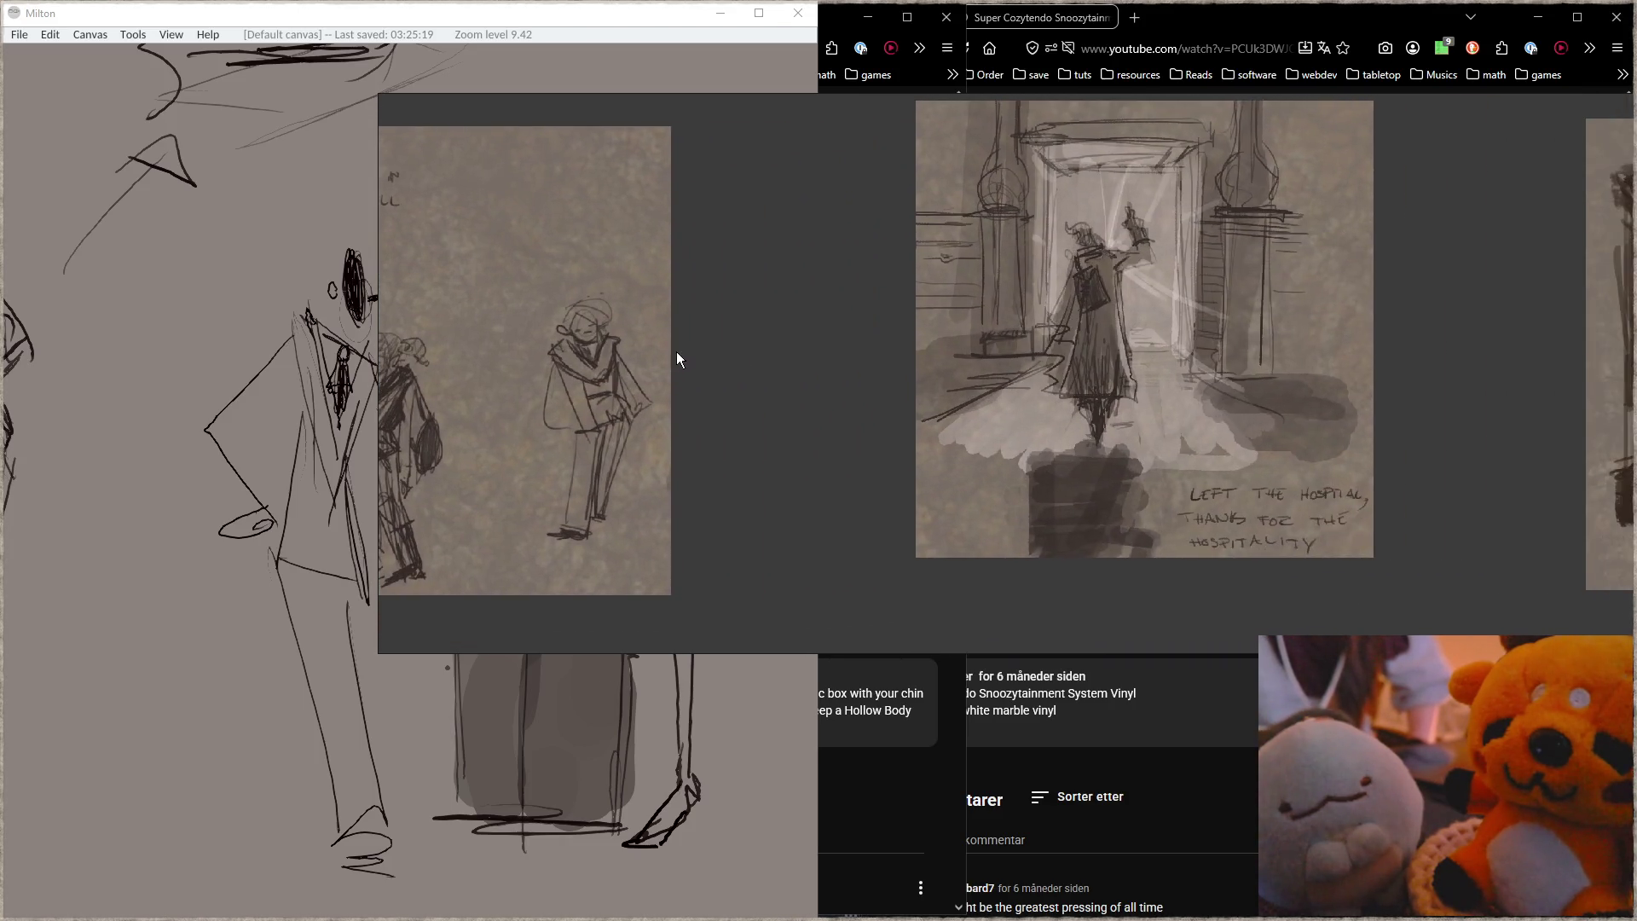
left_click_drag(1199, 324, 770, 380)
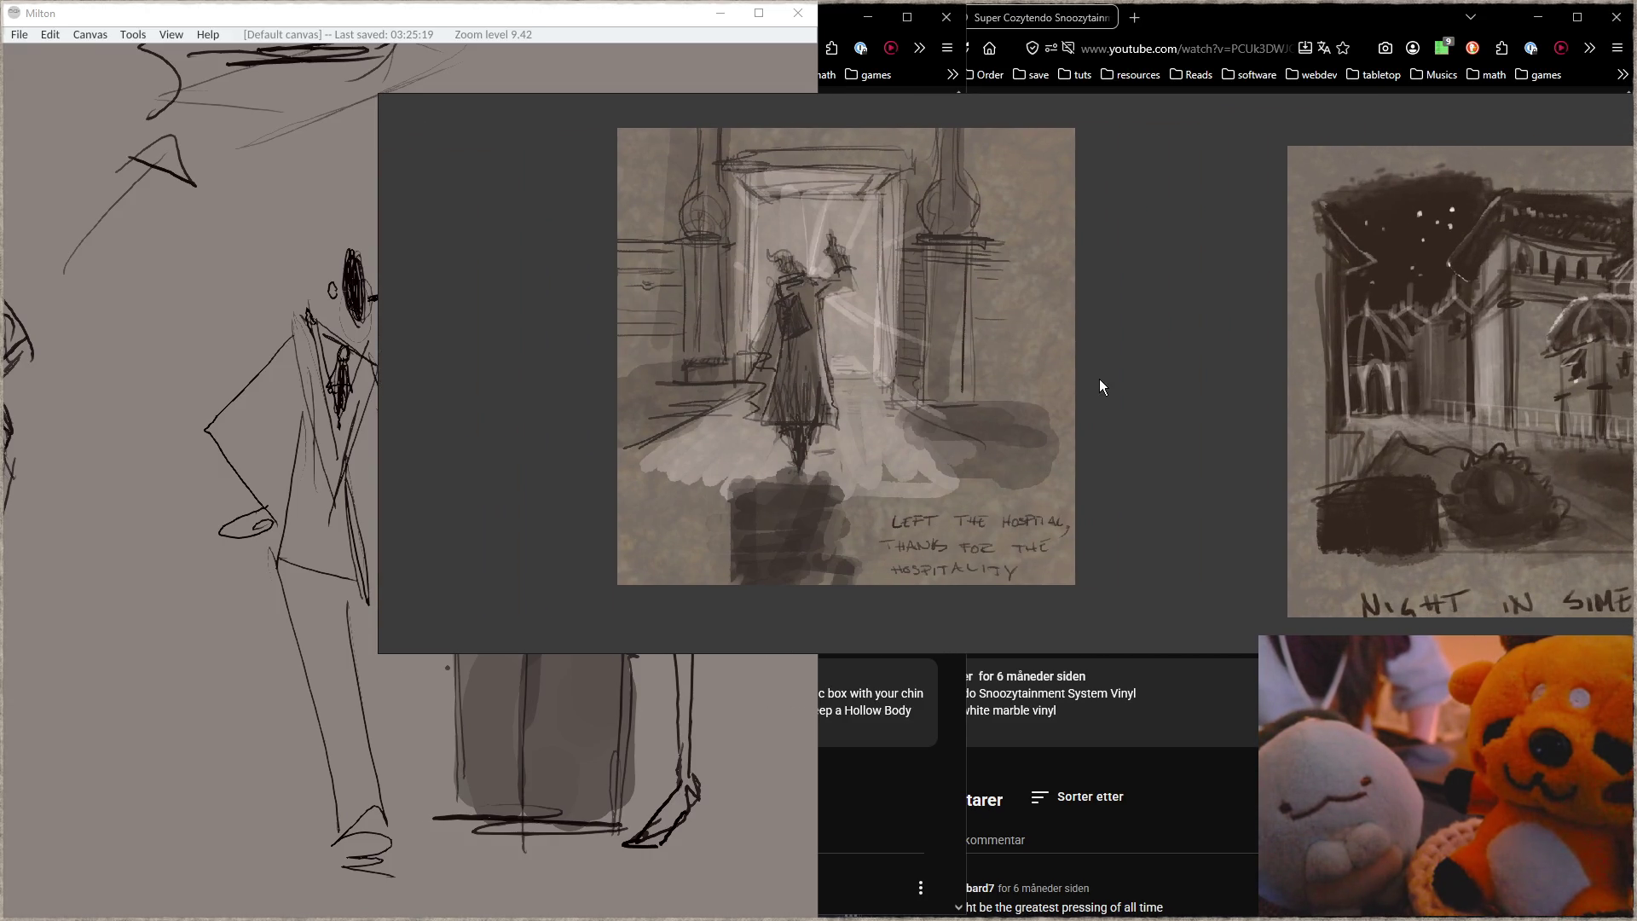
left_click_drag(1143, 390, 456, 374)
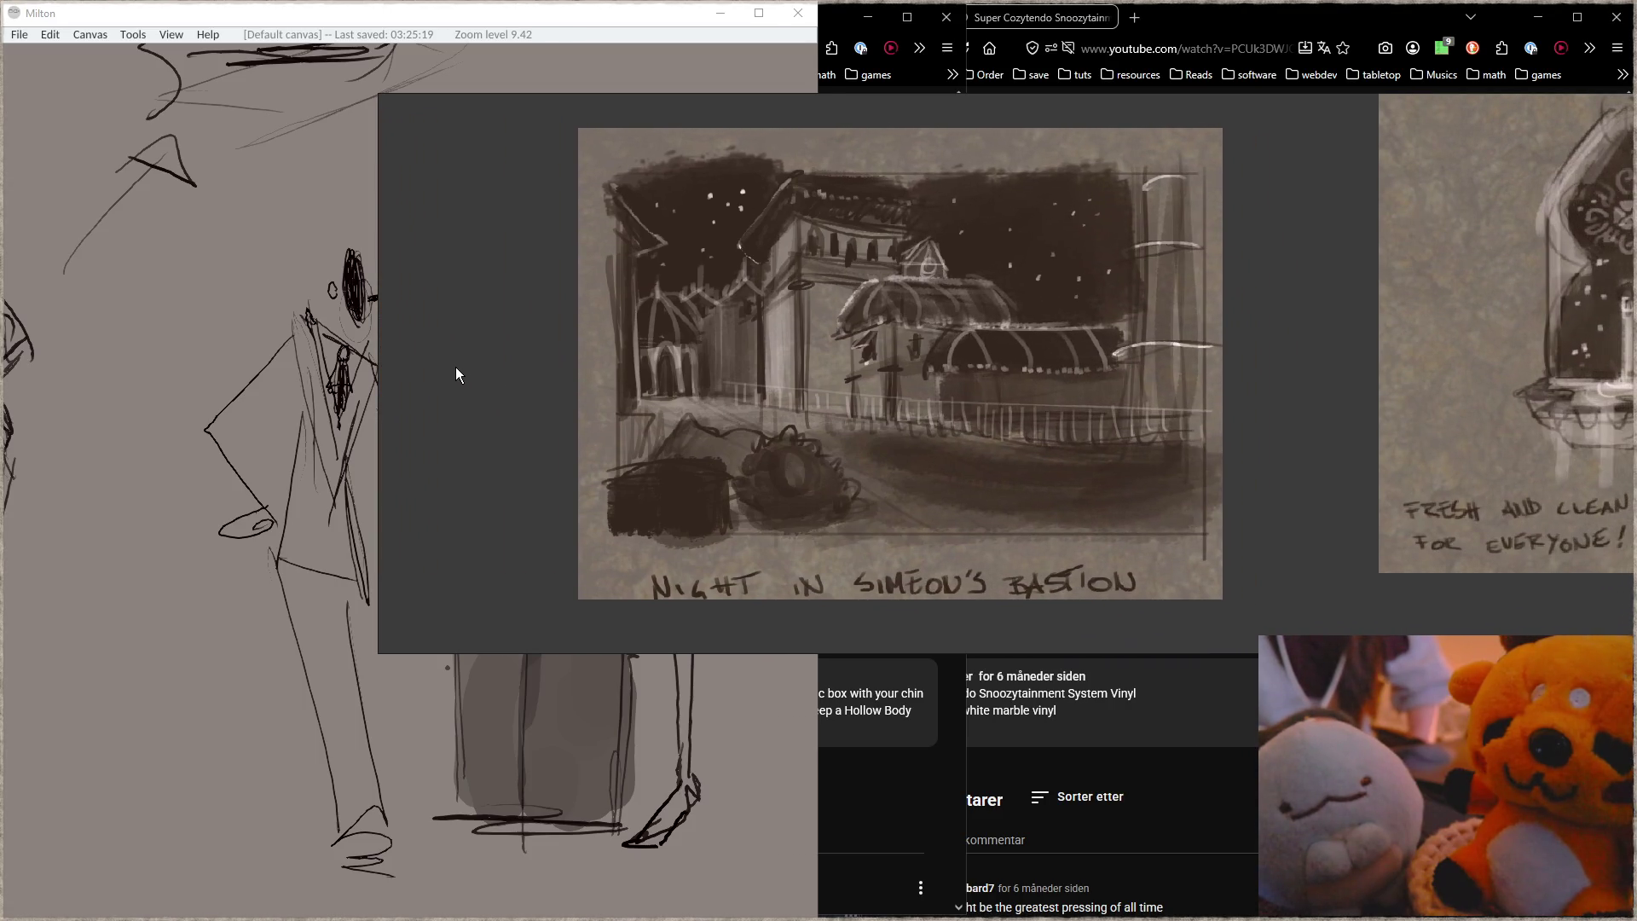
left_click_drag(1254, 346, 813, 355)
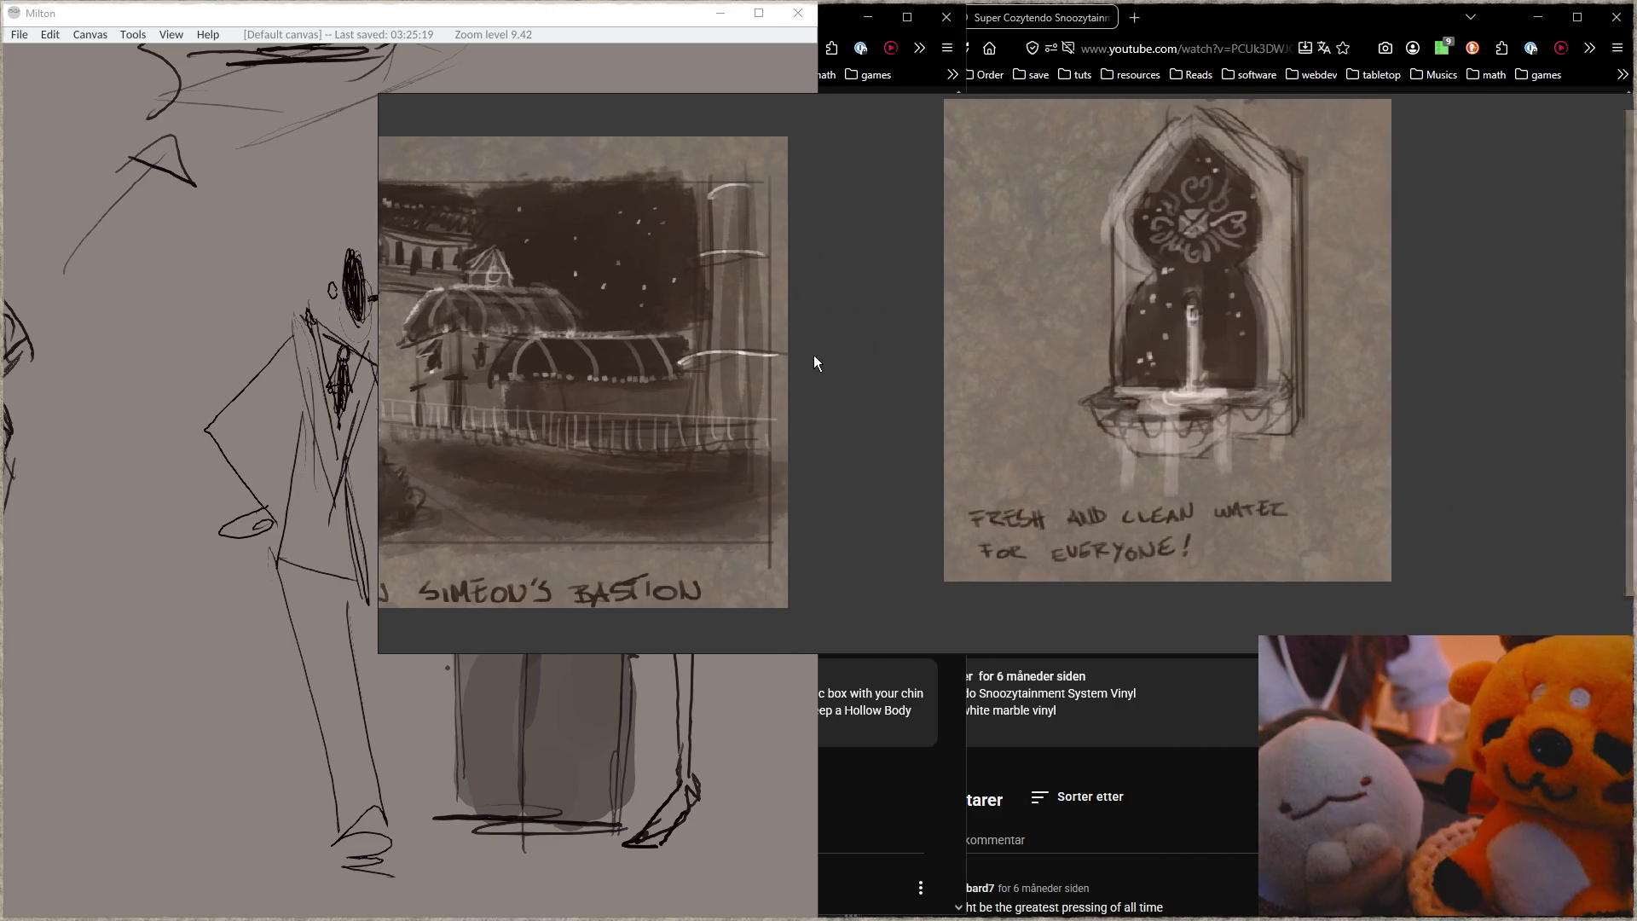
Step: Pan back and frame the hospital-door, Bastion and water sketches together
left_click_drag(1240, 345, 1026, 342)
left_click_drag(1138, 341, 201, 361)
left_click_drag(1060, 314, 563, 316)
scroll(738, 345, "down", 3)
mouse_move(739, 345)
left_mouse_down()
mouse_move(479, 364)
mouse_move(392, 340)
mouse_move(1594, 303)
mouse_move(1057, 261)
left_mouse_up()
scroll(841, 325, "down", 3)
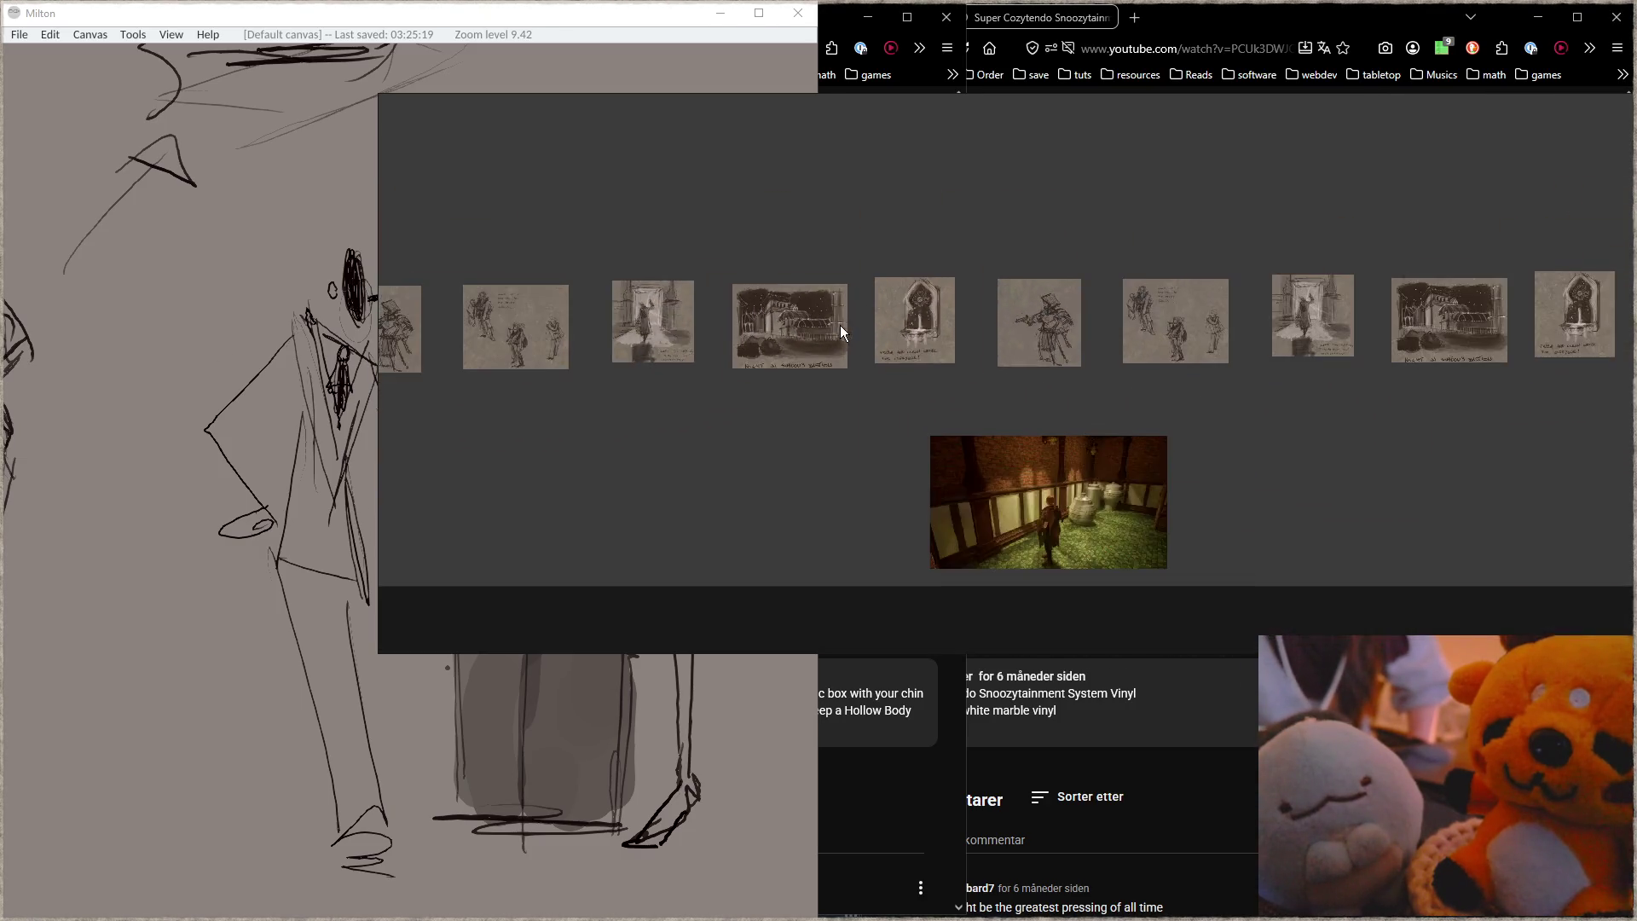
Step: Zoom to fit the game screenshot and back, then close the PureRef board
right_click(706, 484)
double_click(1048, 519)
double_click(1057, 331)
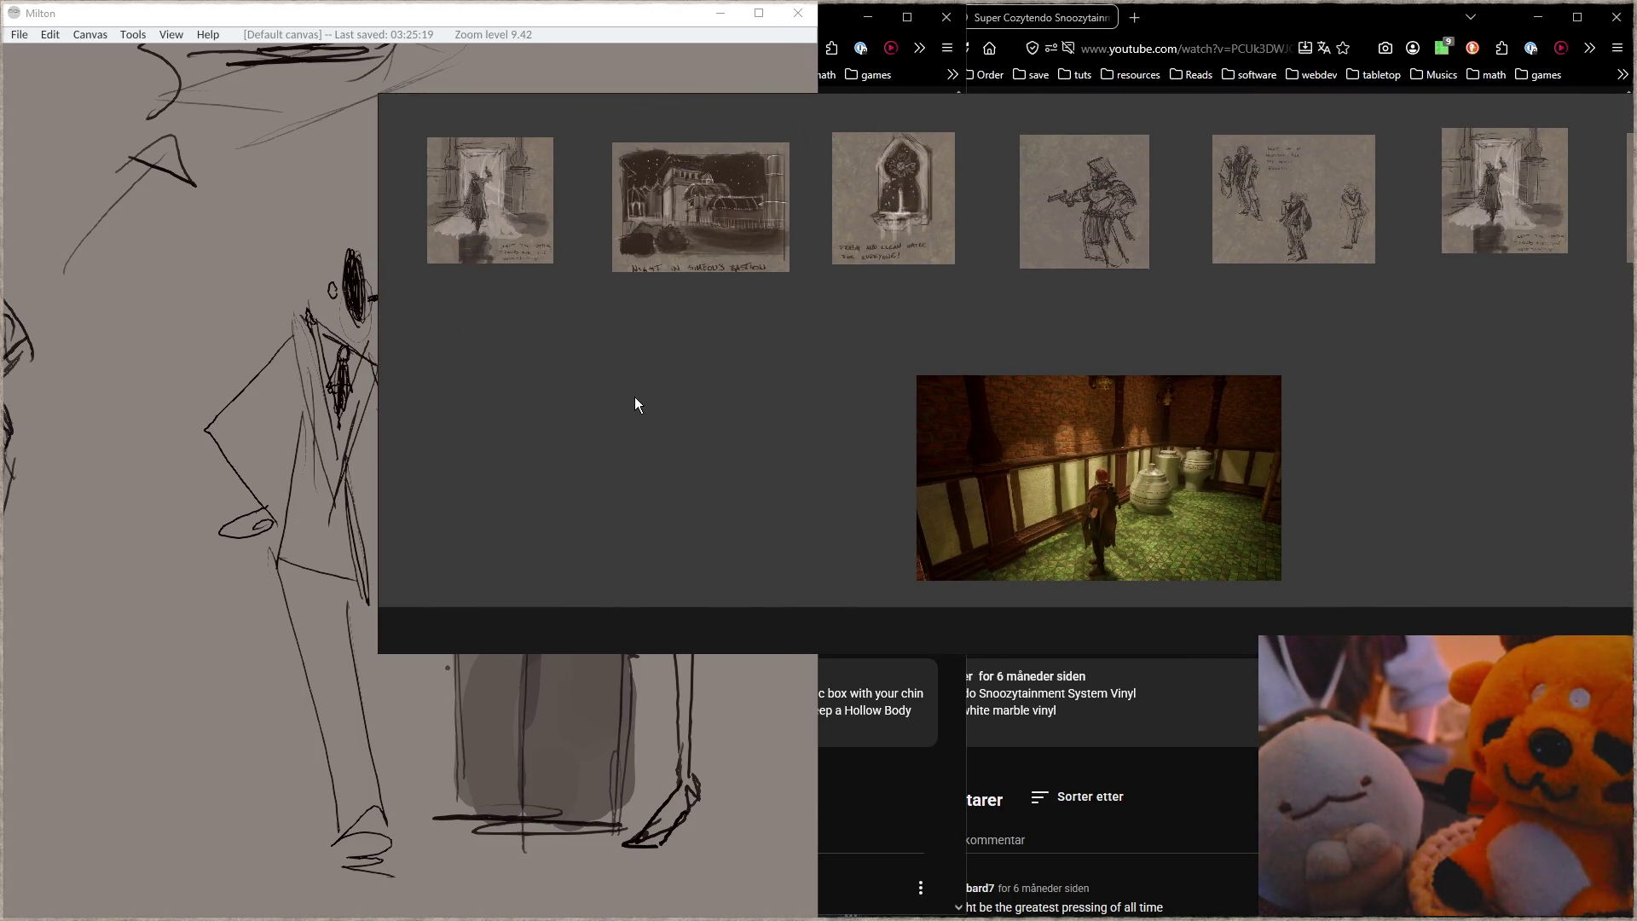
right_click(635, 398)
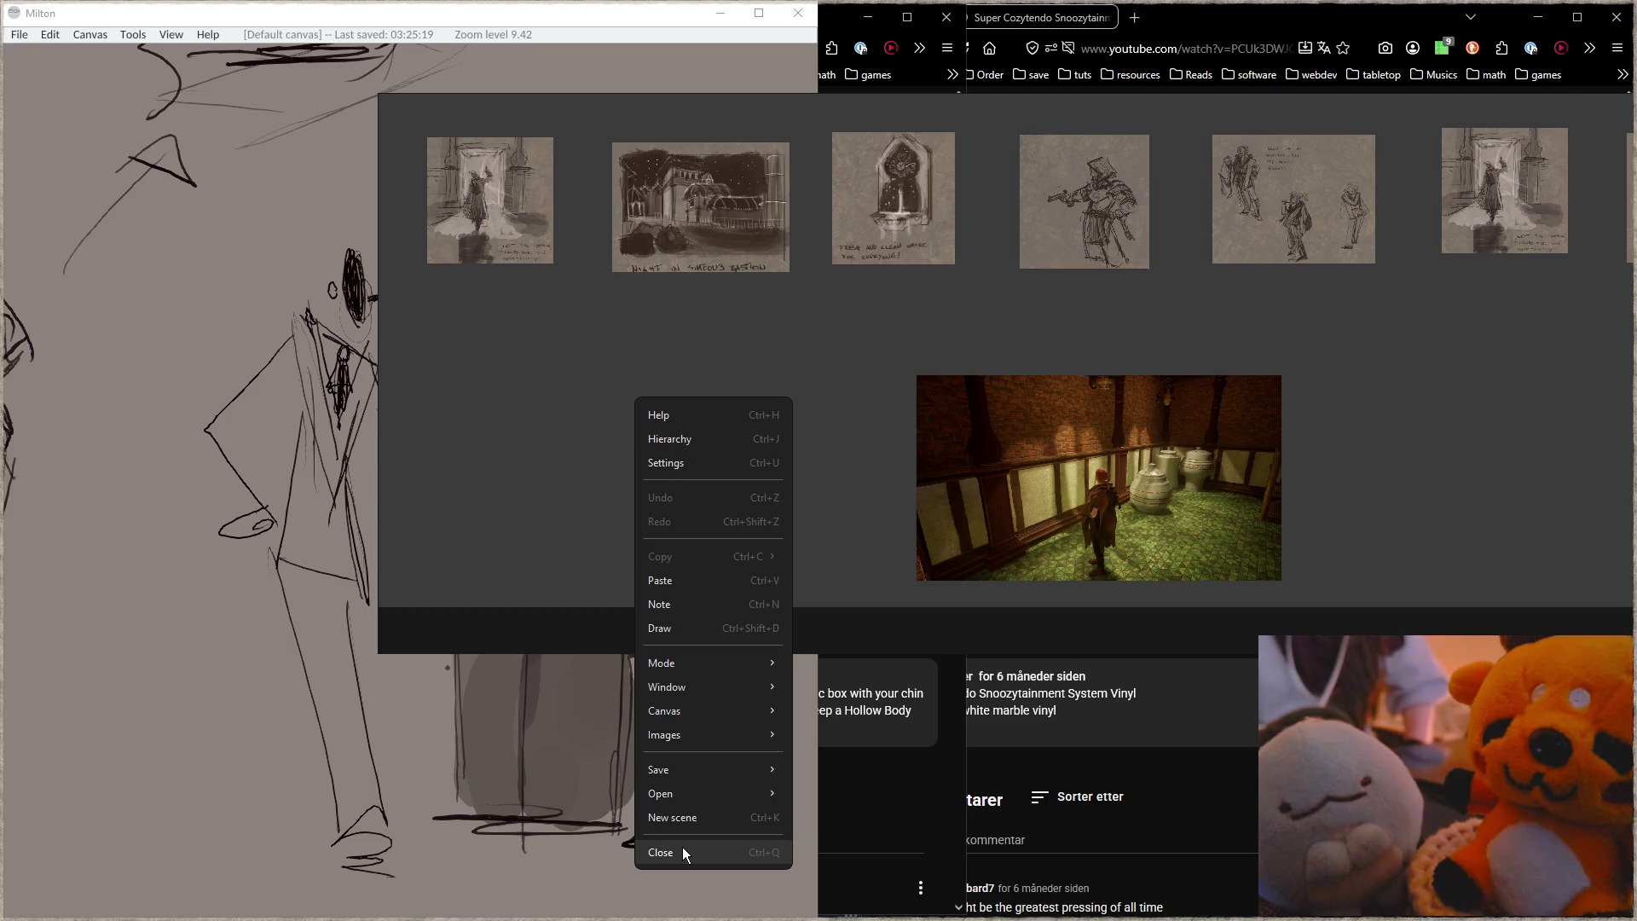
left_click(682, 847)
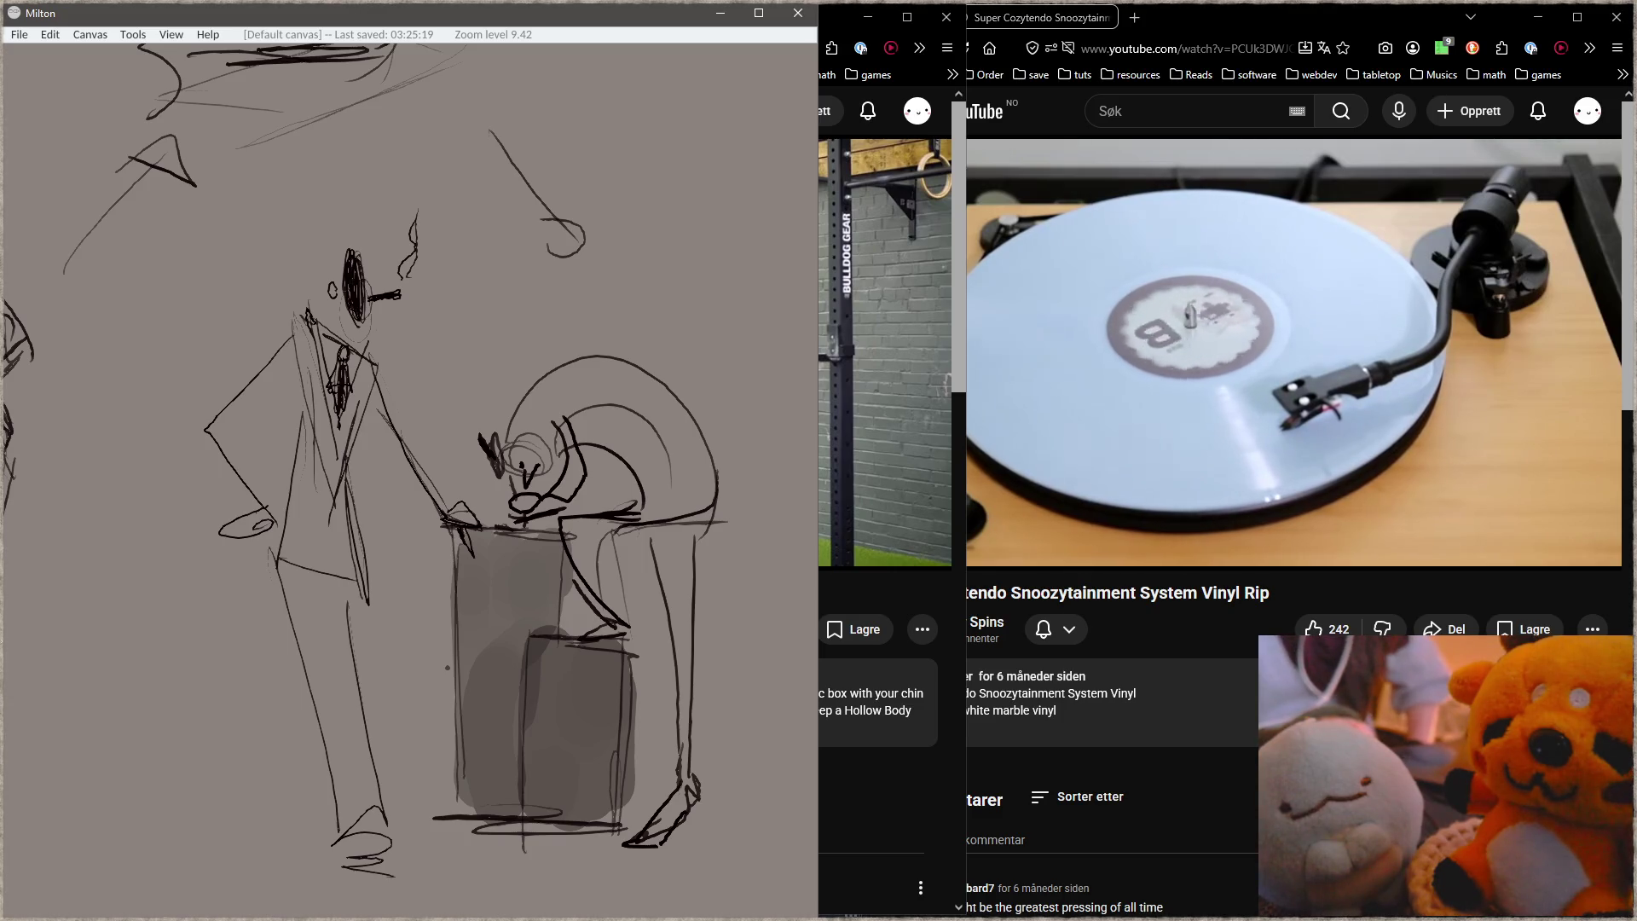
key("super+e")
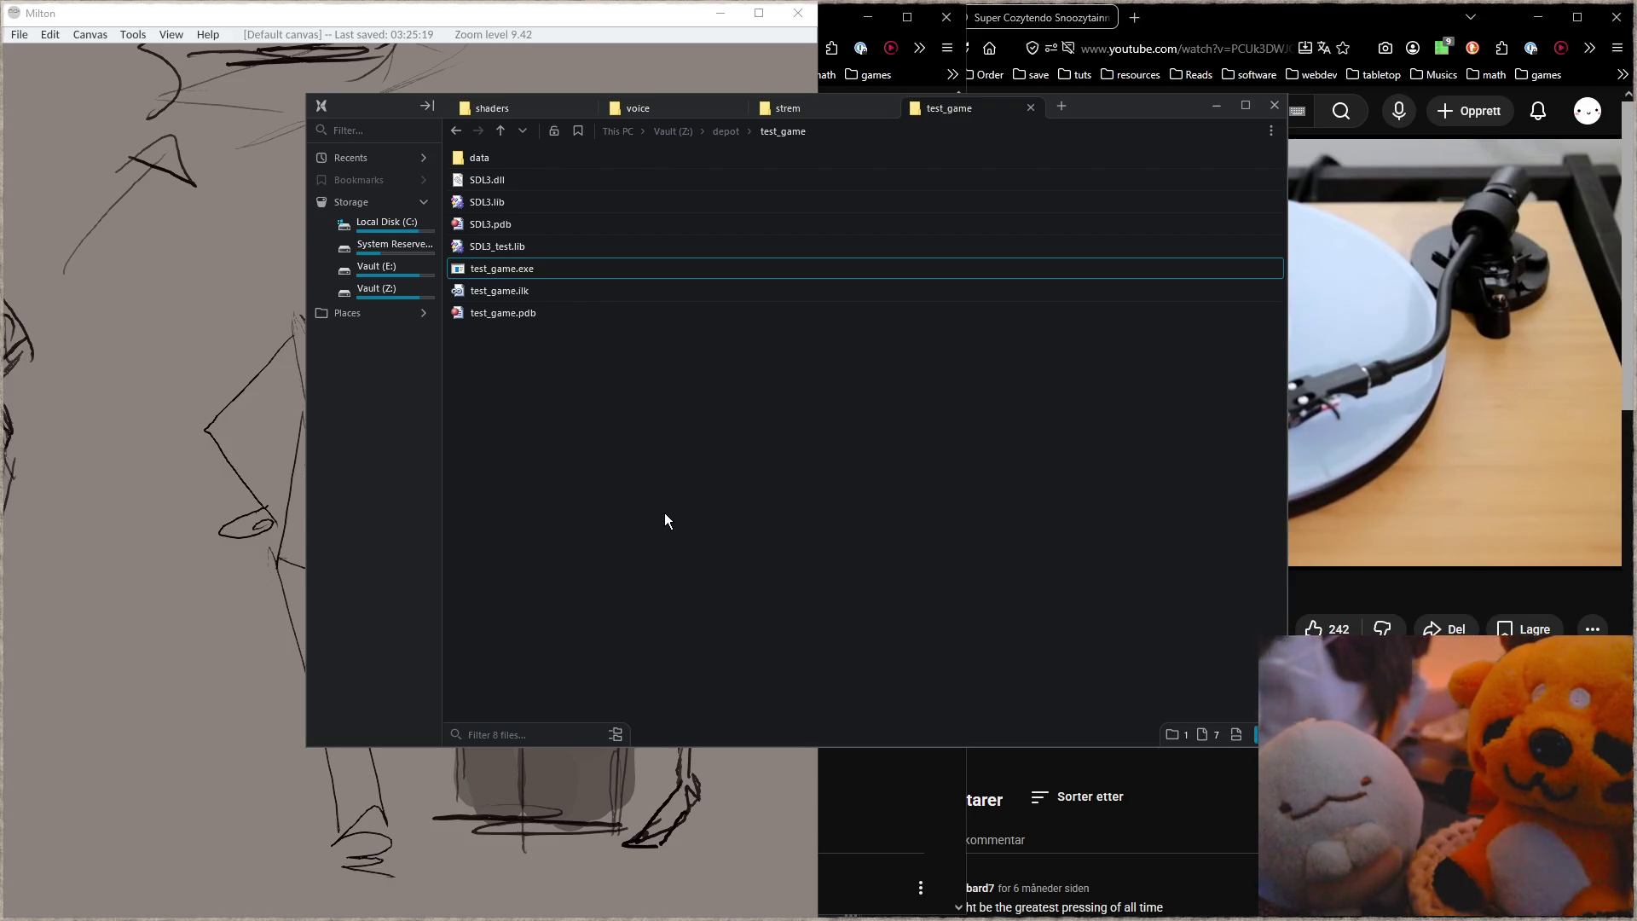
Step: Navigate to the noendra folder under Art on the Vault (E:) drive
mouse_move(395, 292)
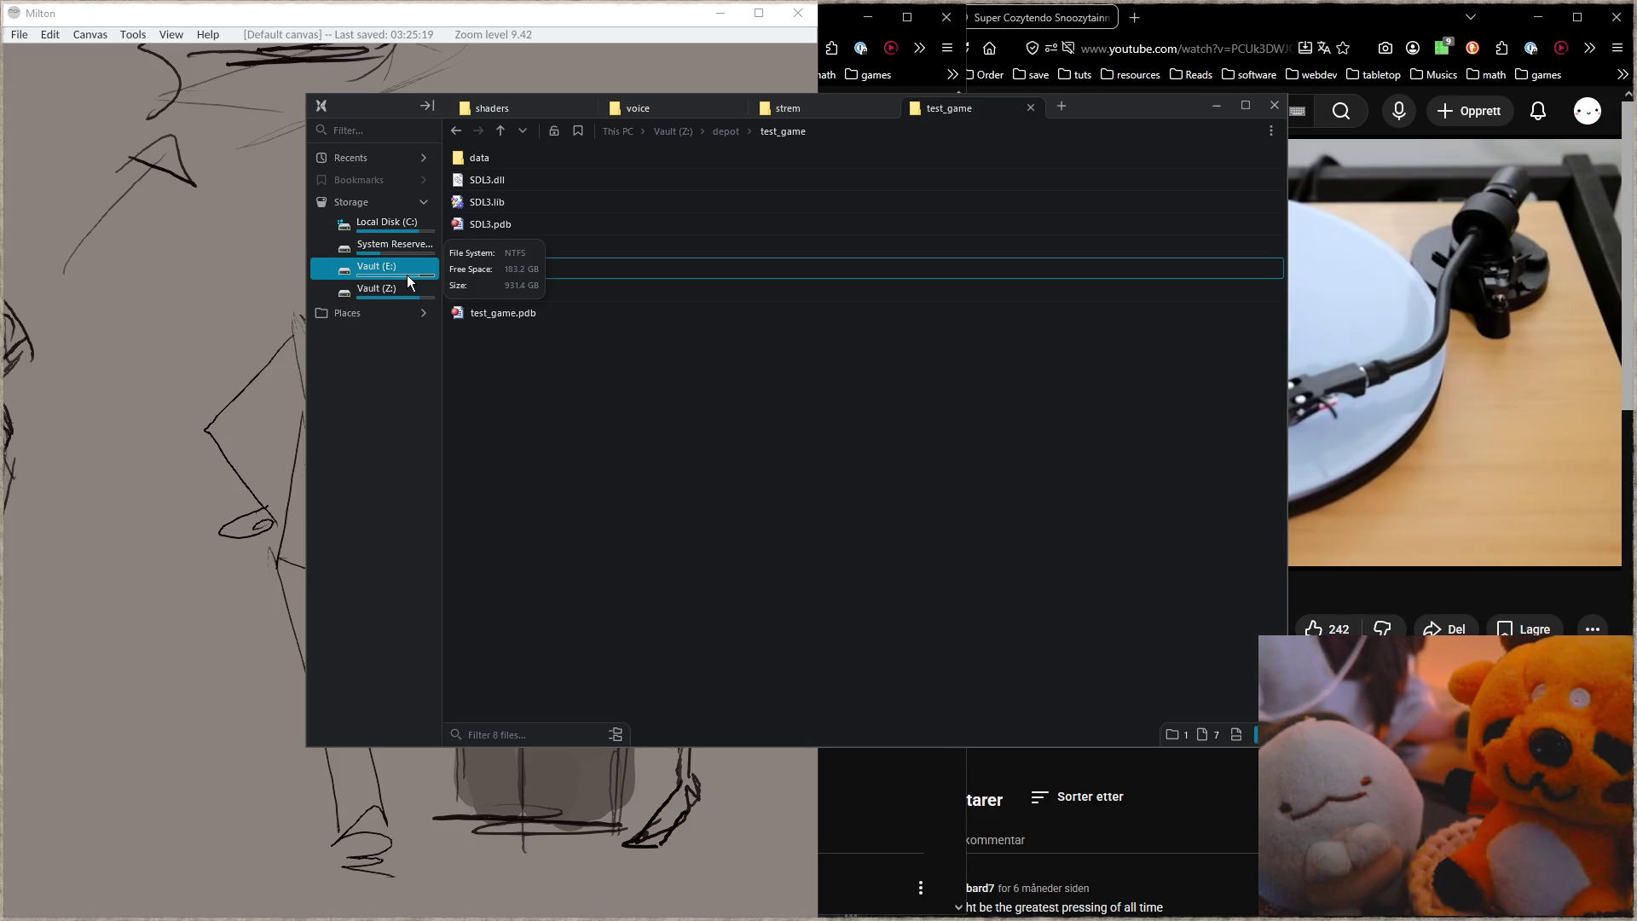
left_click(407, 277)
double_click(544, 161)
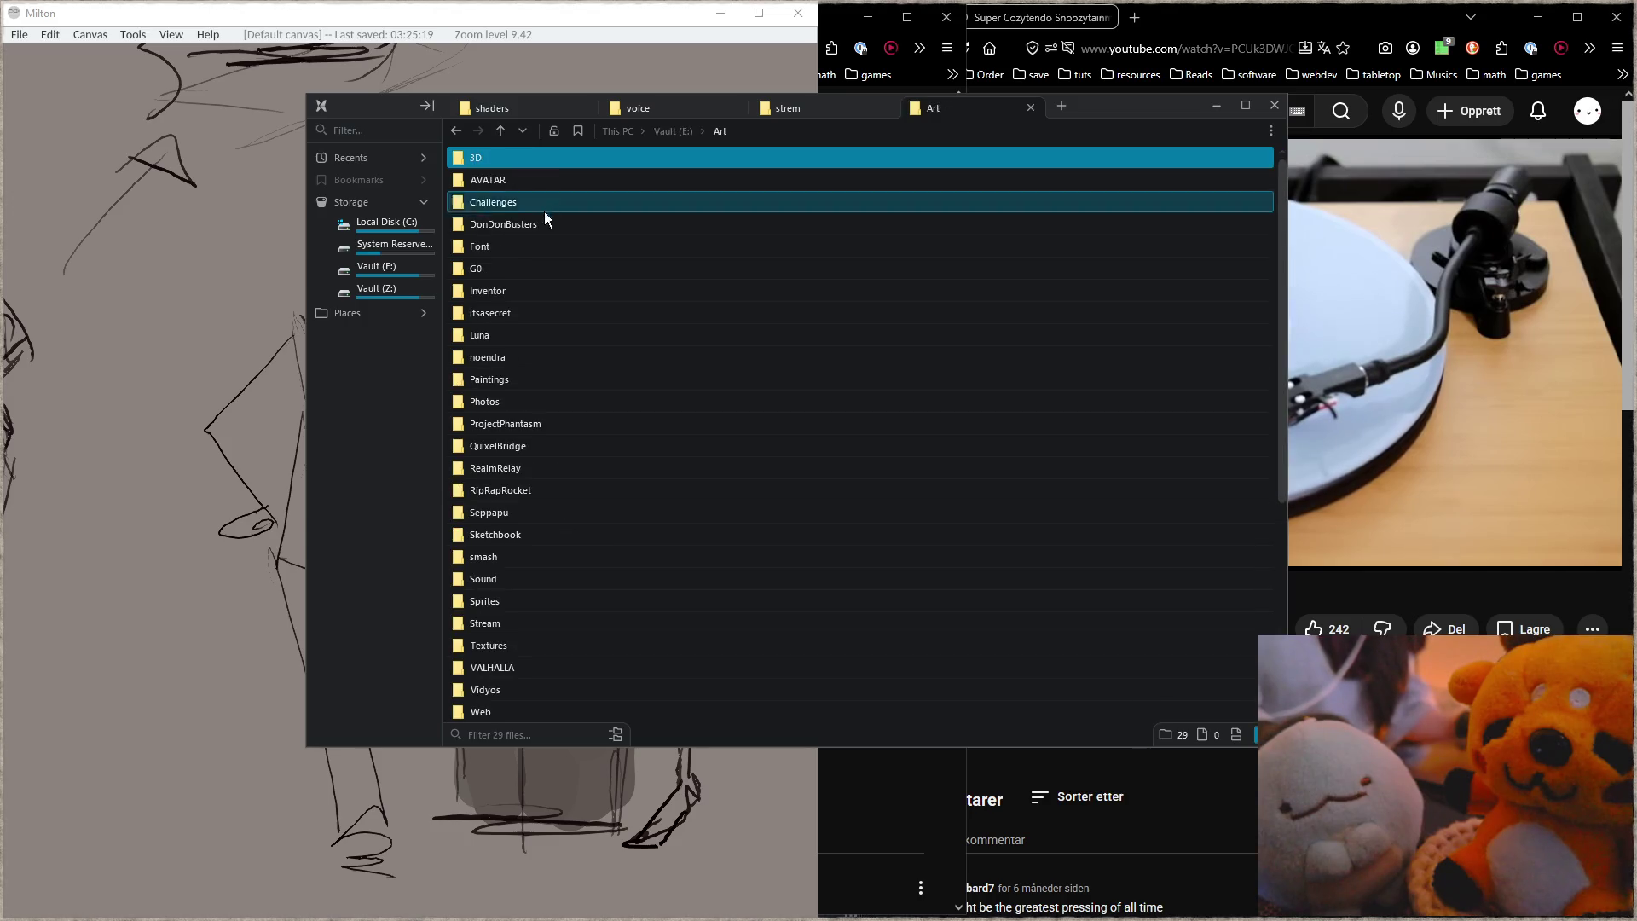
double_click(550, 359)
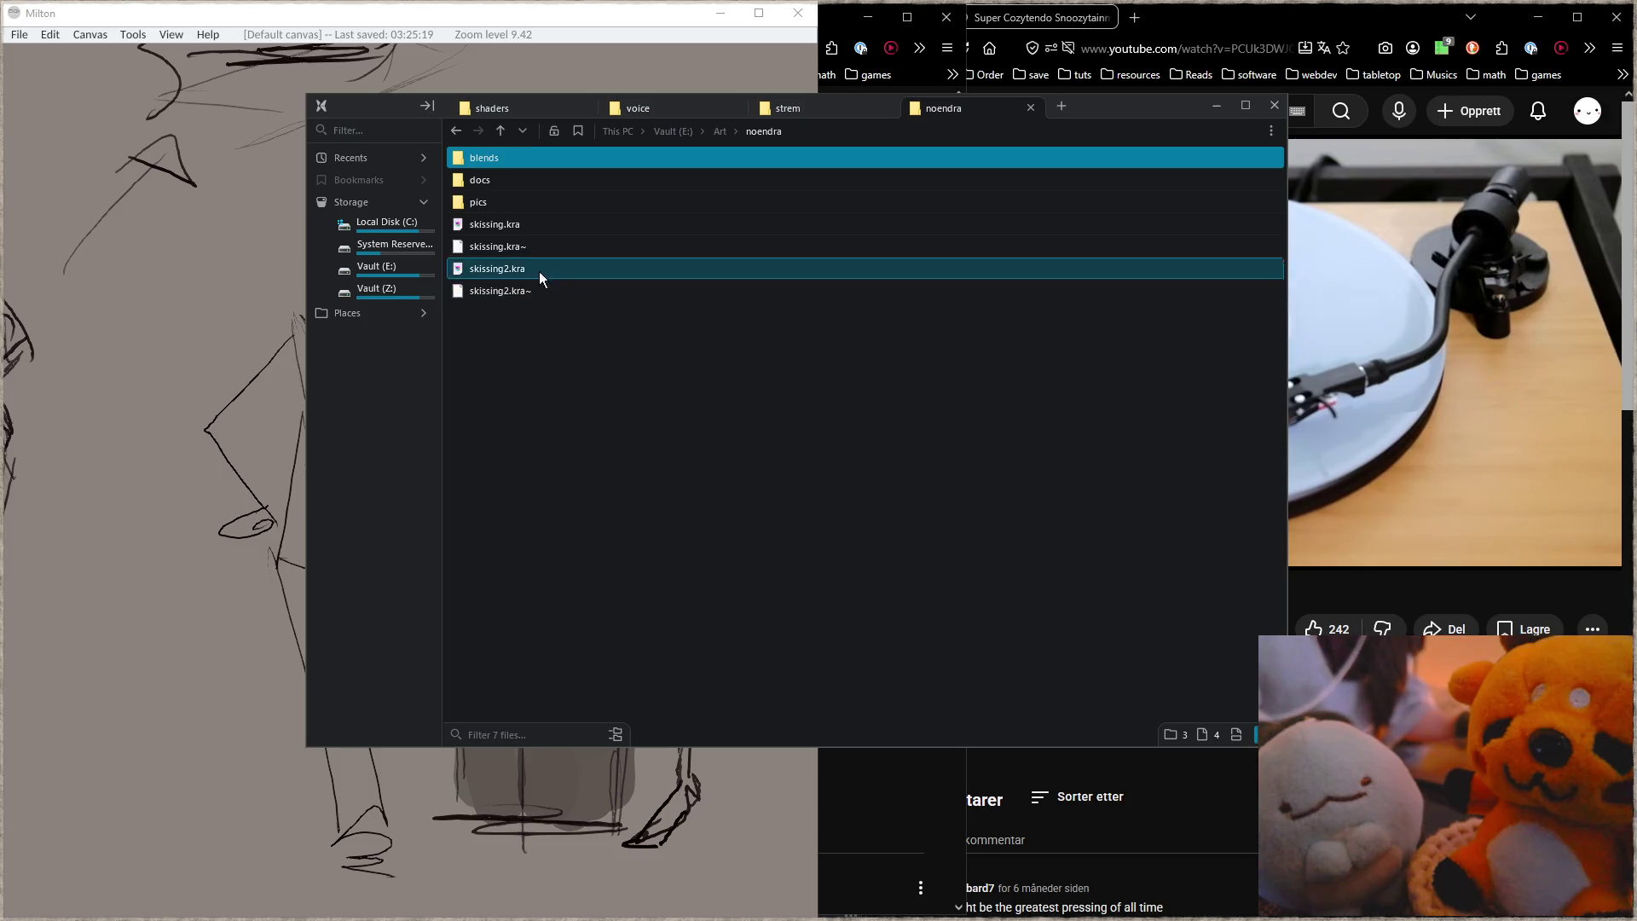
Step: Open noendra design.pdf from the docs folder, then go back up to the Art folder
double_click(524, 188)
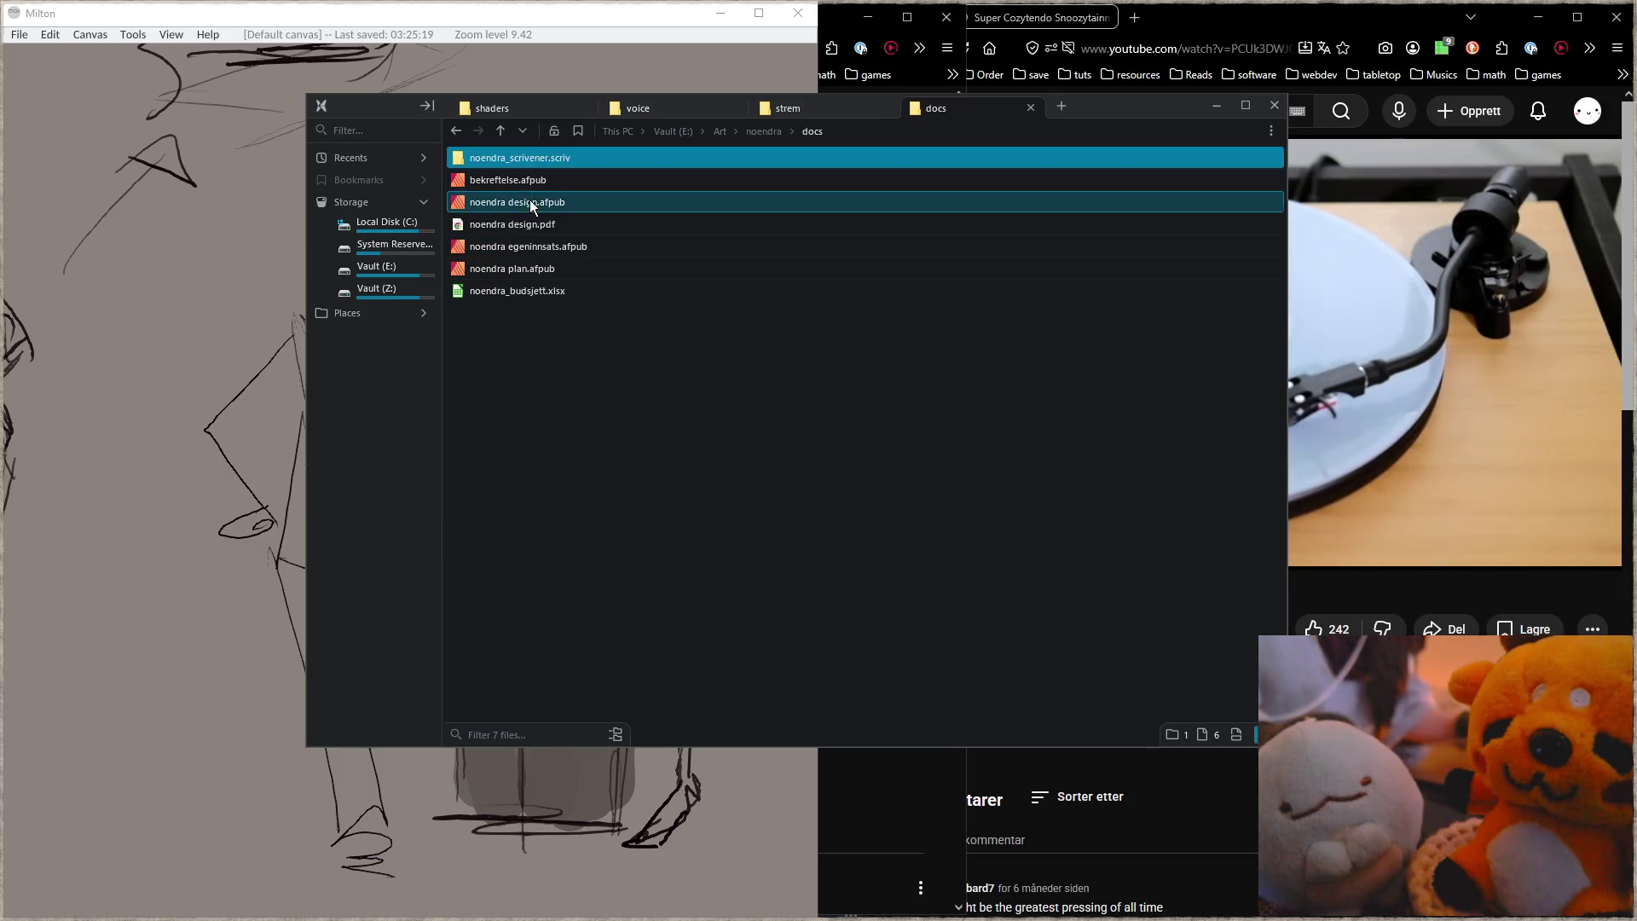
double_click(550, 223)
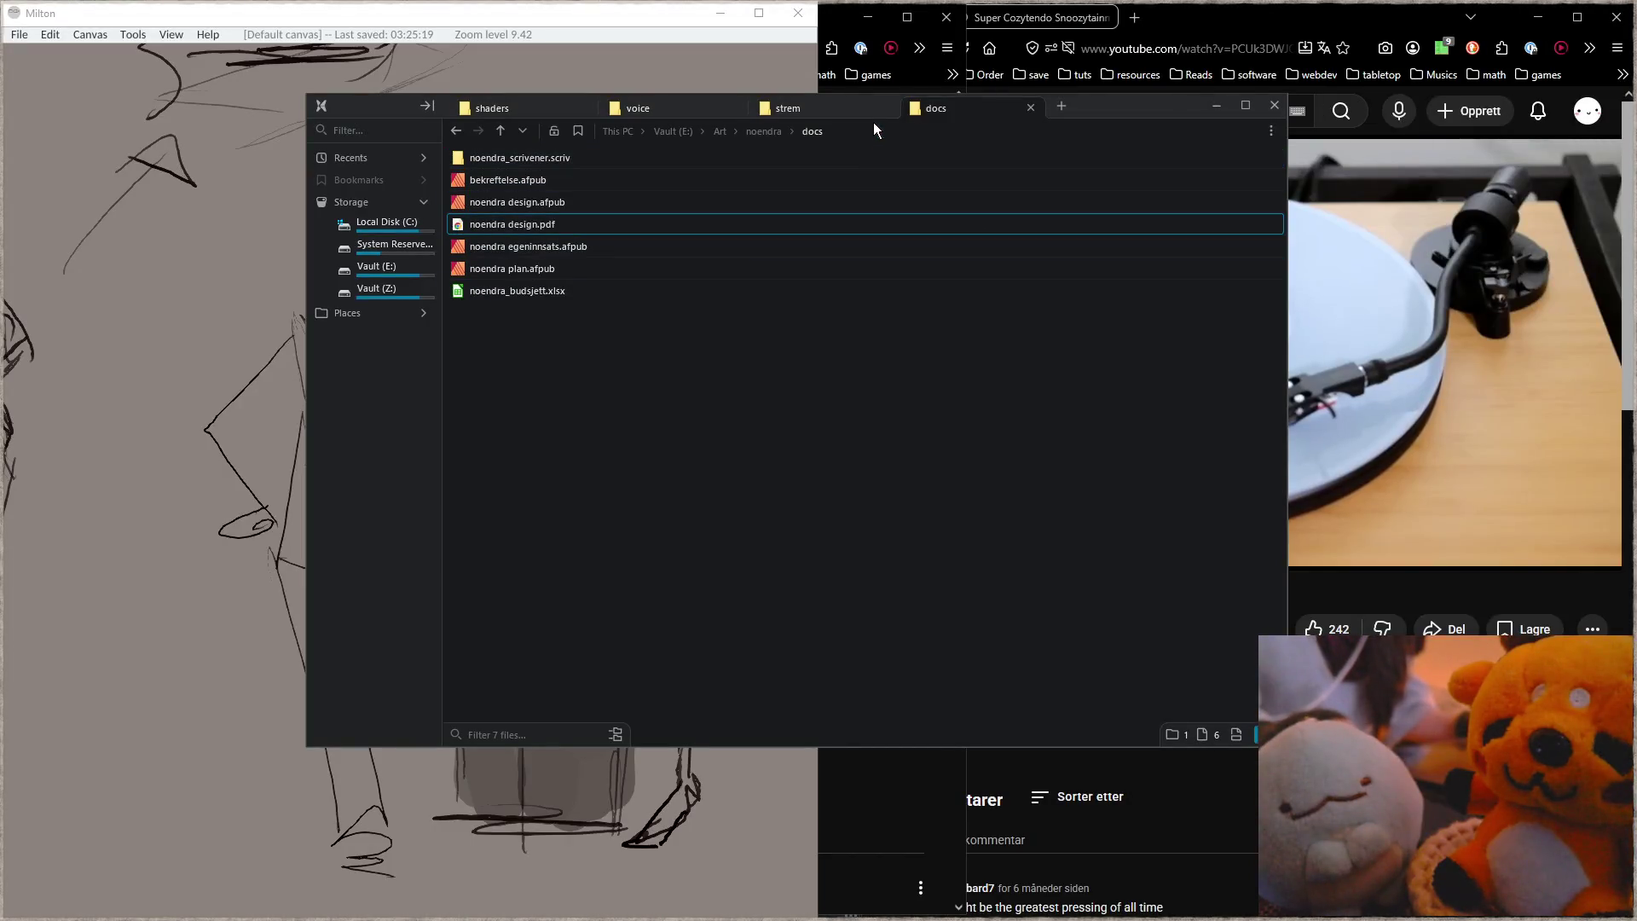
key("alt+Left")
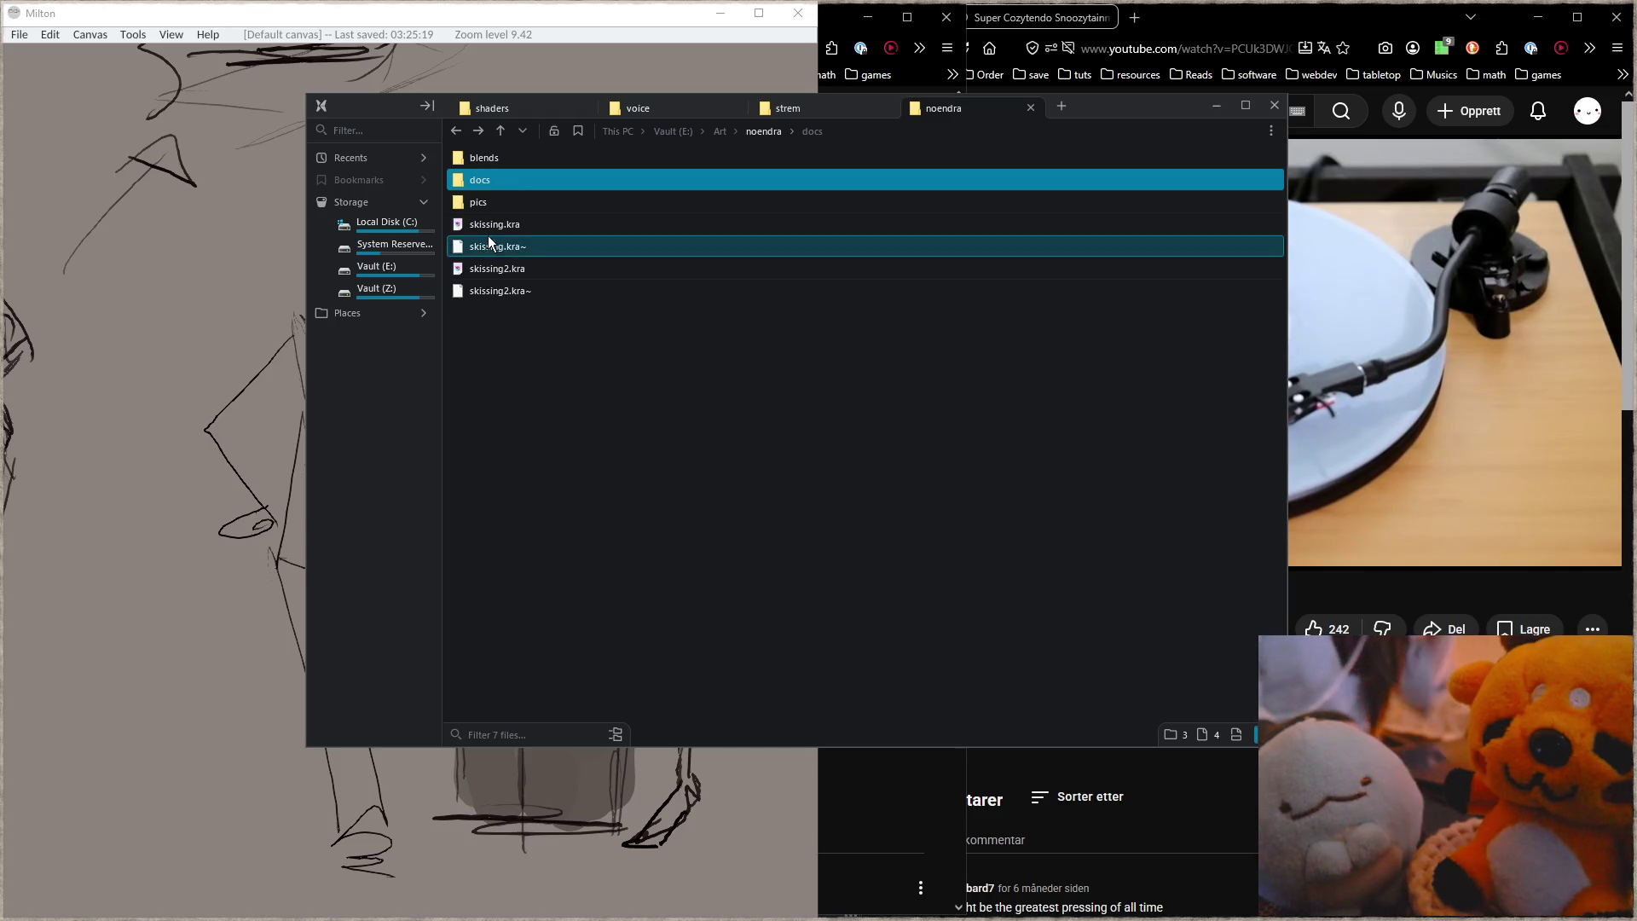
left_click(722, 131)
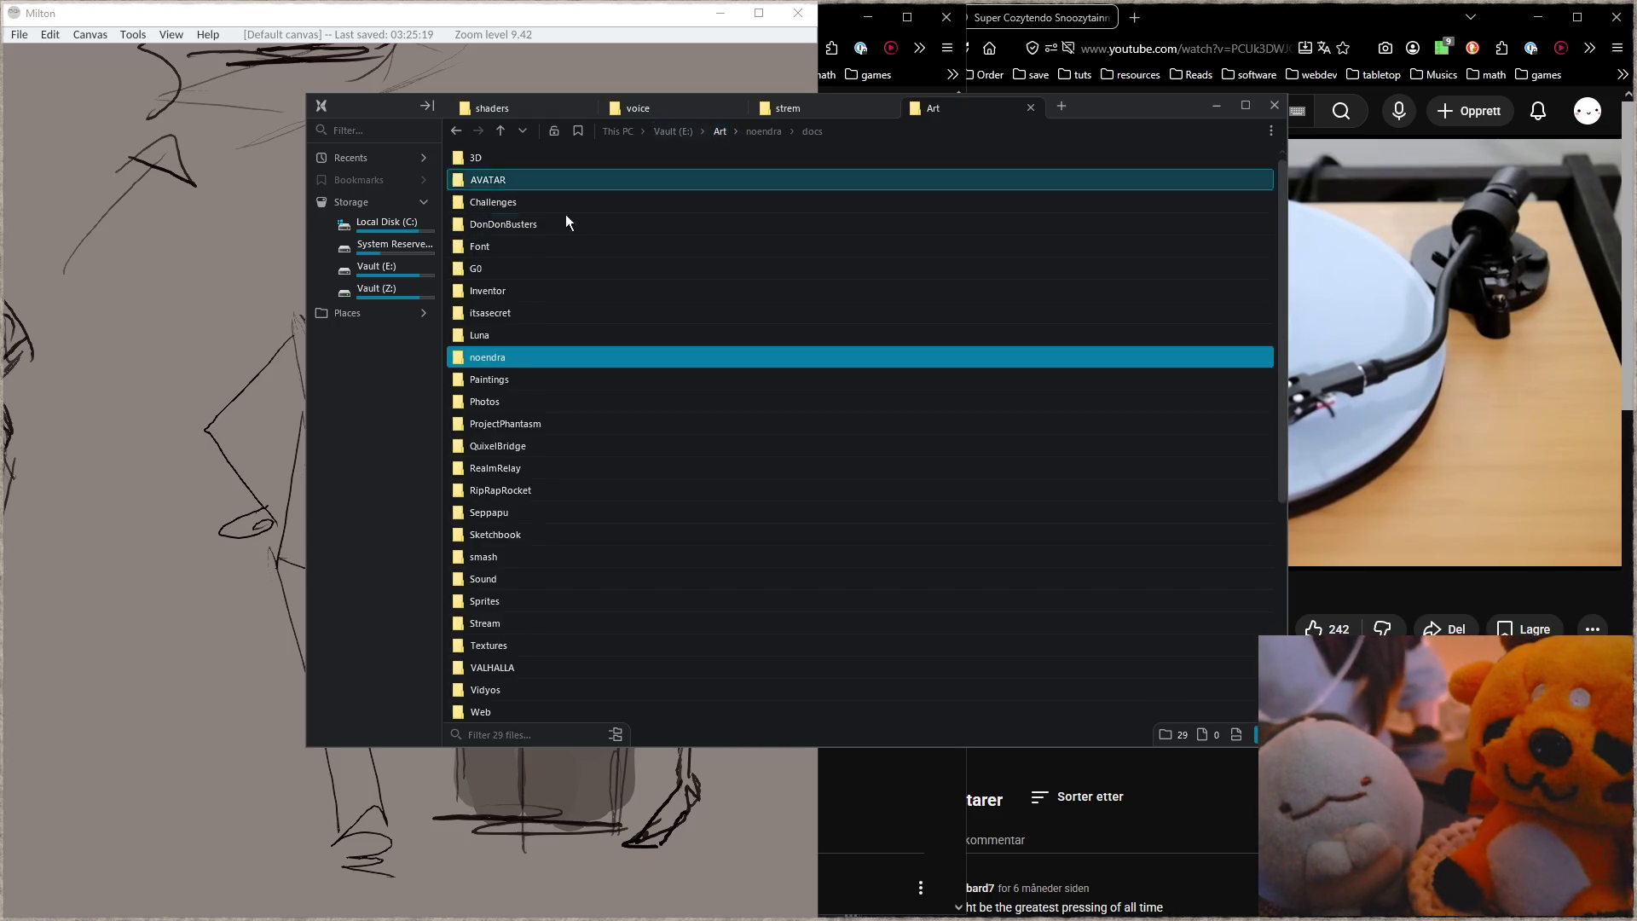
Step: Go into Challenges > repeatyearly and open 2021.png in the image viewer
left_click(536, 196)
double_click(537, 196)
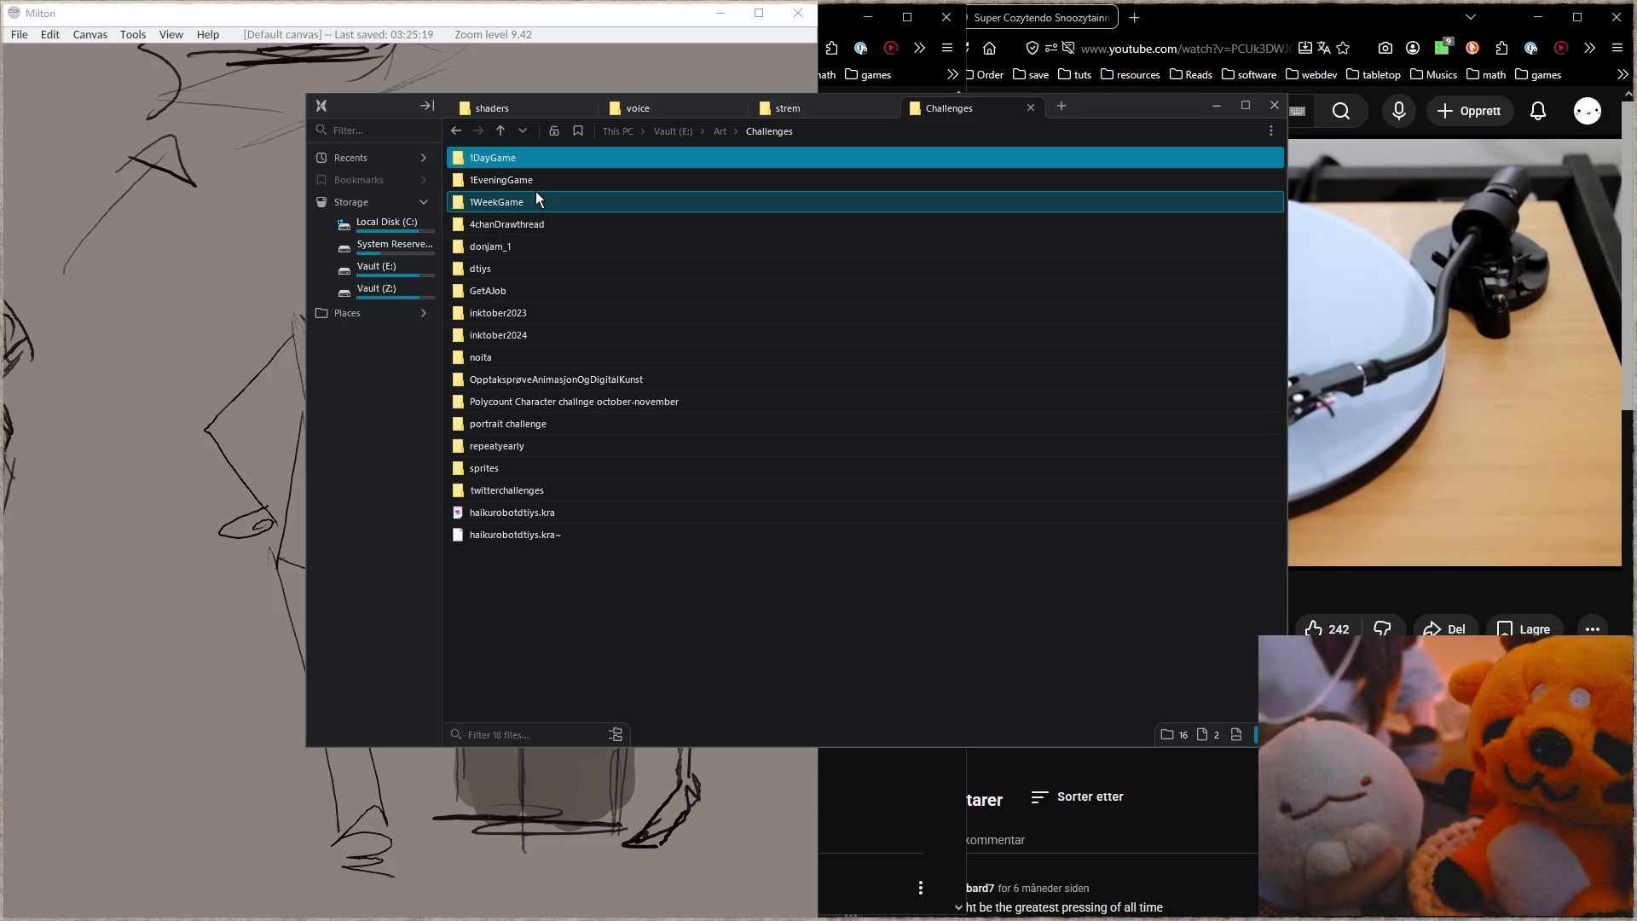
double_click(549, 447)
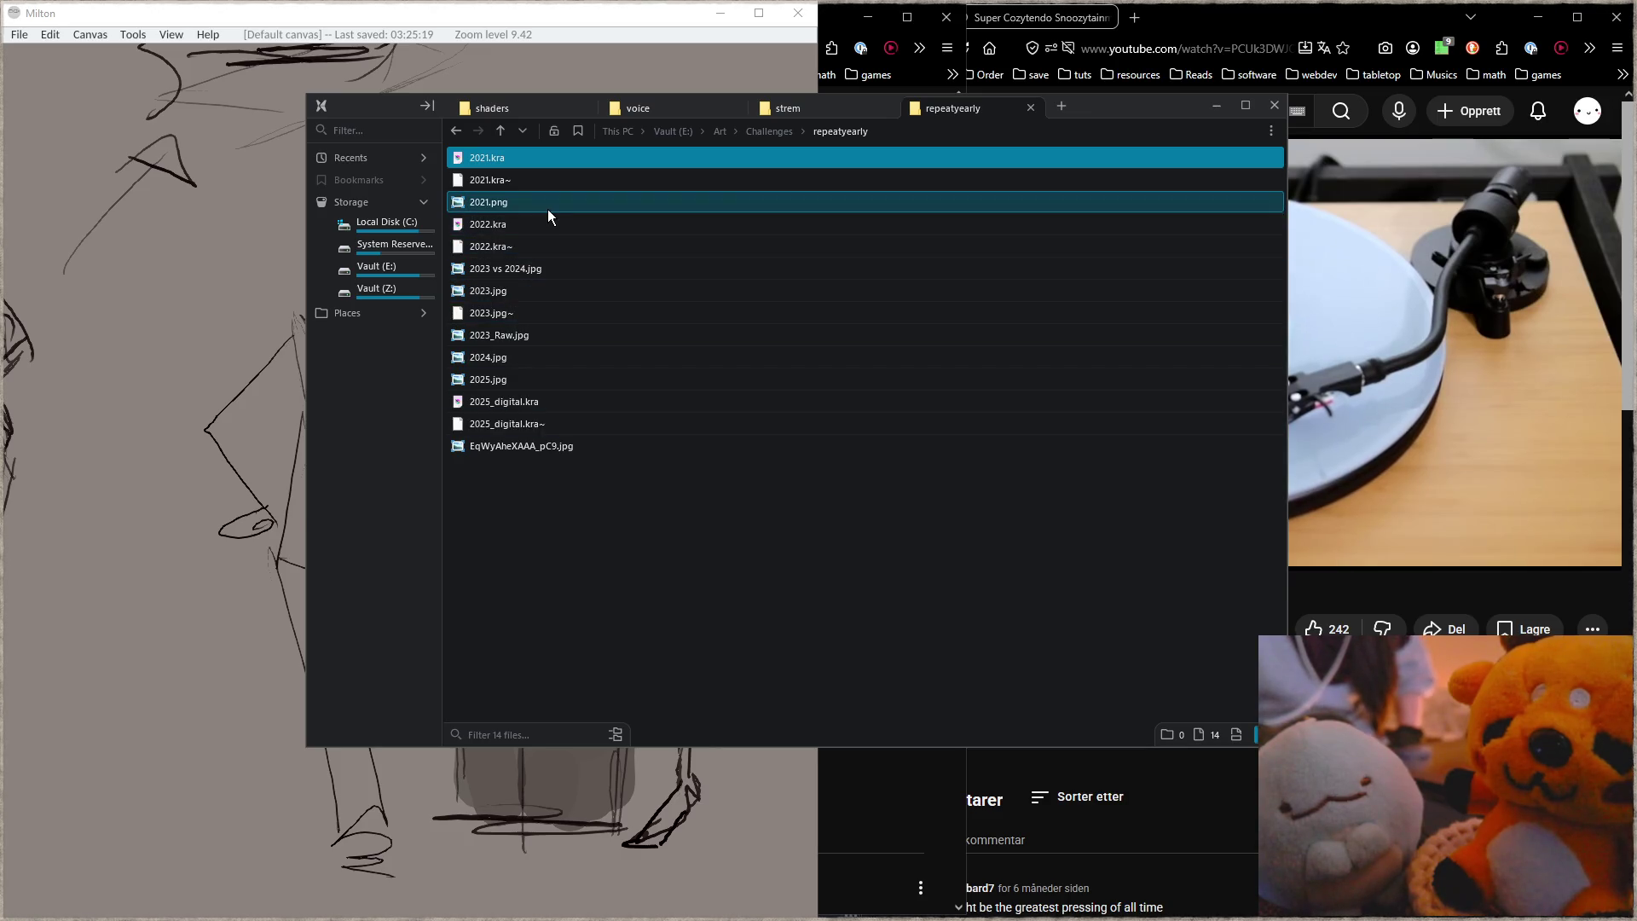
left_click(473, 206)
double_click(472, 206)
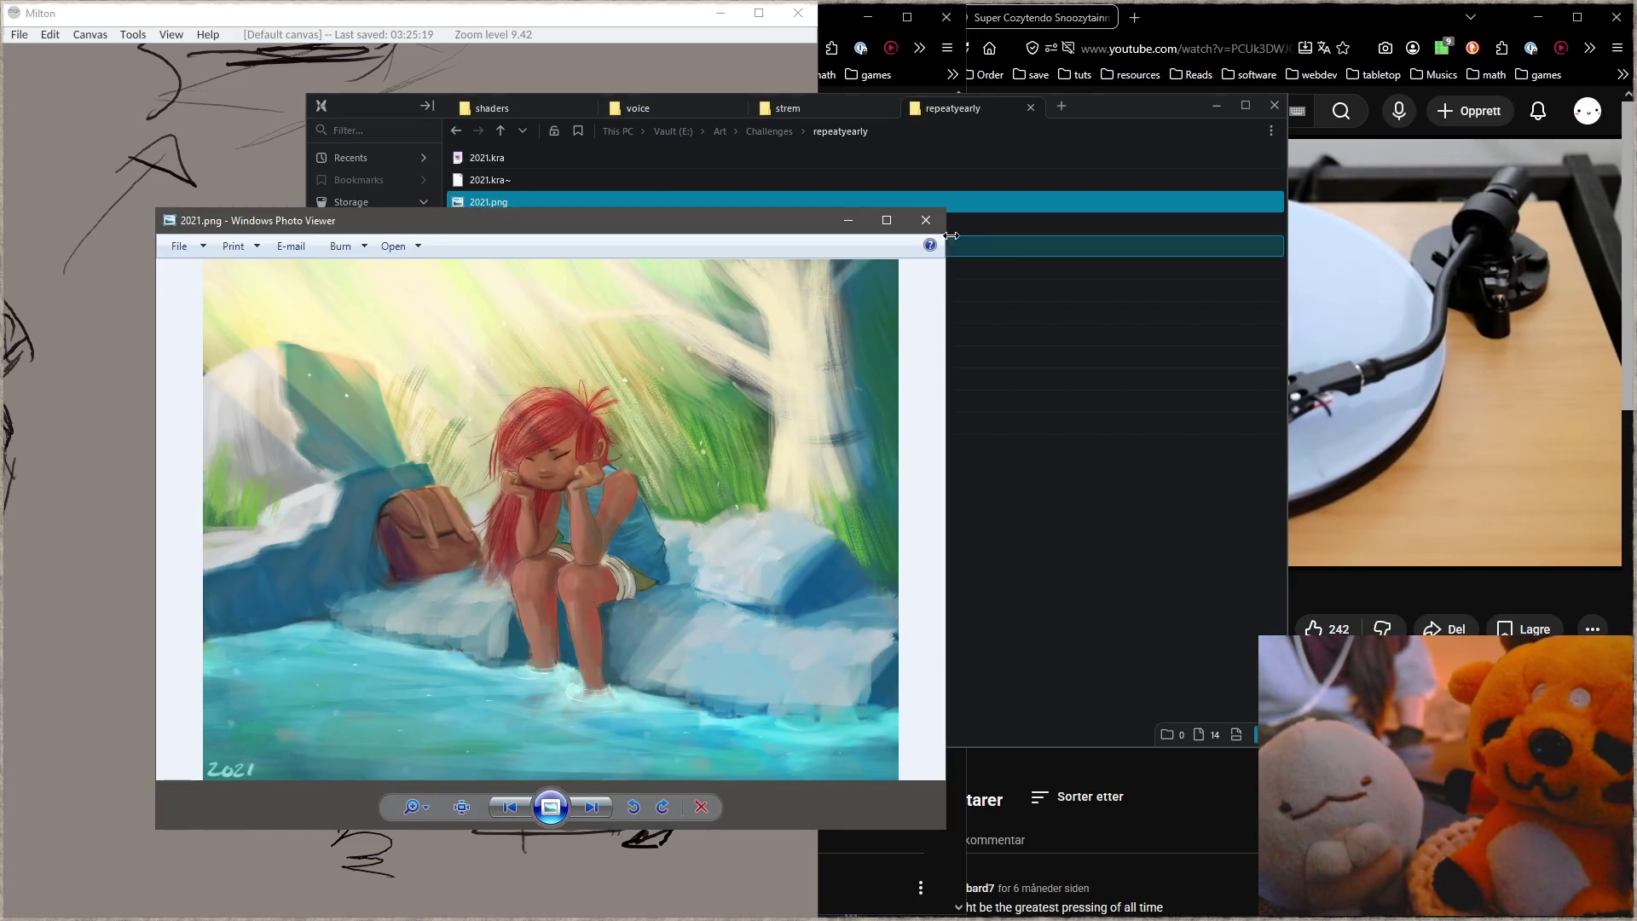
Step: Close 2021.png, then open EqWyAheXAAA_pC9.jpg and zoom in on the 2015 and 2016 drawings
left_click(932, 224)
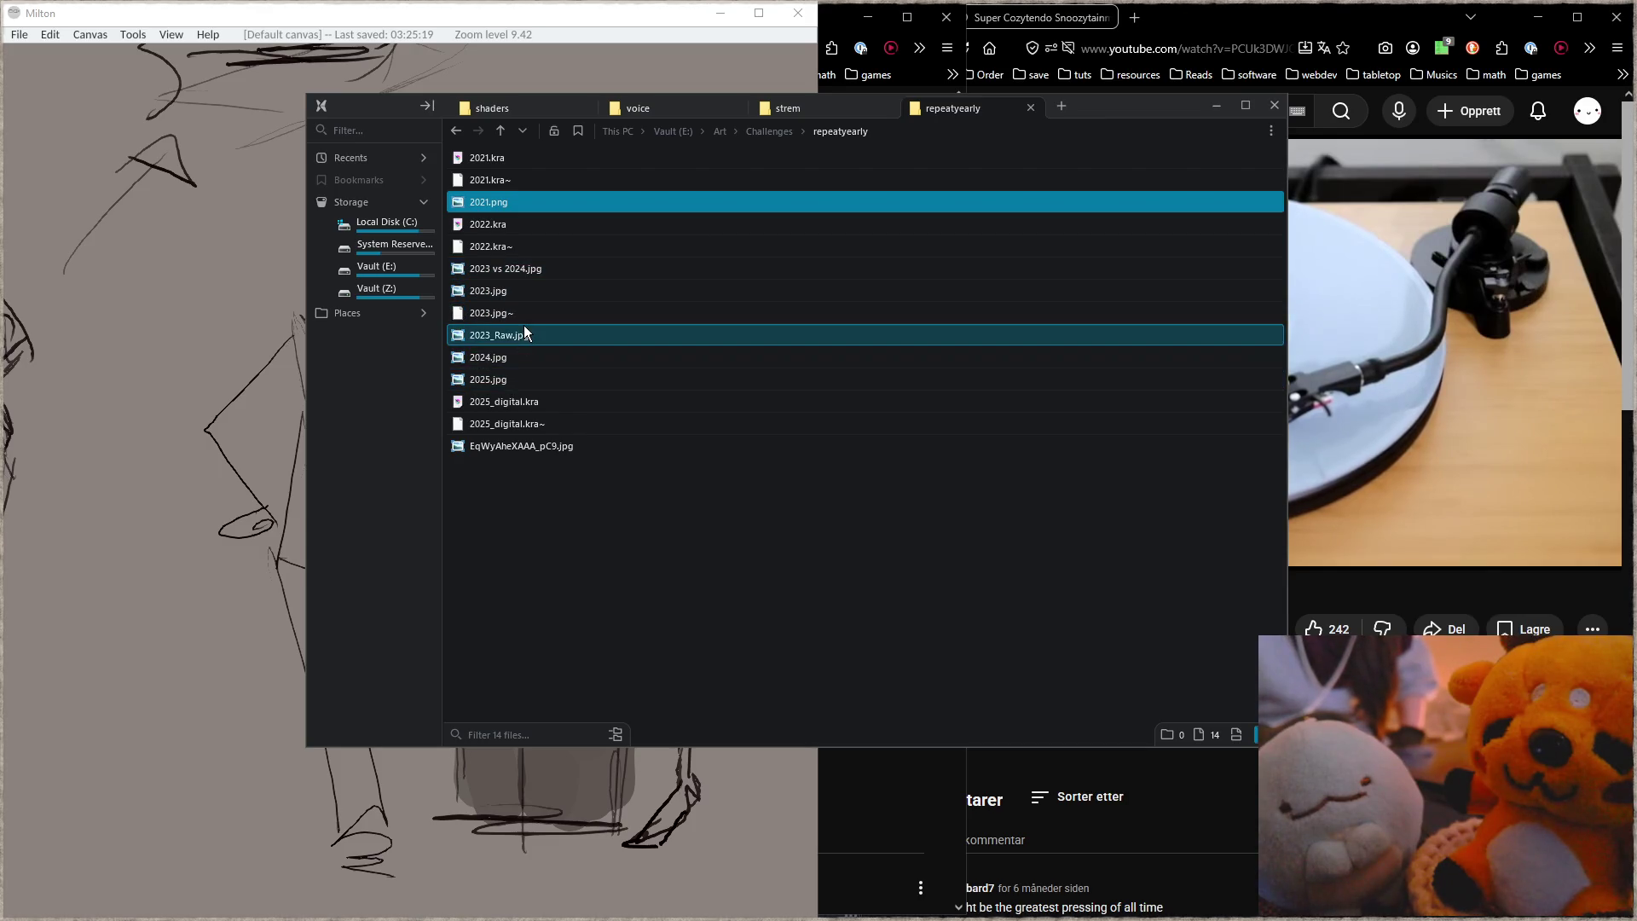
left_click(536, 446)
double_click(537, 446)
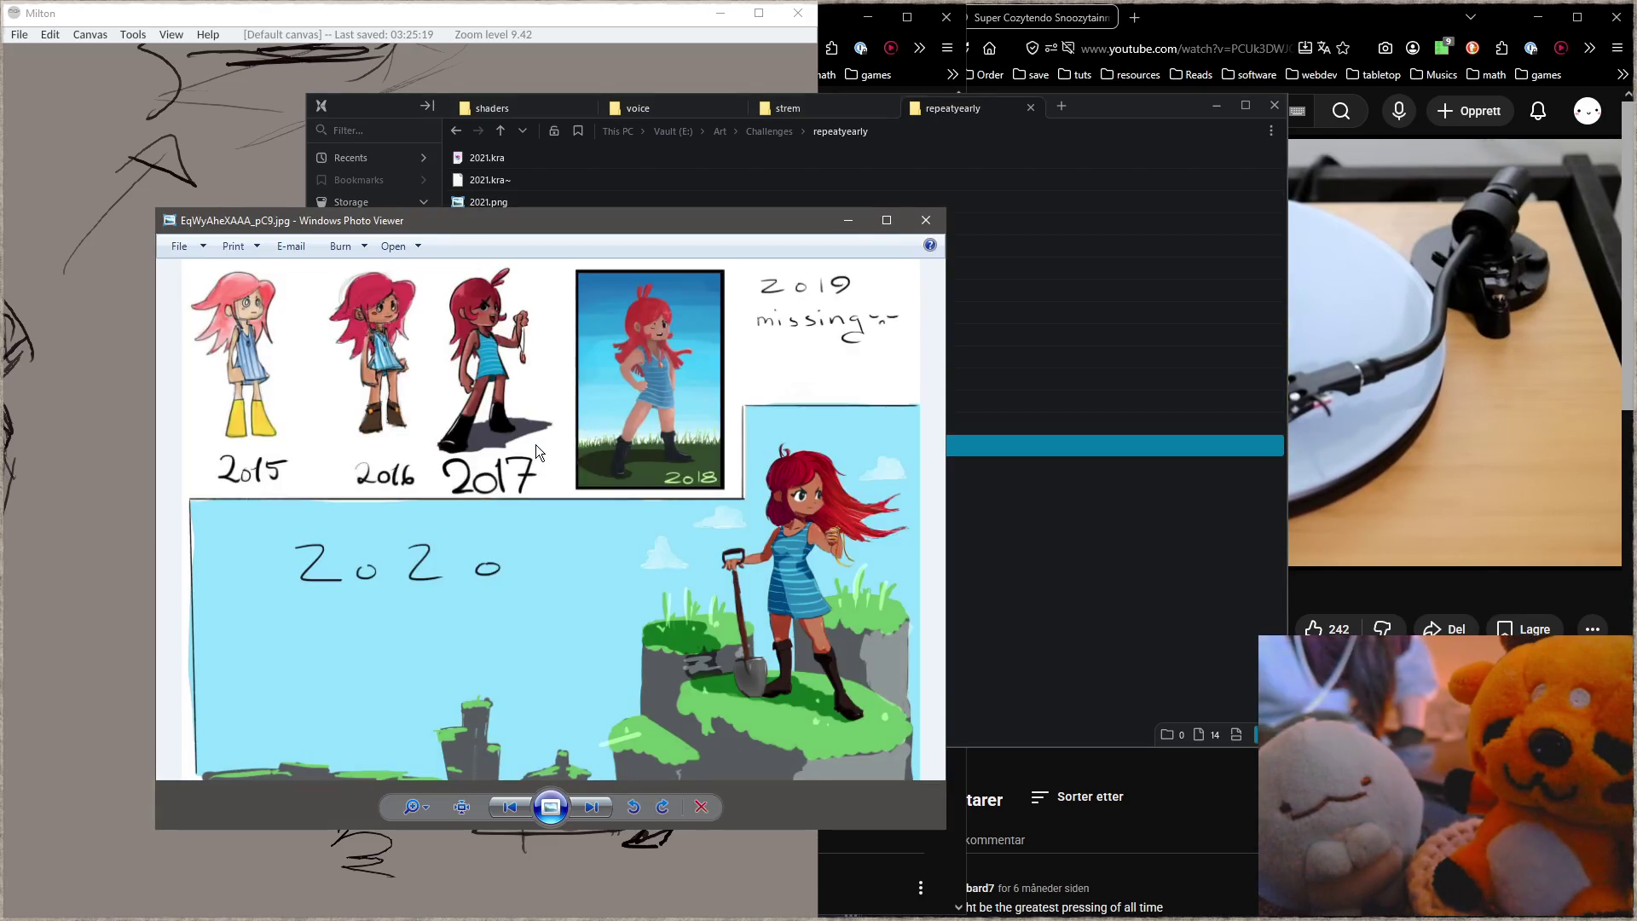
scroll(228, 432, "up", 2)
scroll(796, 504, "down", 2)
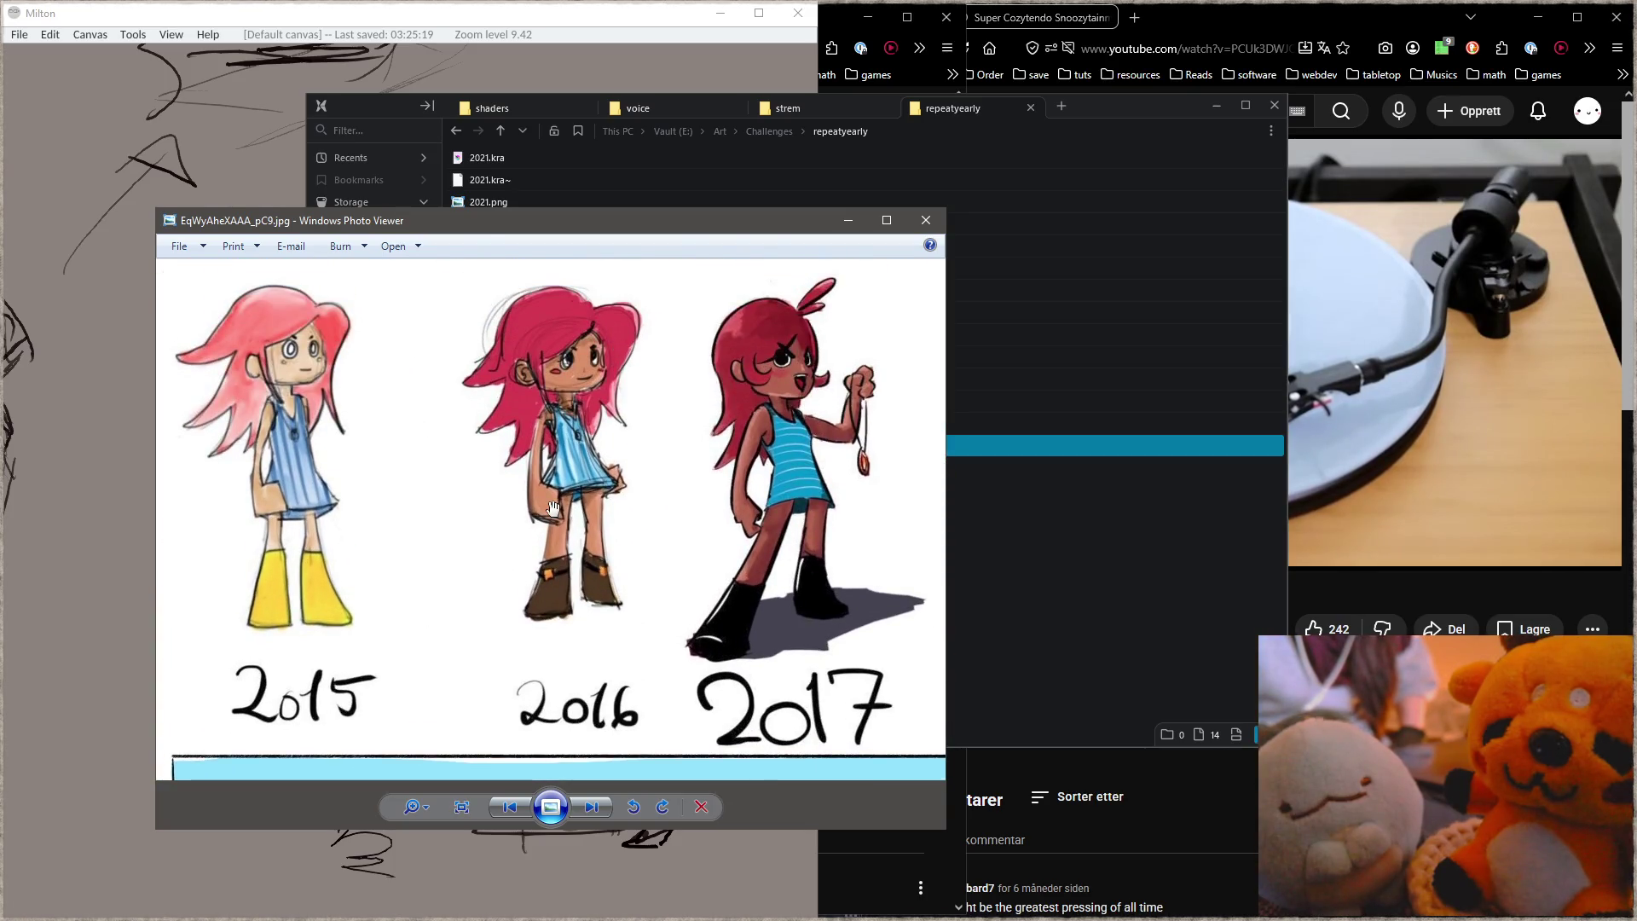
scroll(796, 507, "up", 2)
scroll(796, 507, "up", 2)
scroll(540, 452, "down", 1)
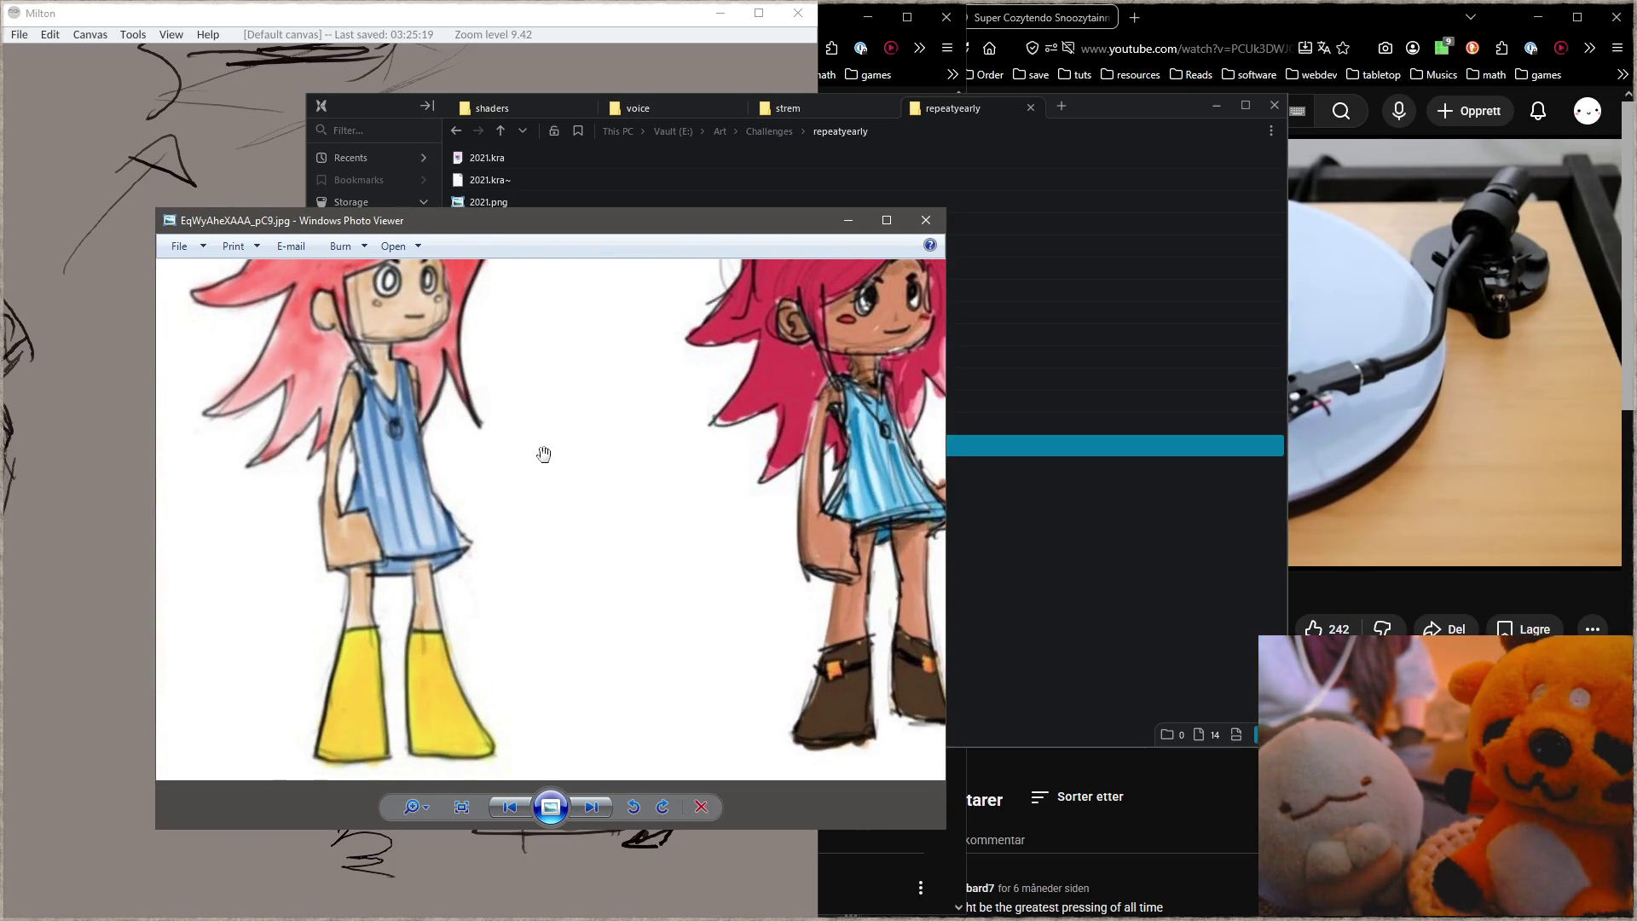
scroll(555, 480, "down", 1)
scroll(614, 491, "down", 1)
scroll(708, 501, "down", 1)
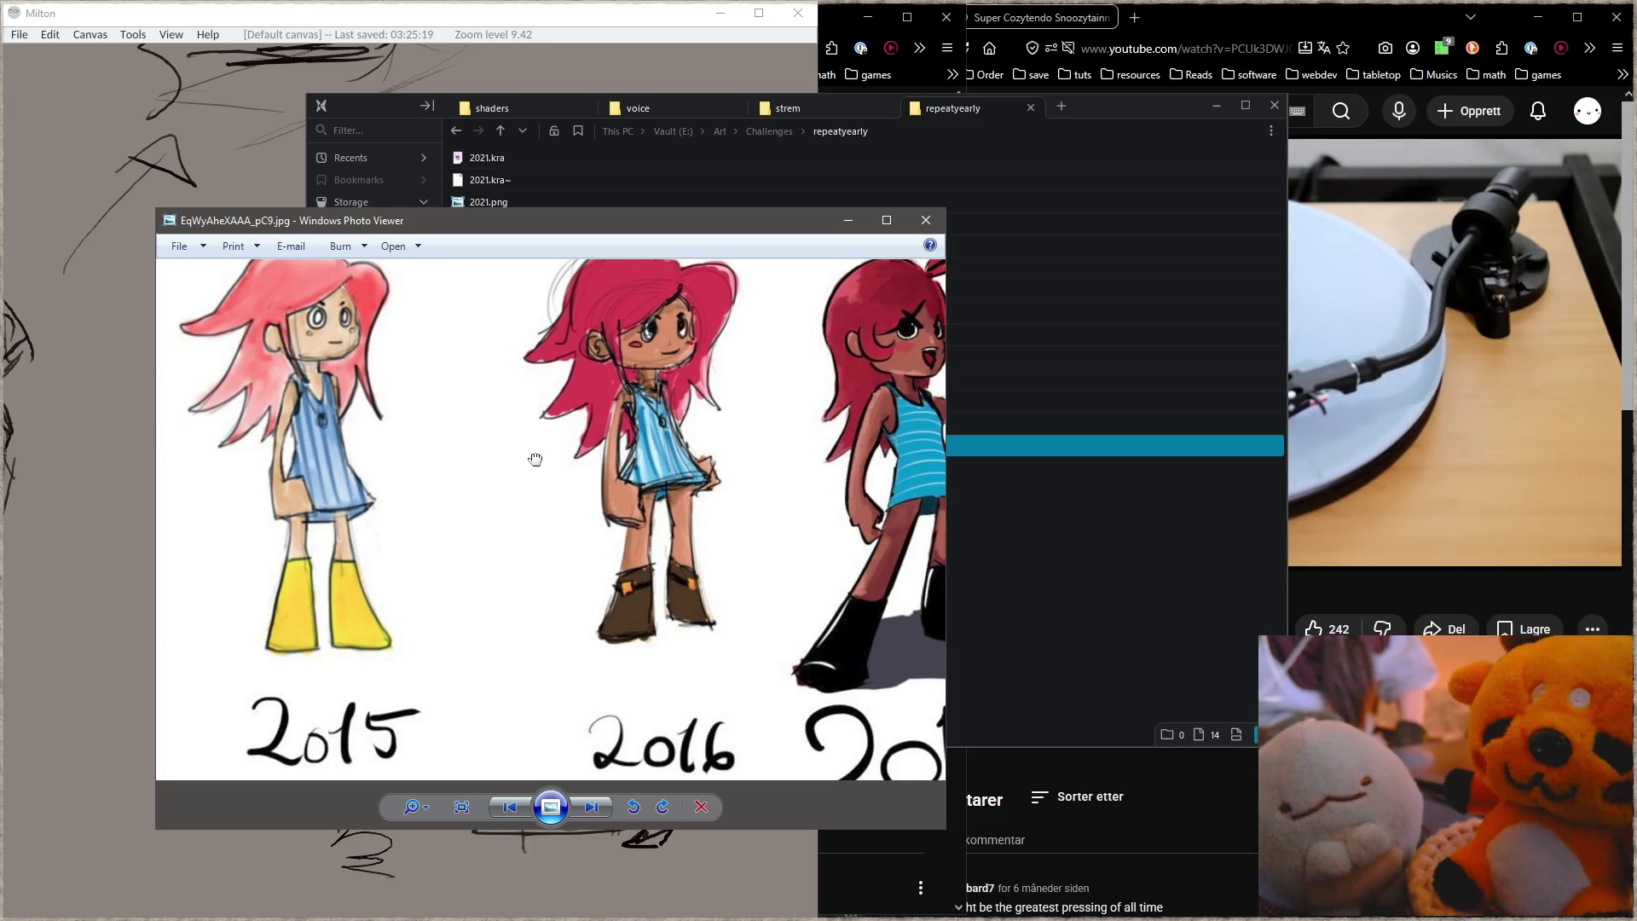
Step: Pan across the 2017, 2018 and missing-2019 note, then zoom out and close the viewer
left_click_drag(535, 460, 536, 466)
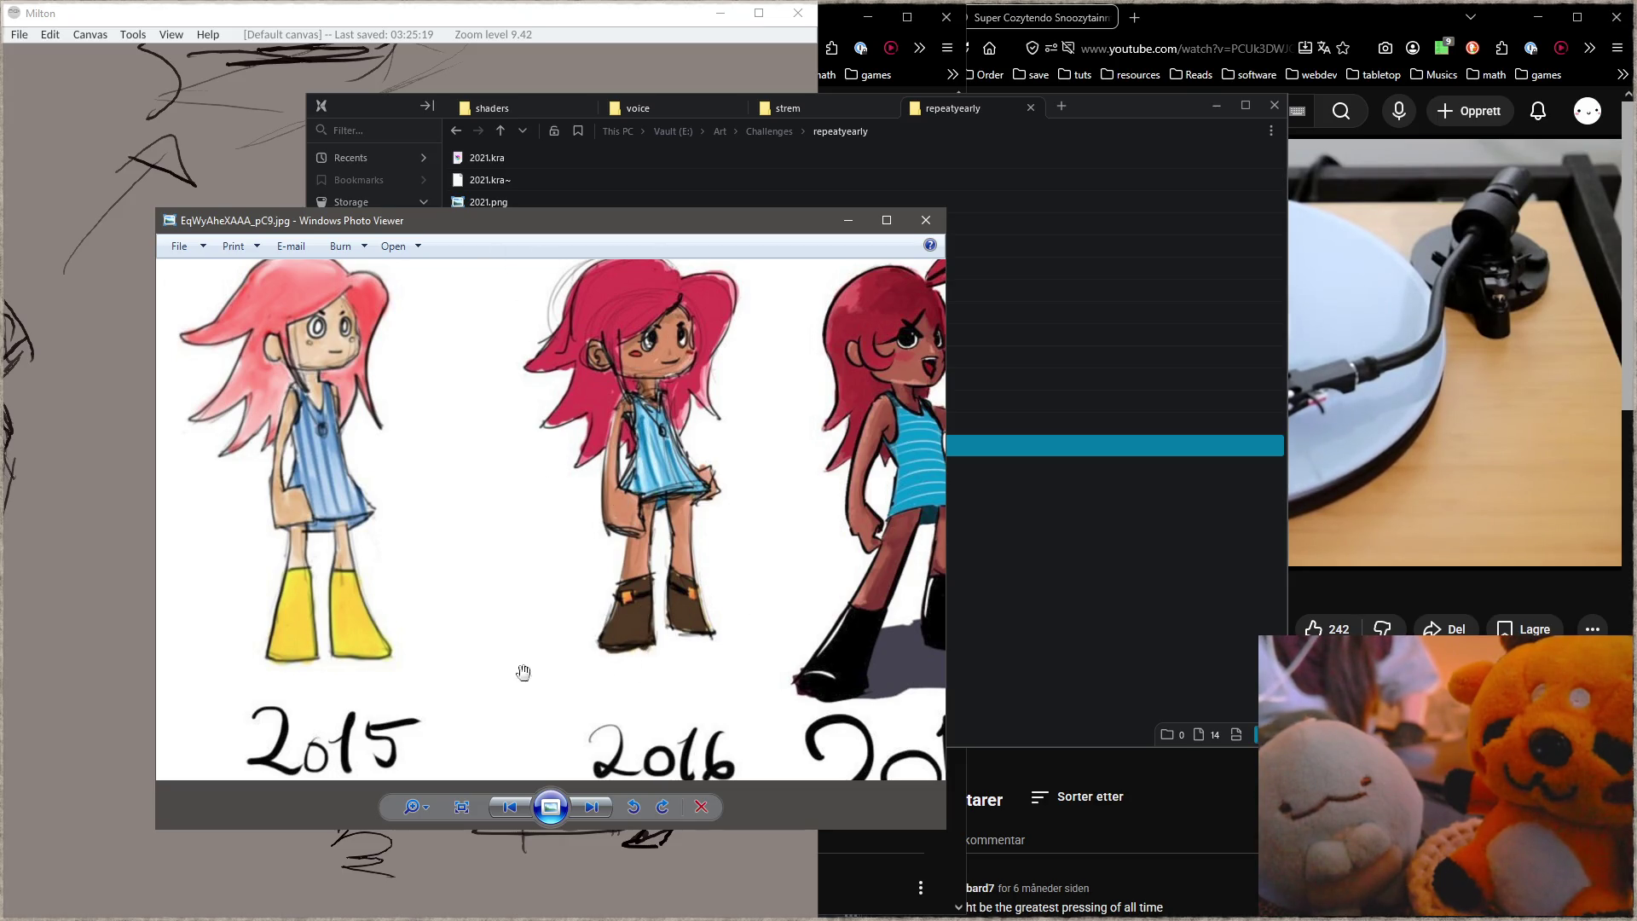
left_click_drag(802, 605, 702, 594)
scroll(702, 594, "down", 2)
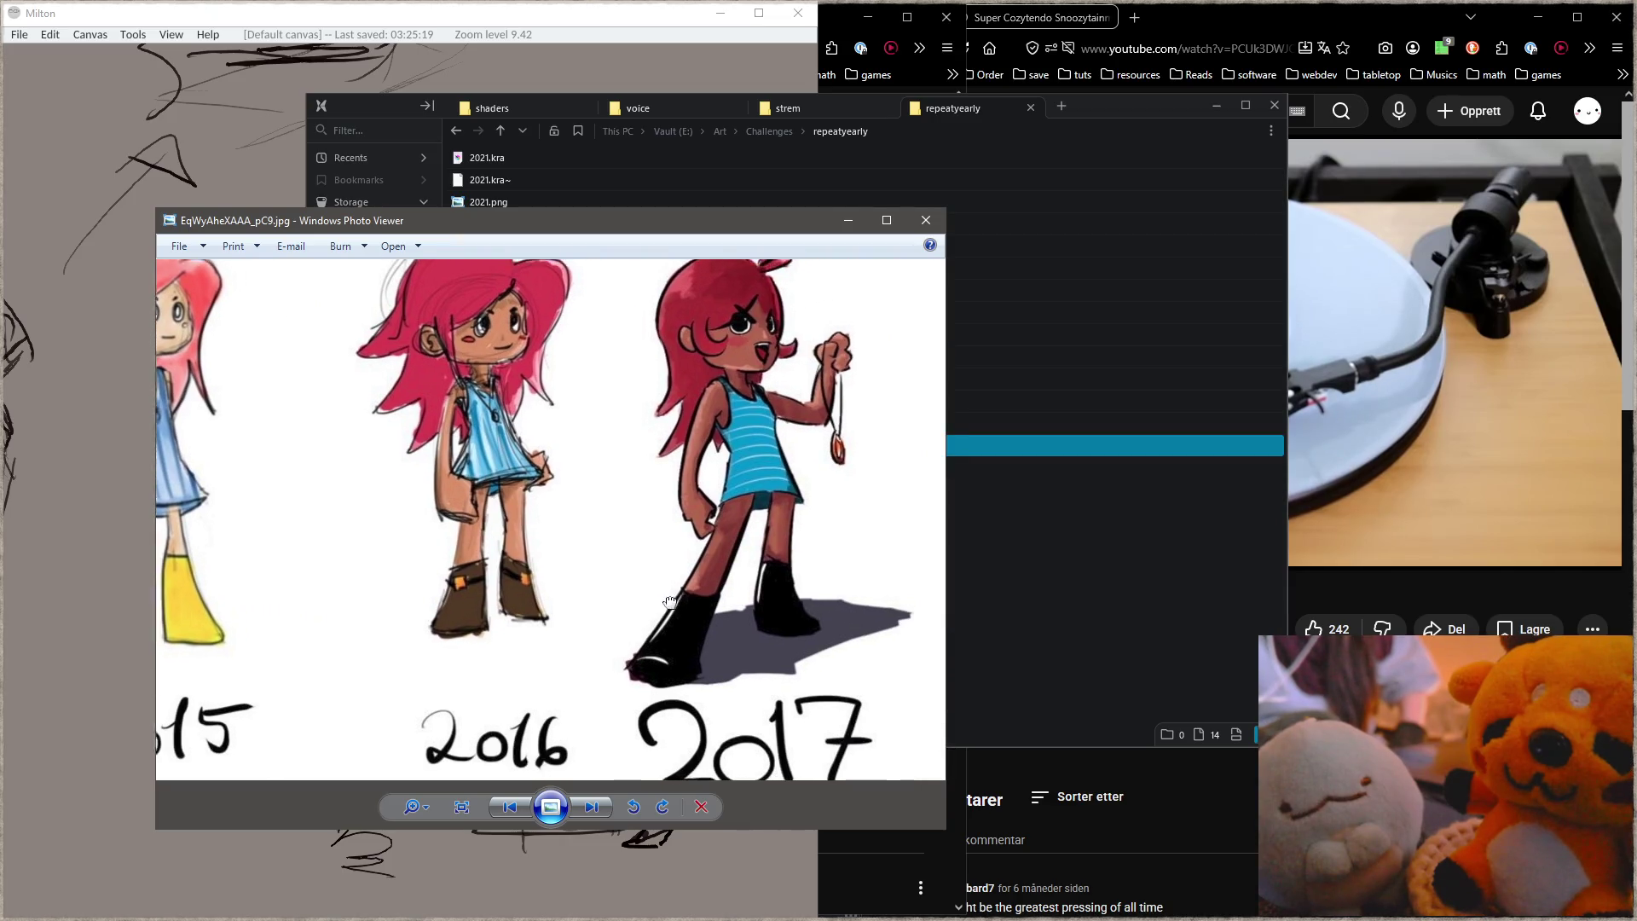
scroll(710, 638, "down", 1)
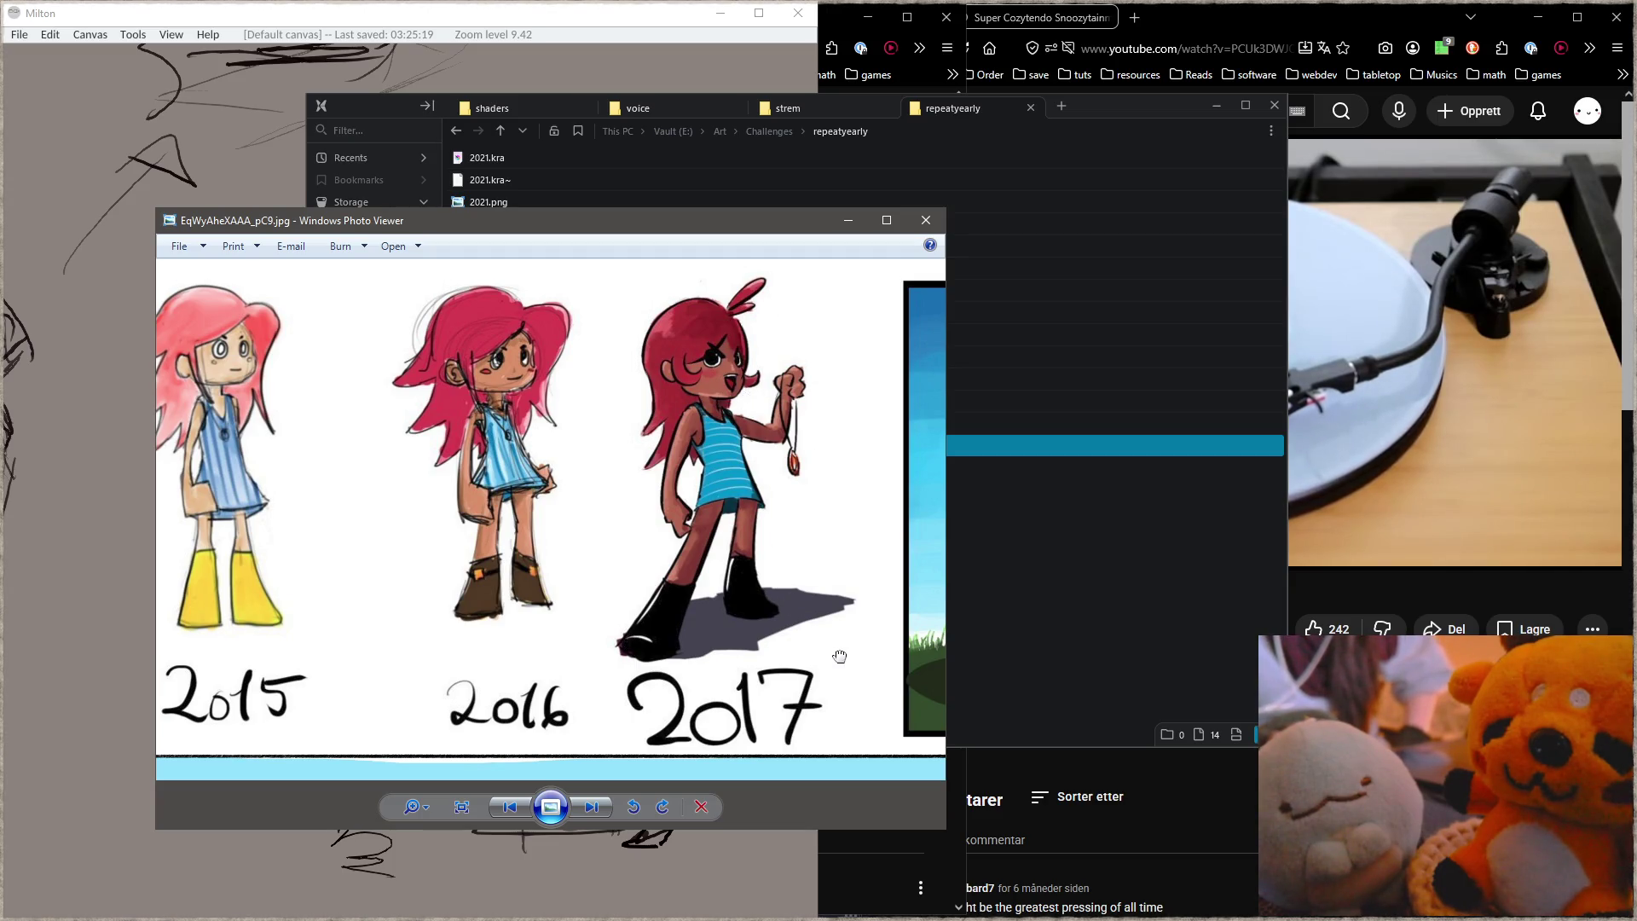
left_click_drag(840, 656, 332, 603)
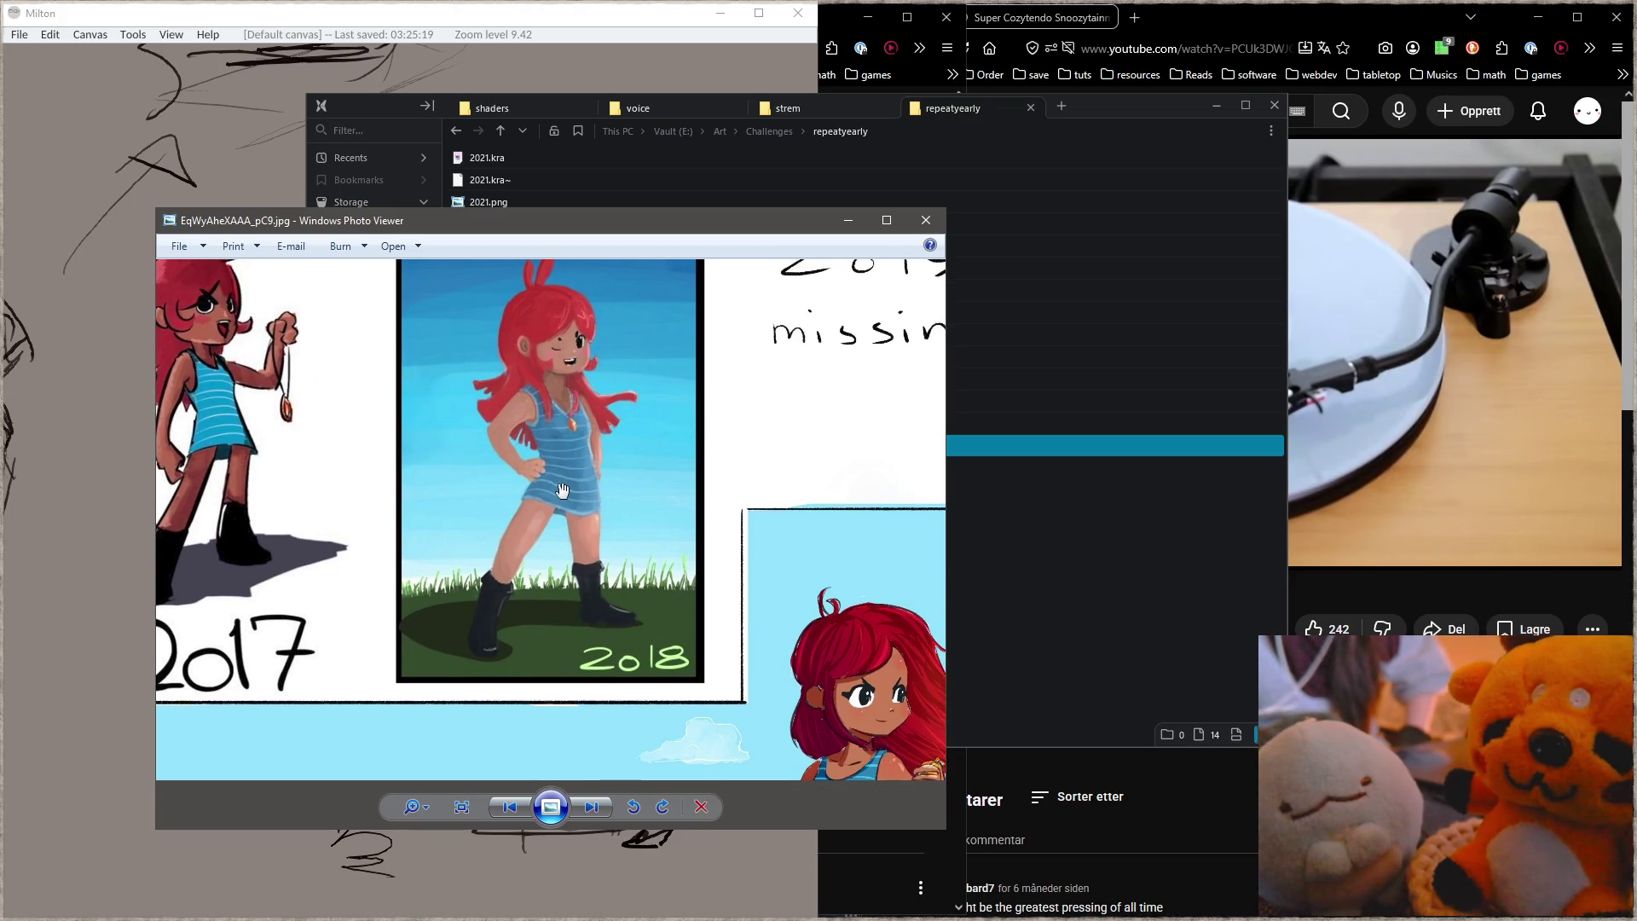
left_click_drag(755, 588, 592, 622)
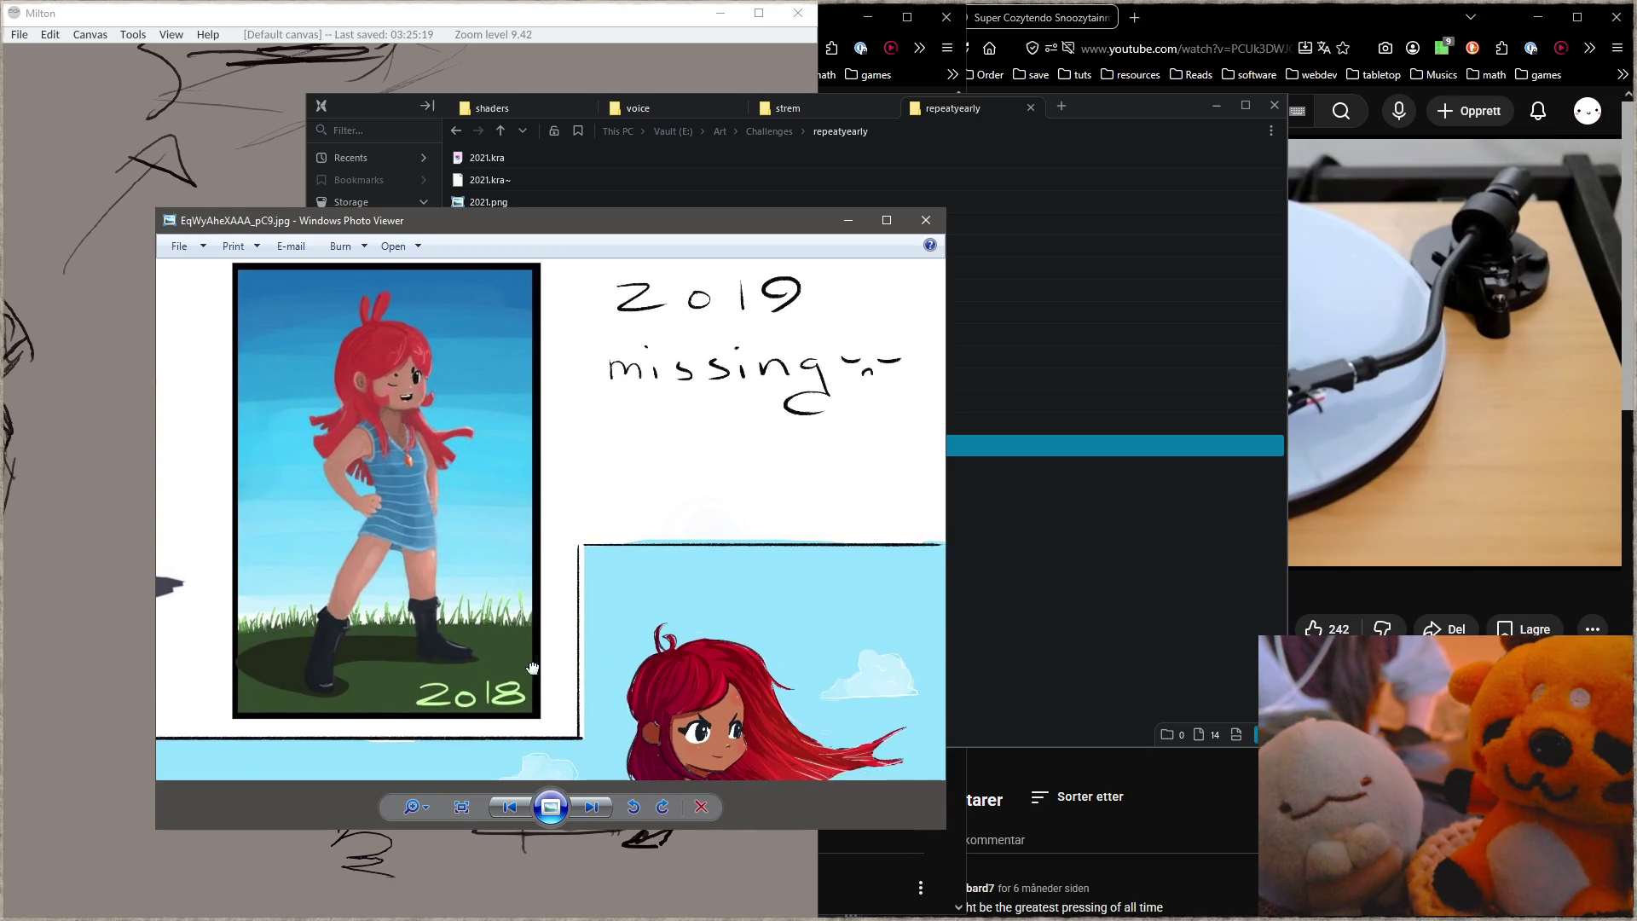
scroll(762, 454, "down", 3)
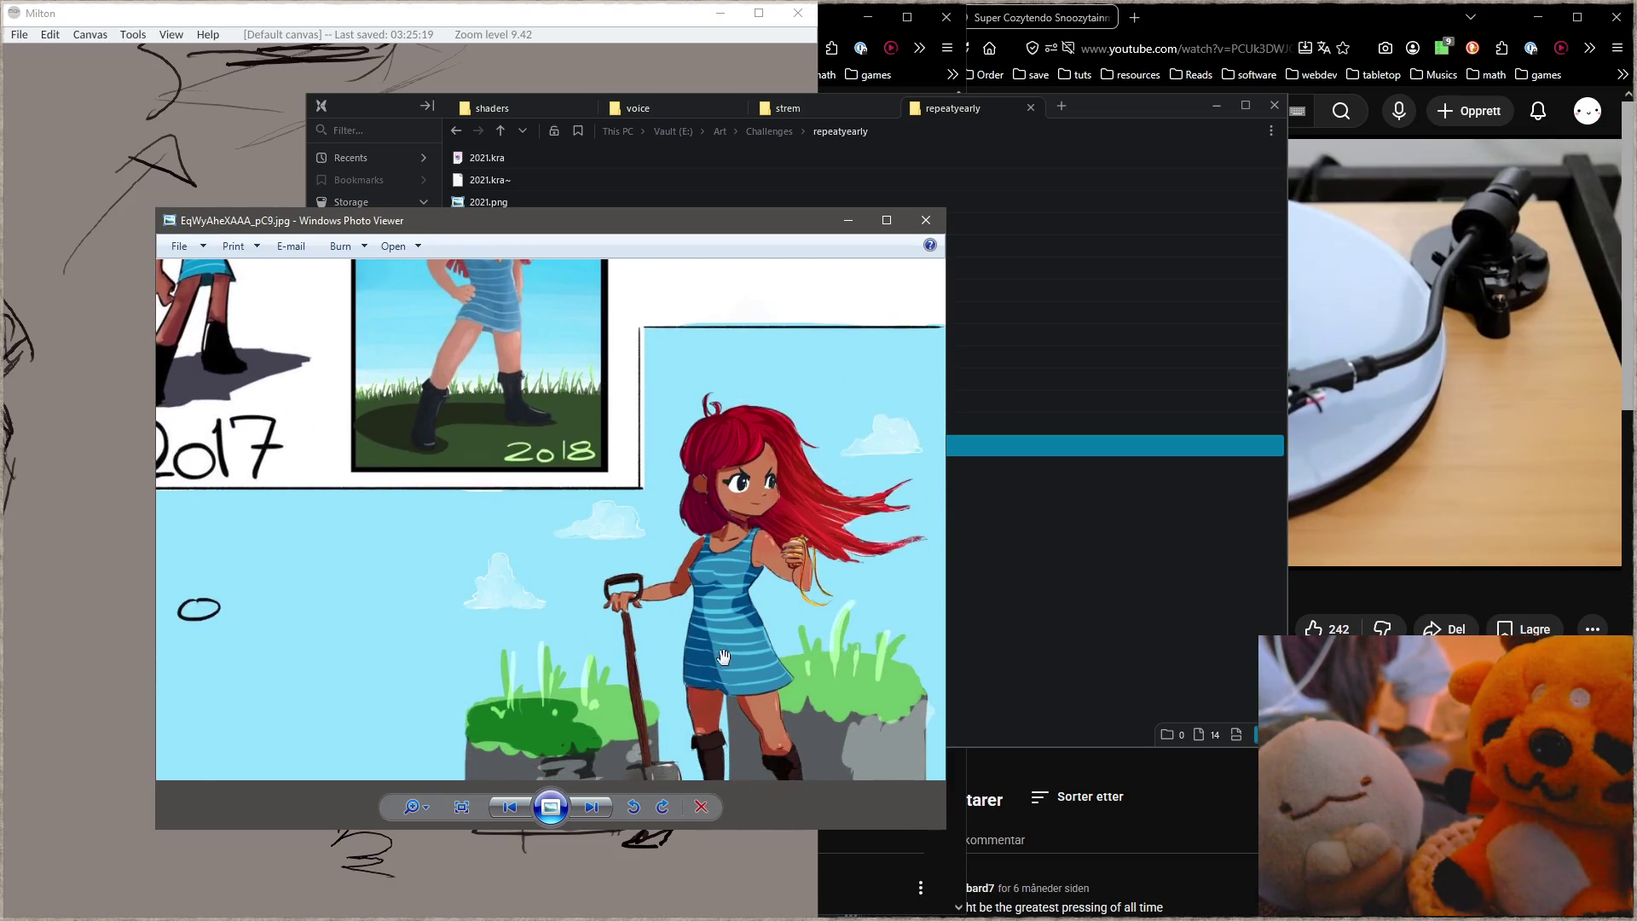
scroll(687, 524, "down", 2)
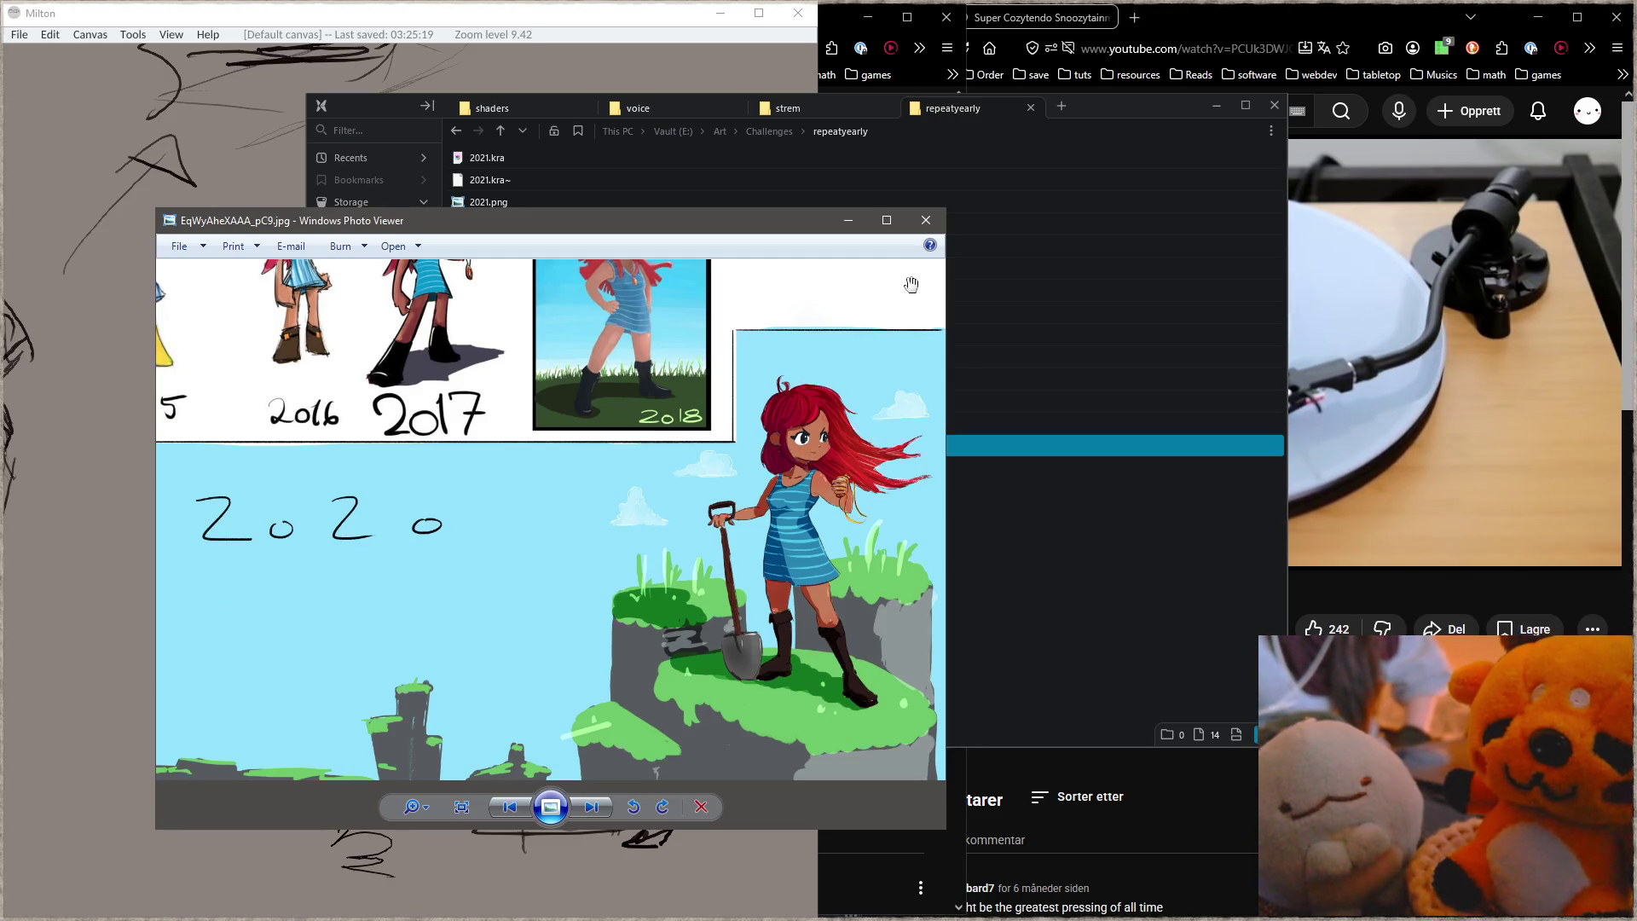
left_click(928, 222)
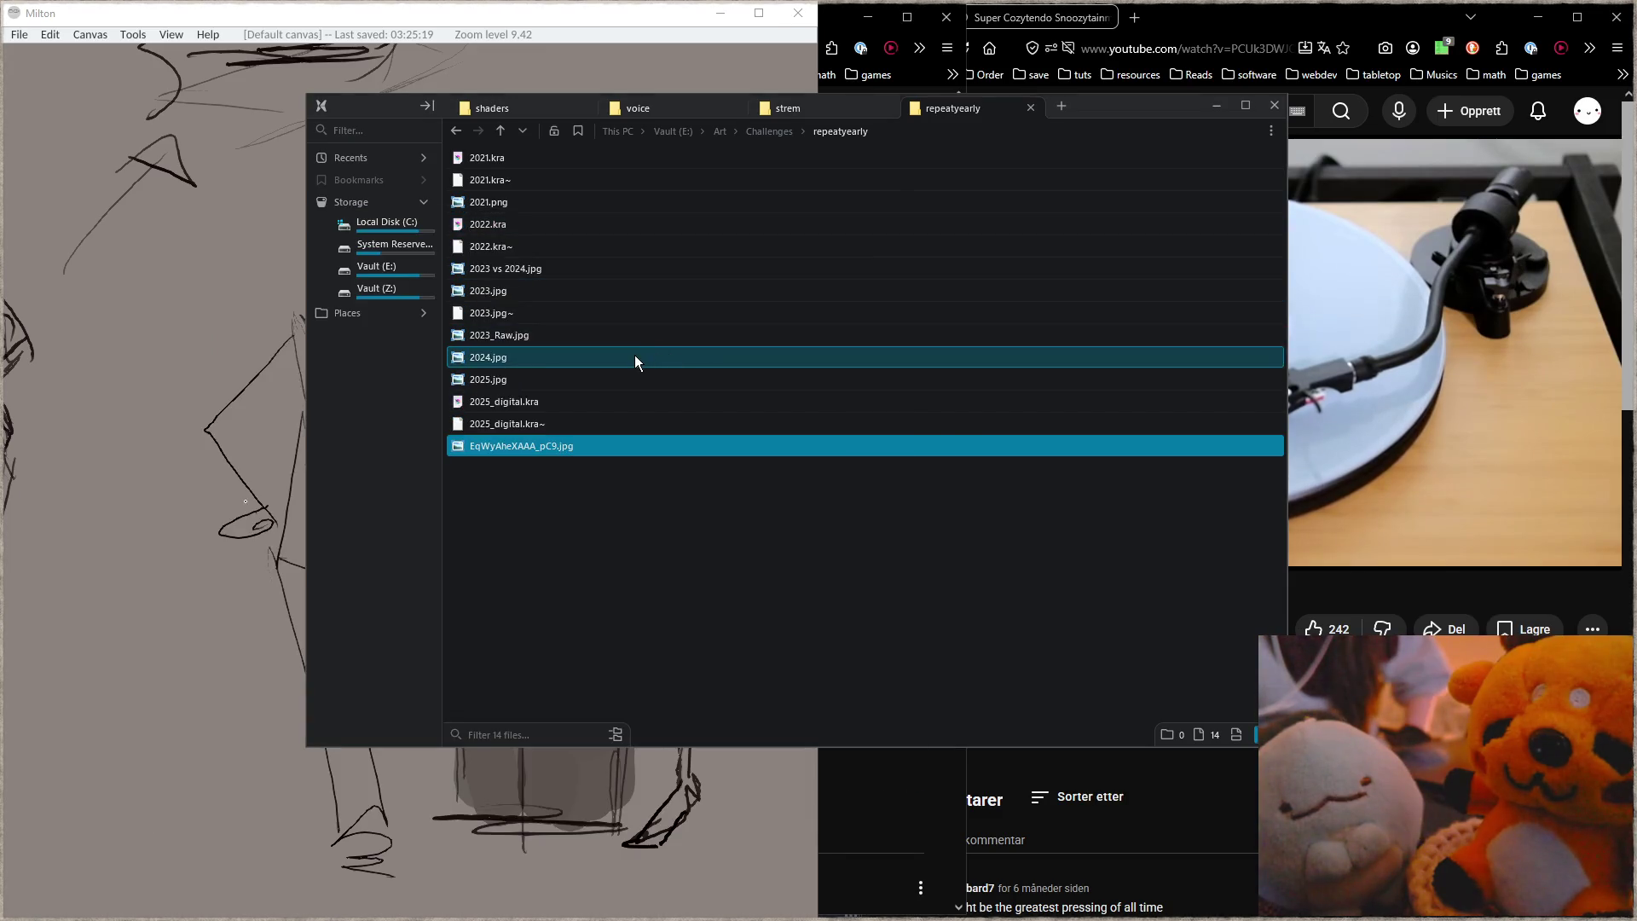
double_click(601, 211)
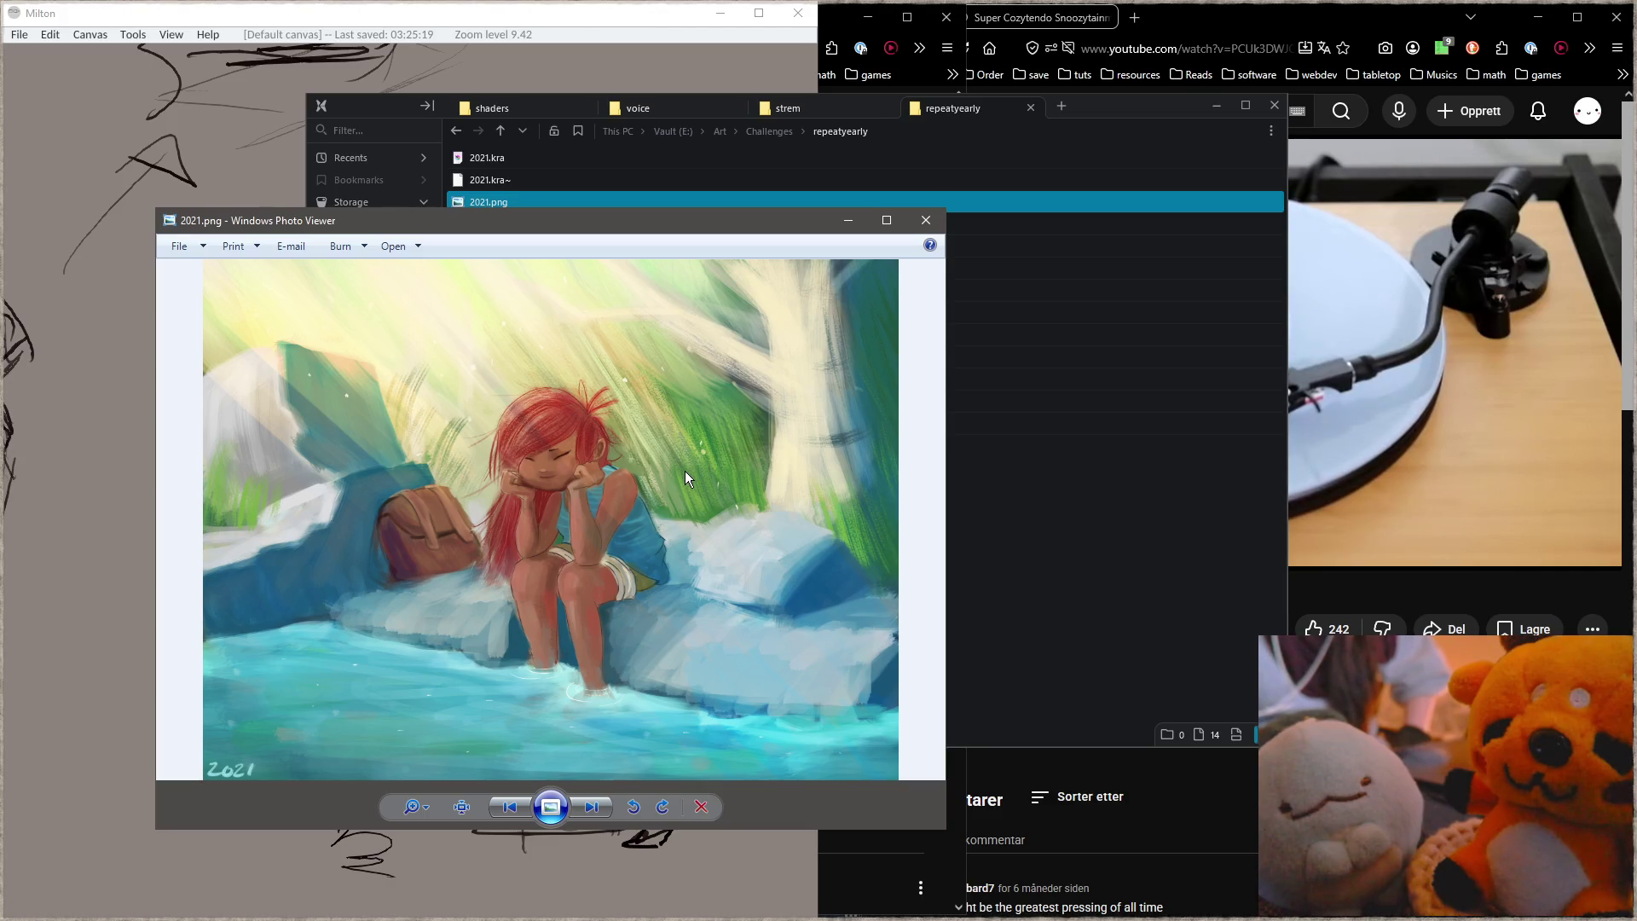
left_click(941, 227)
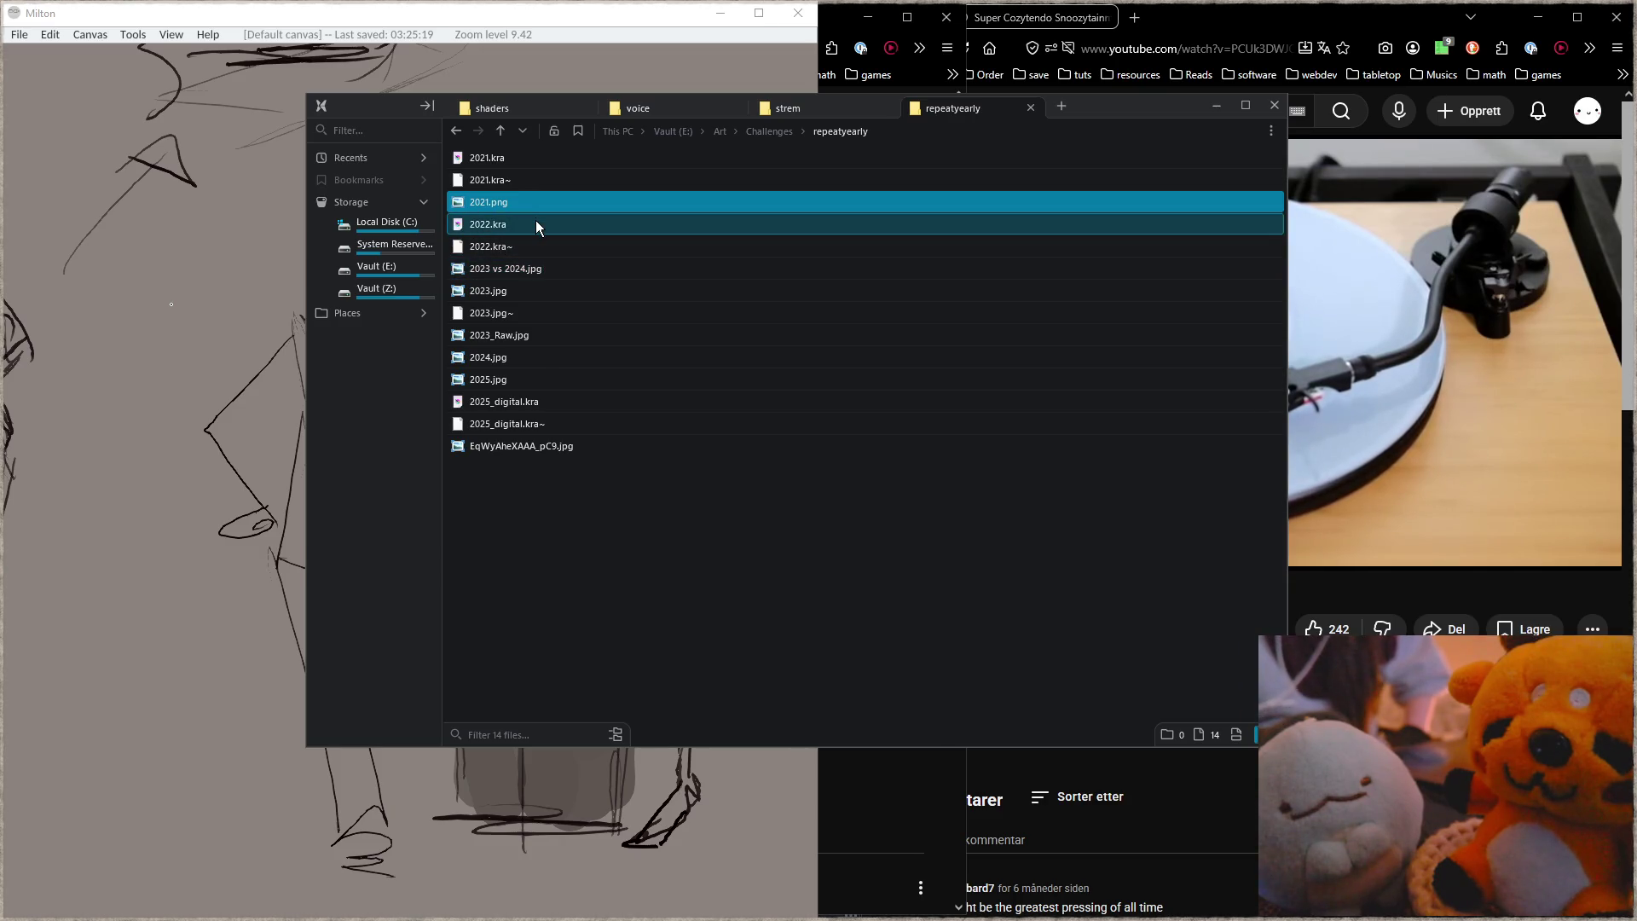
double_click(535, 267)
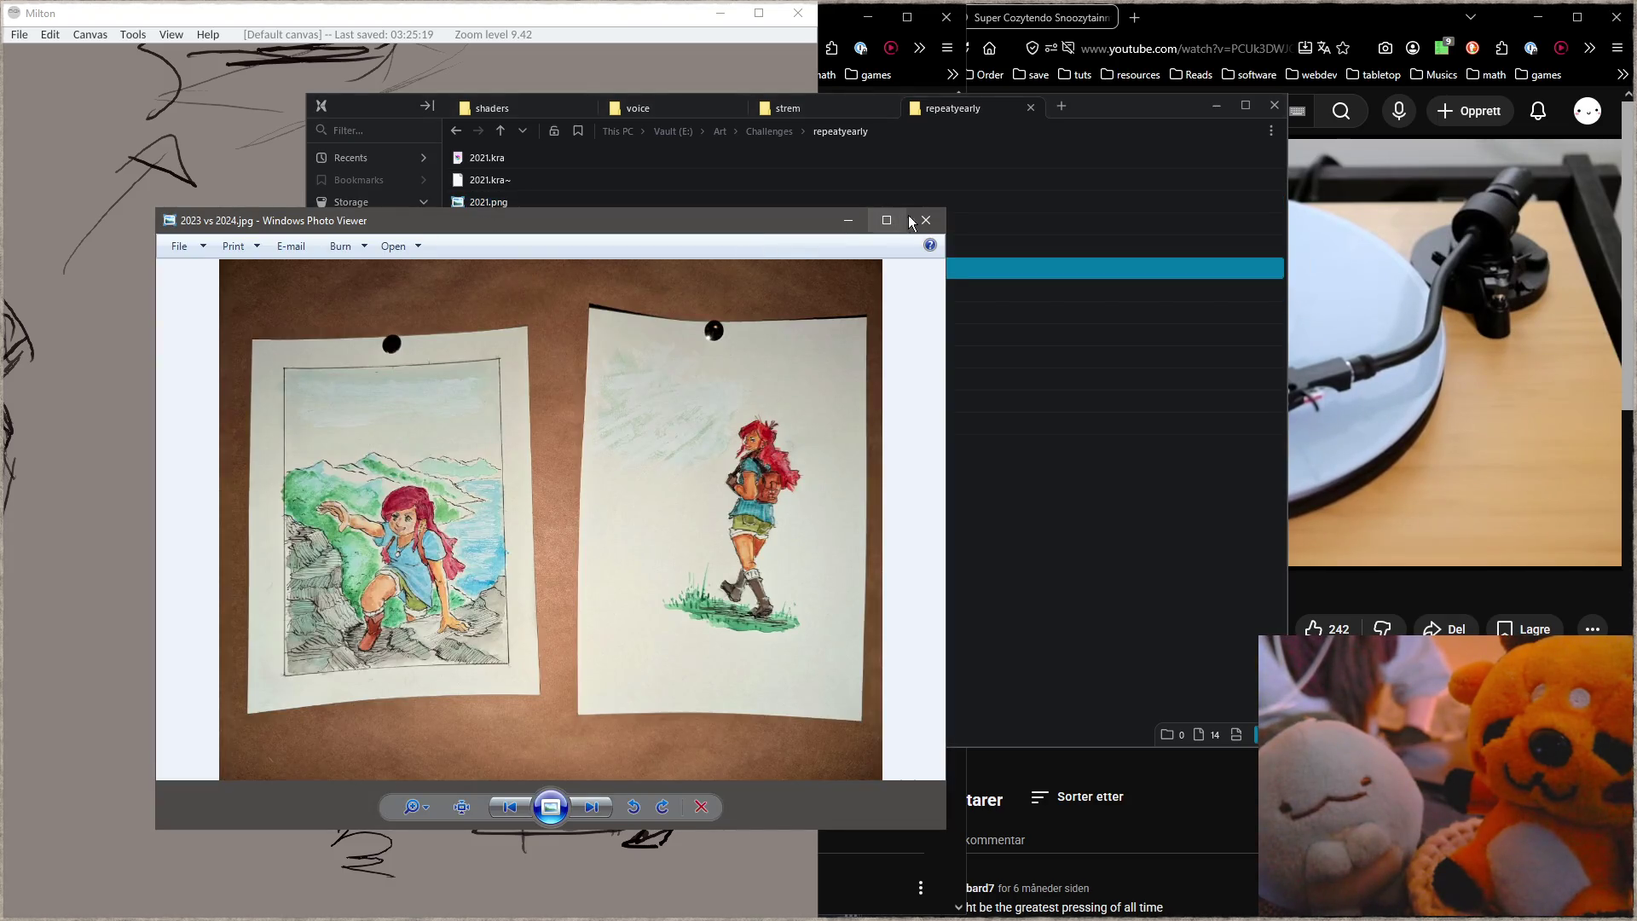
left_click(925, 220)
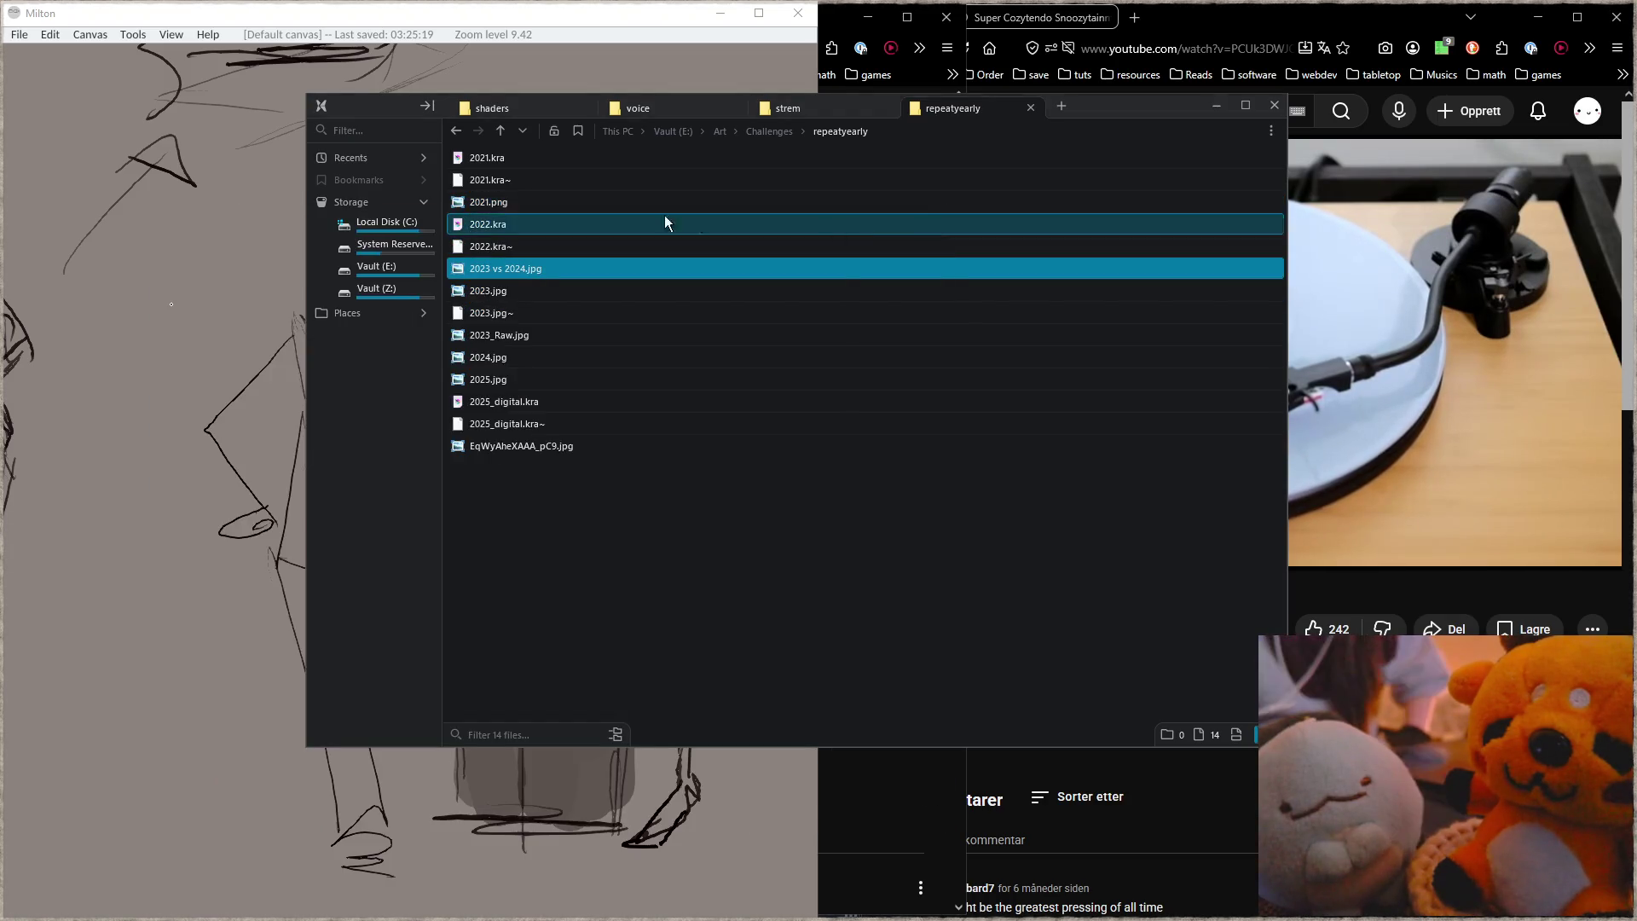
left_click(527, 227)
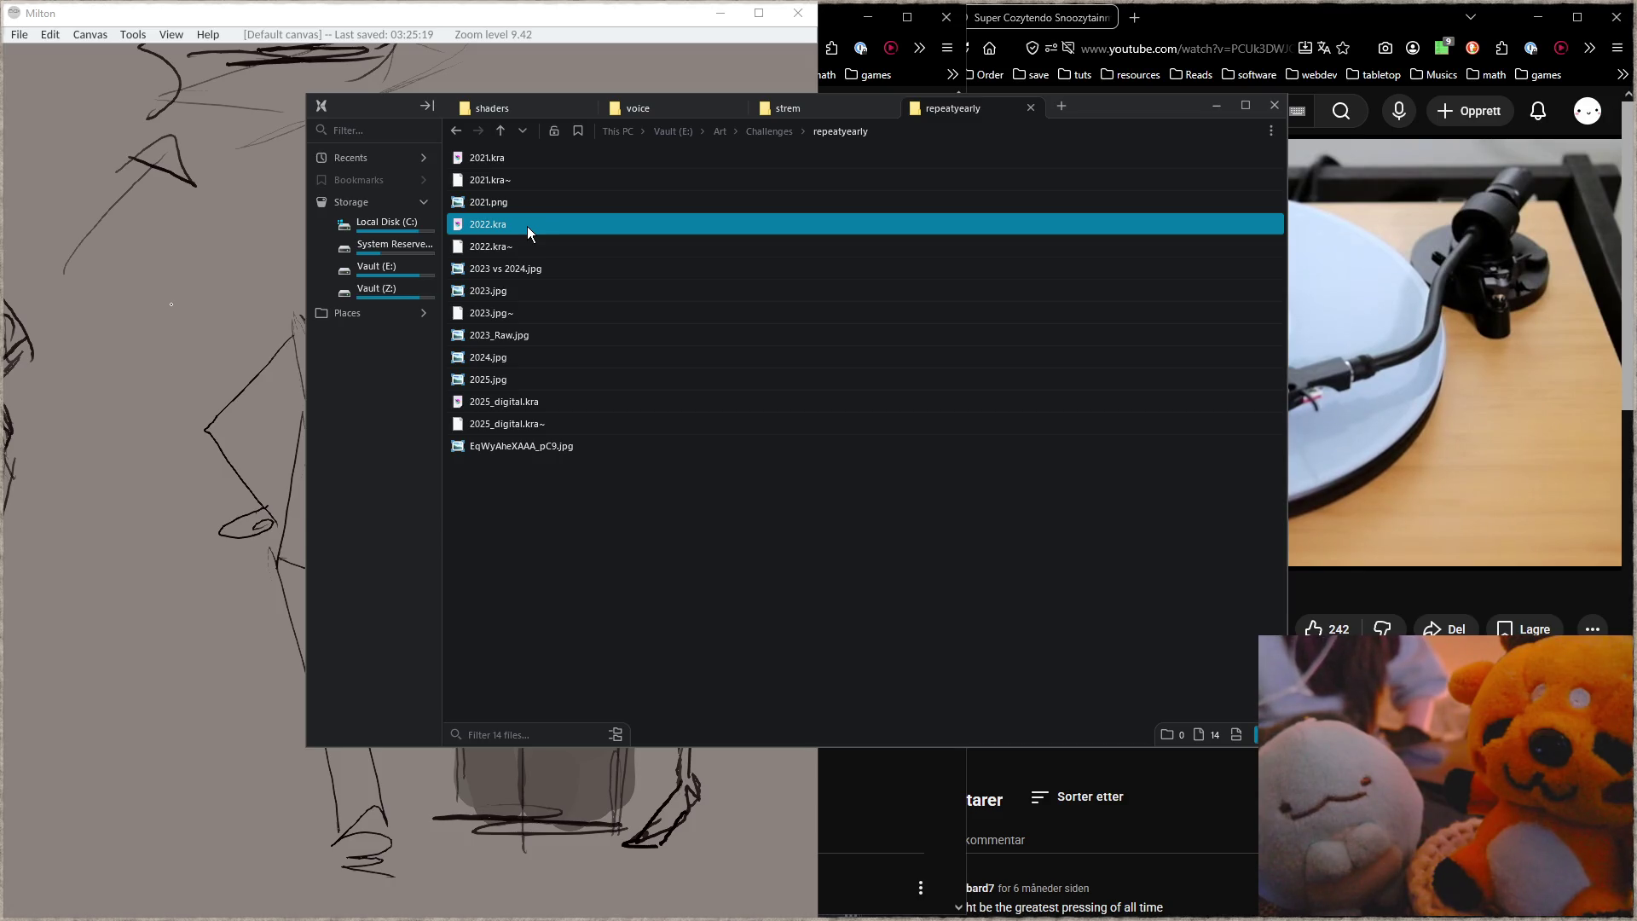
mouse_move(499, 228)
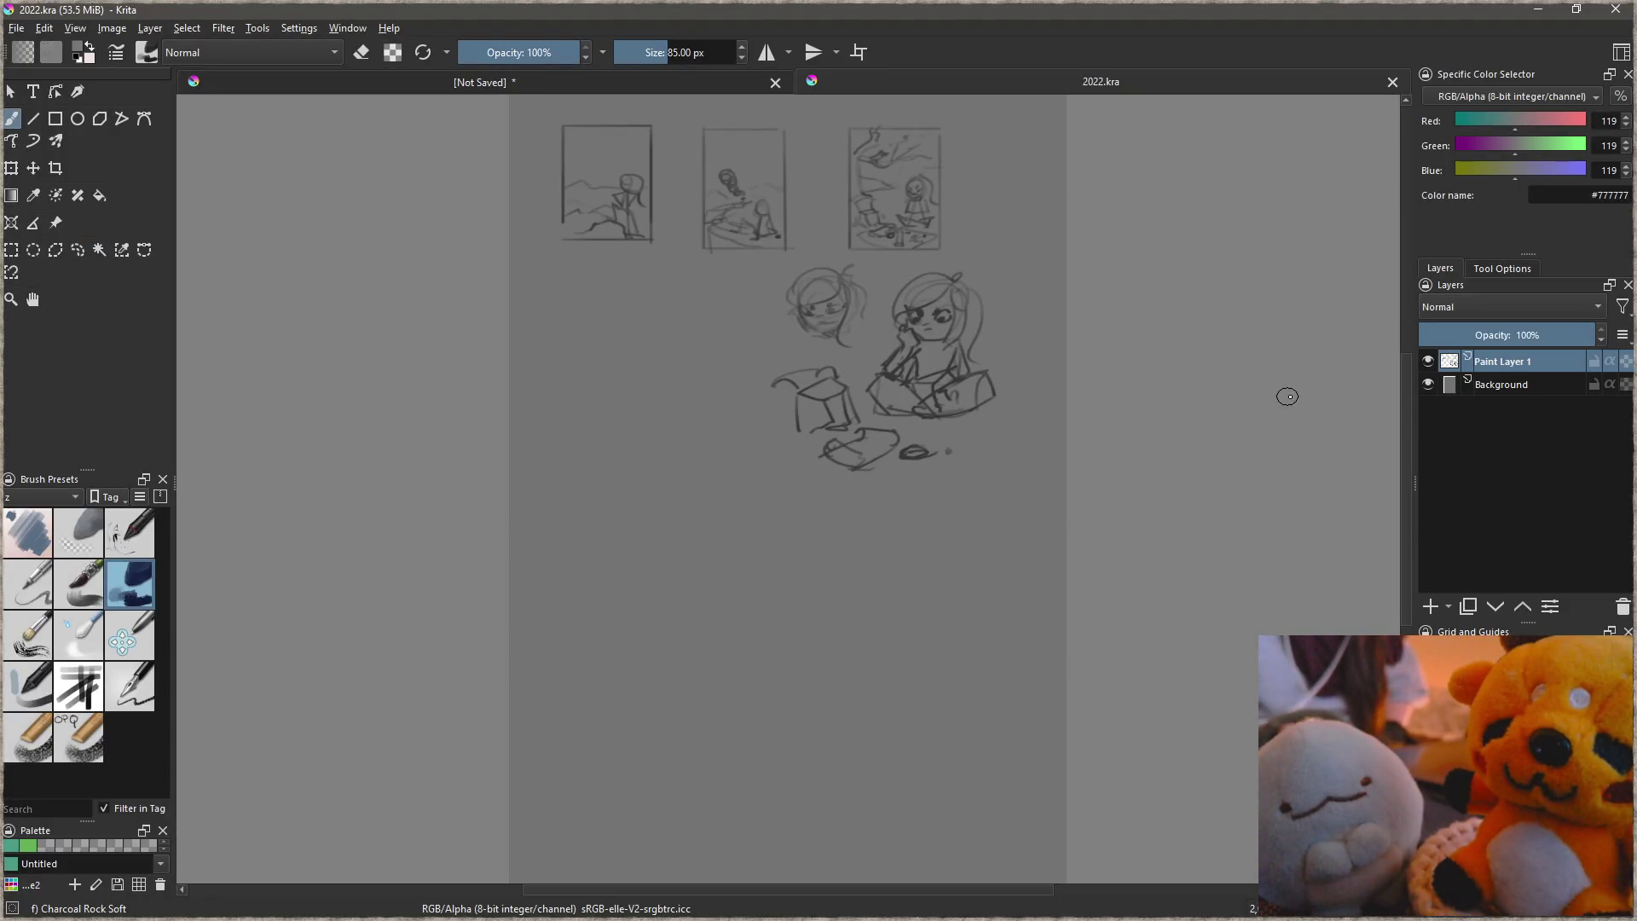
Step: Pan down the 2022.kra thumbnail sketches, then close Krita, answering the unsaved-document prompt
left_click_drag(1071, 334, 1055, 489)
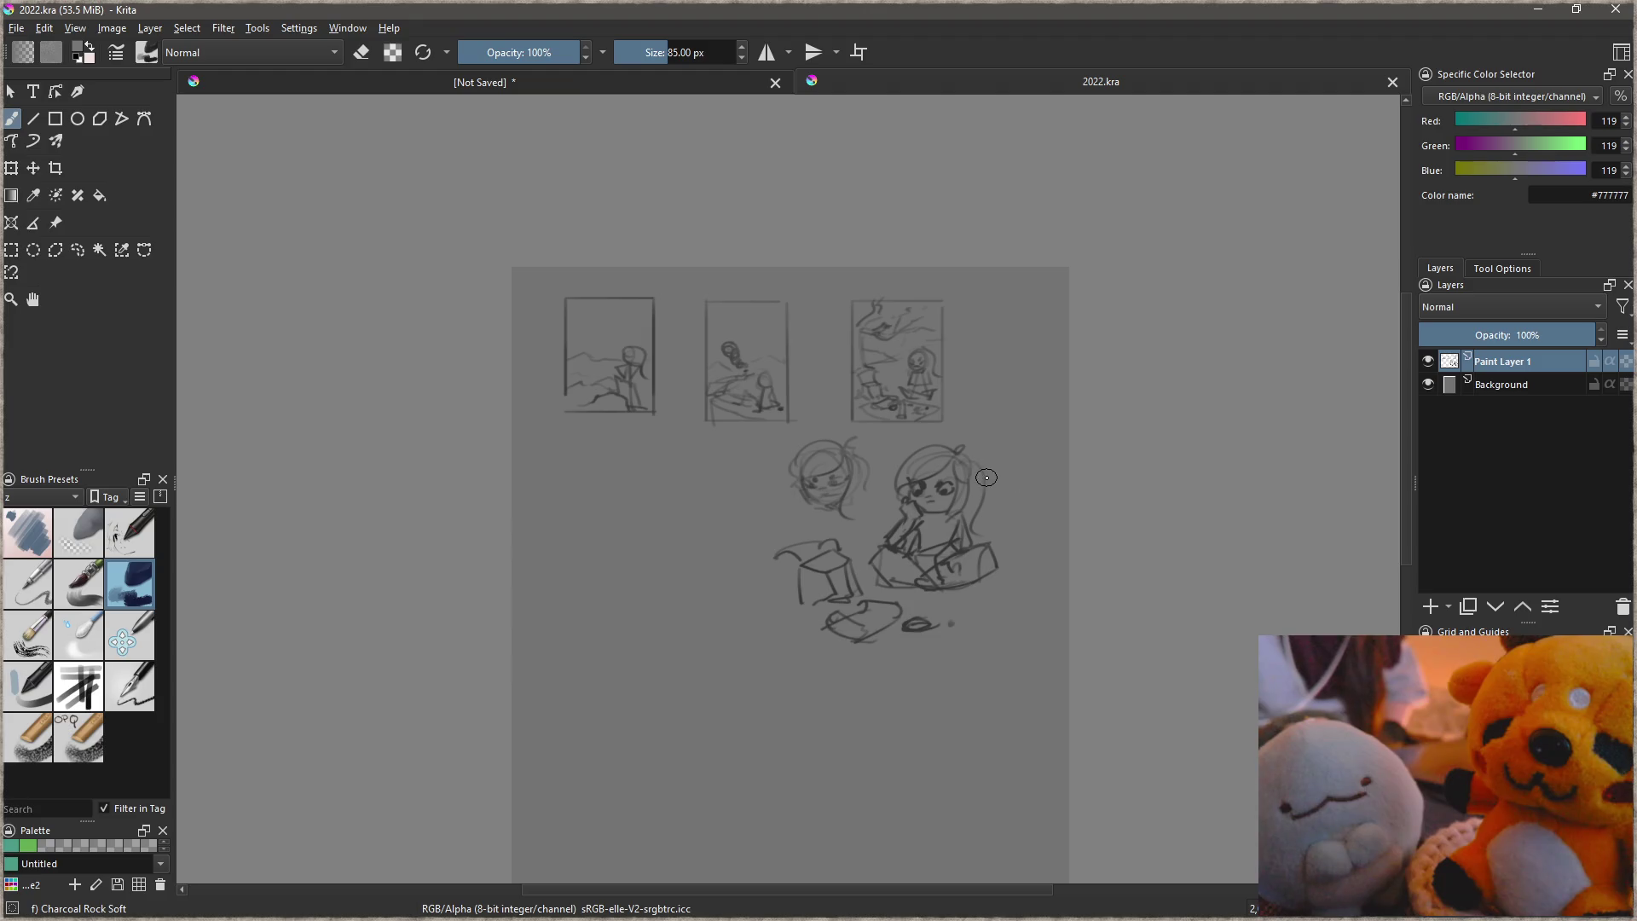
left_click(1615, 8)
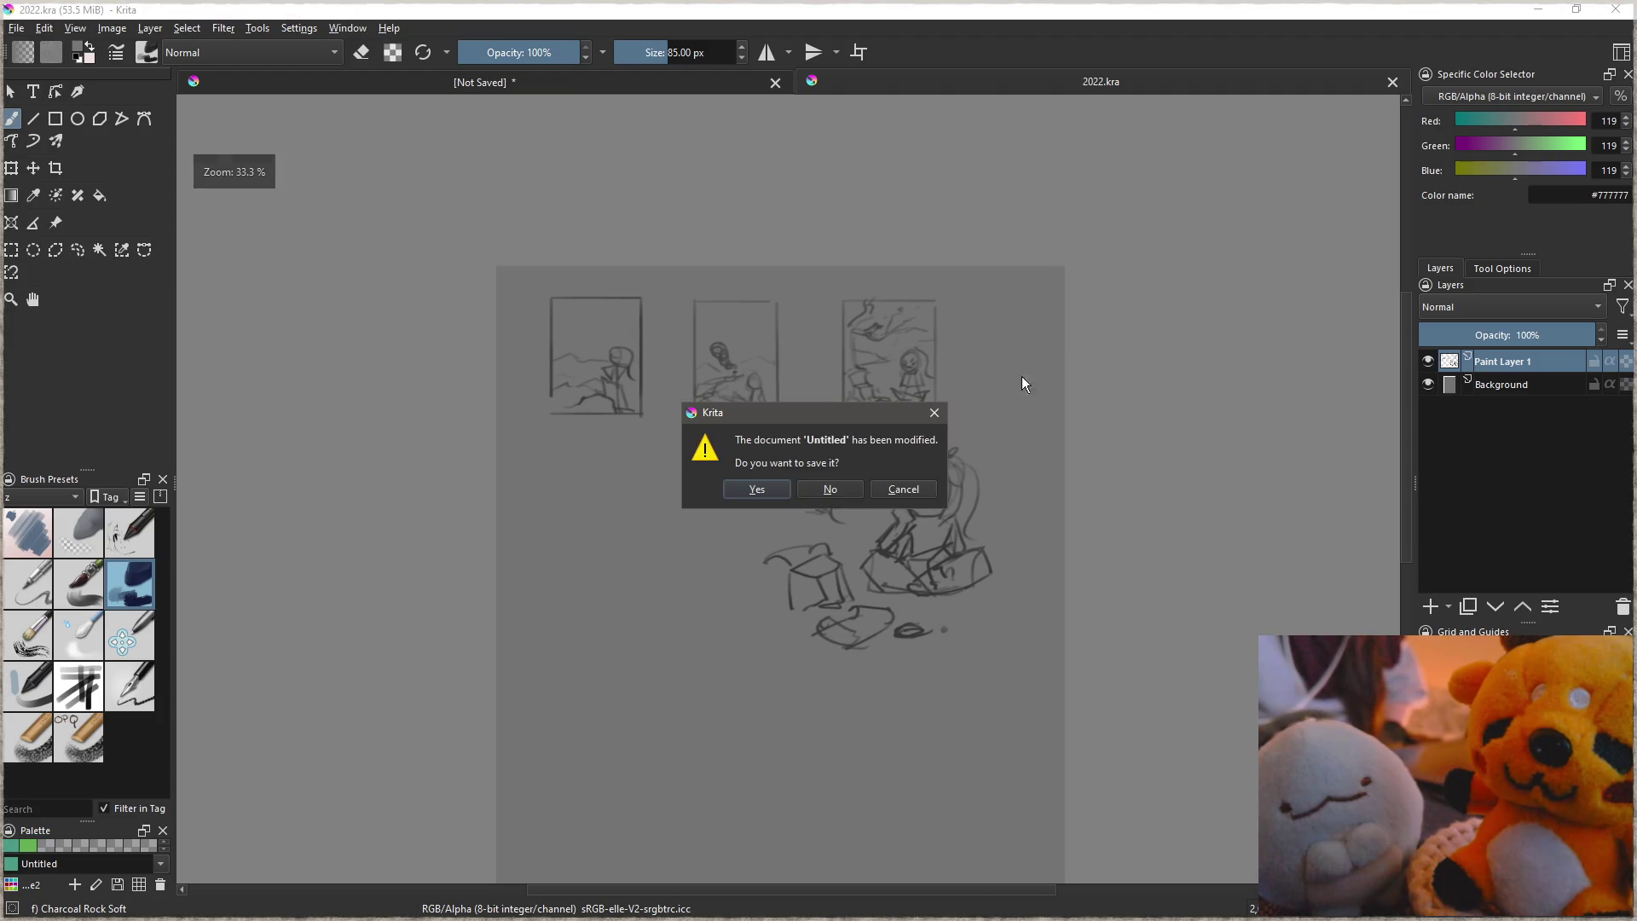
left_click(833, 501)
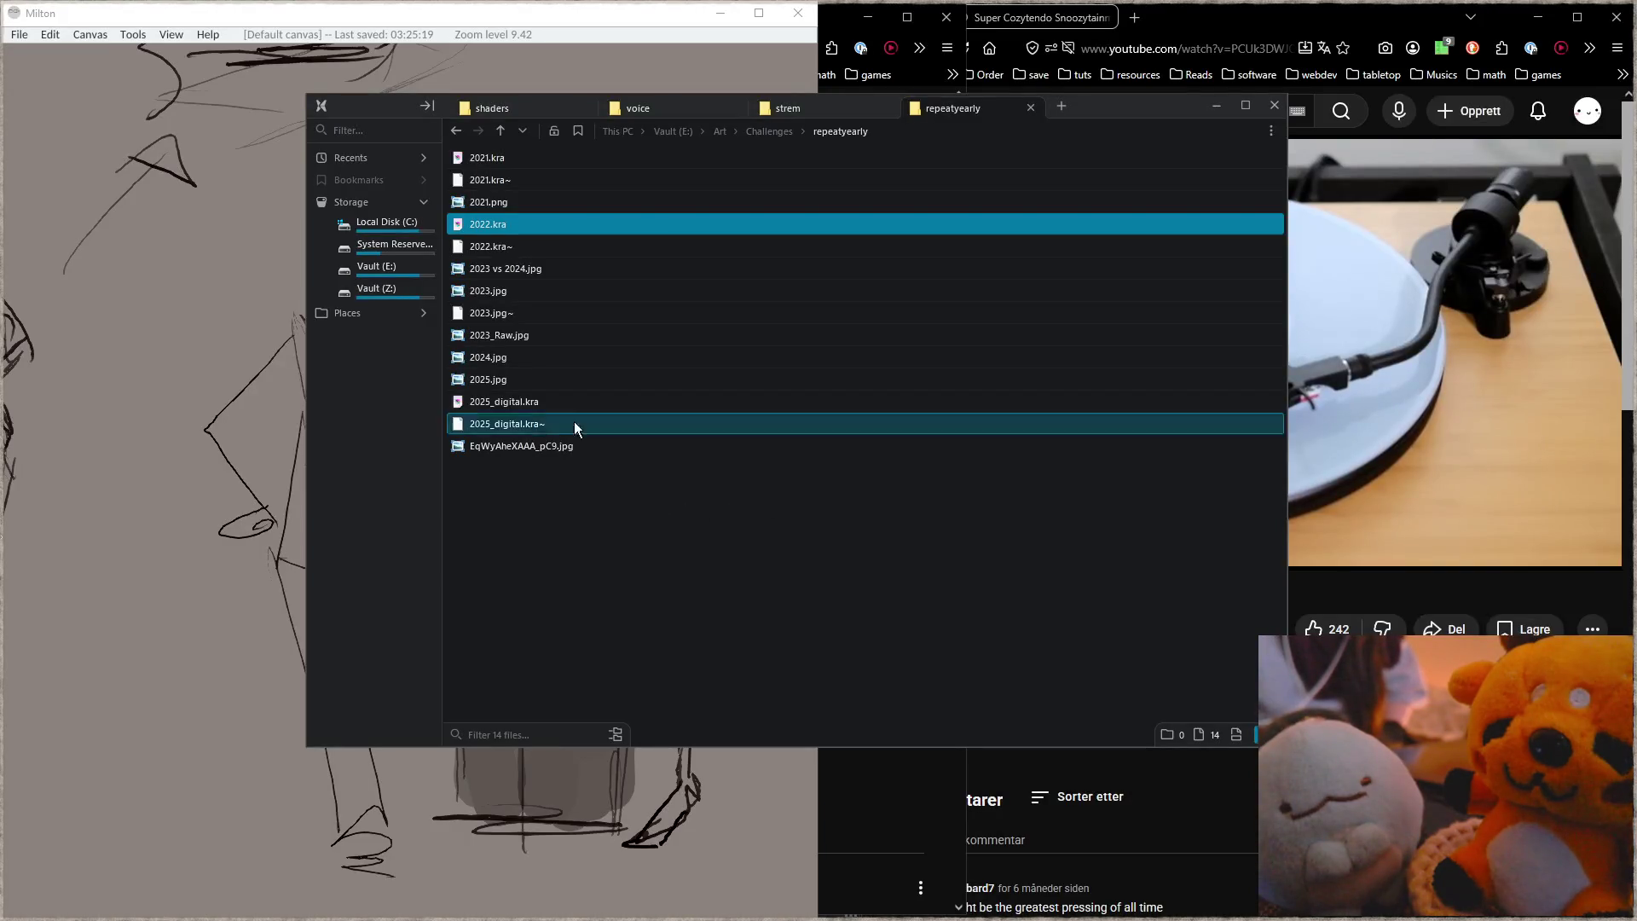
Step: Open 2023 vs 2024.jpg and zoom in on the walking girl's body
double_click(542, 274)
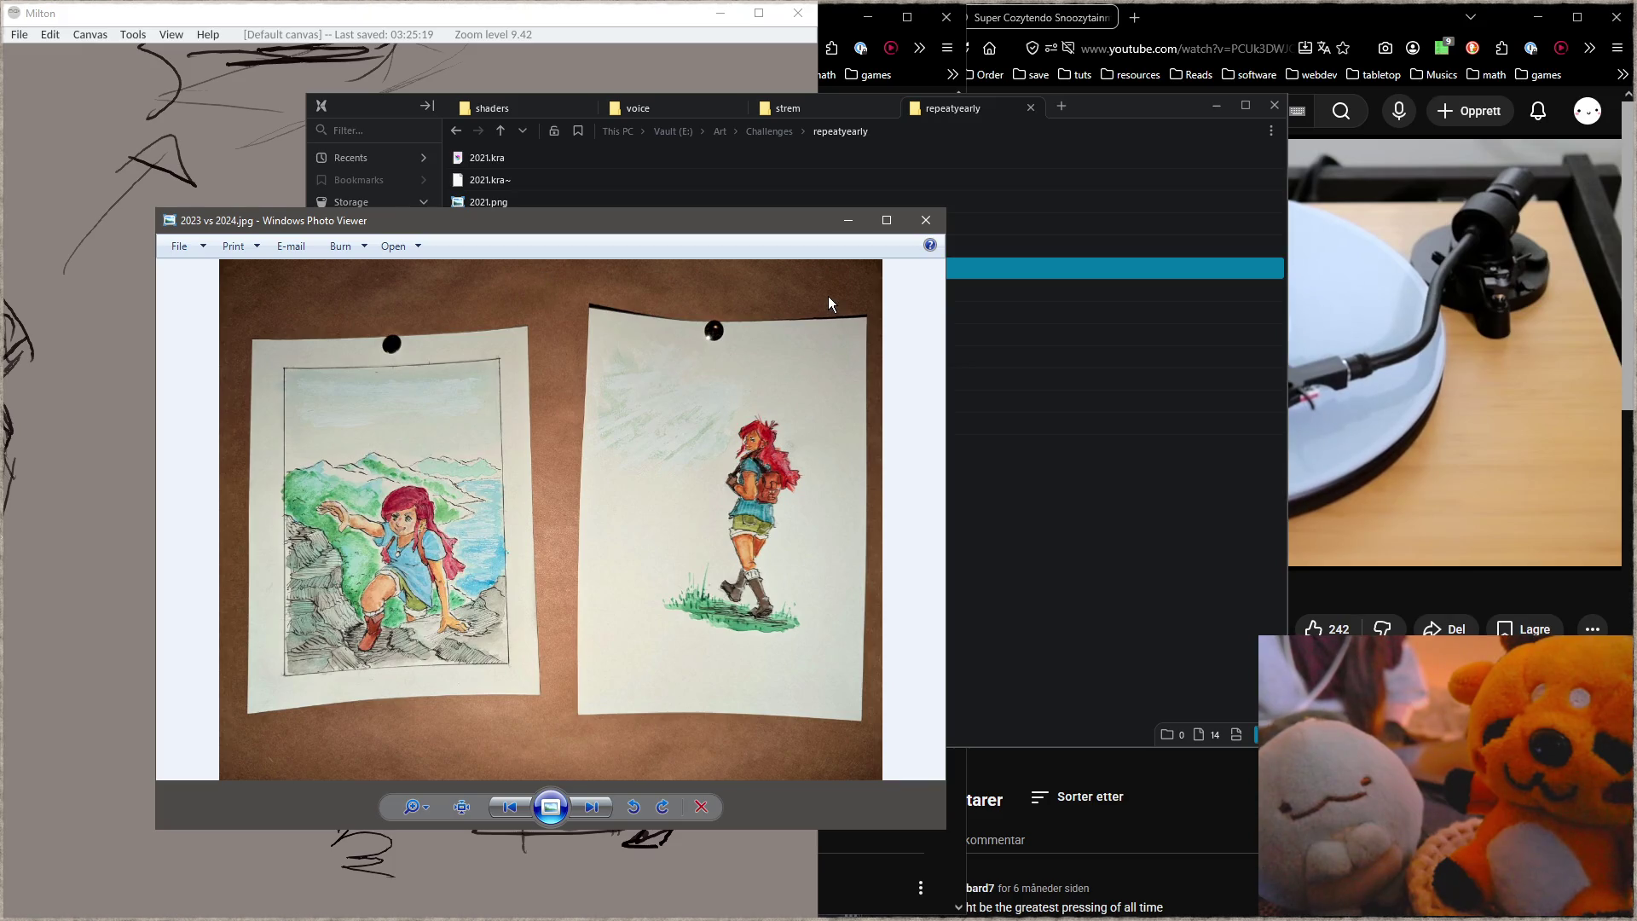
scroll(797, 520, "up", 2)
scroll(798, 520, "up", 1)
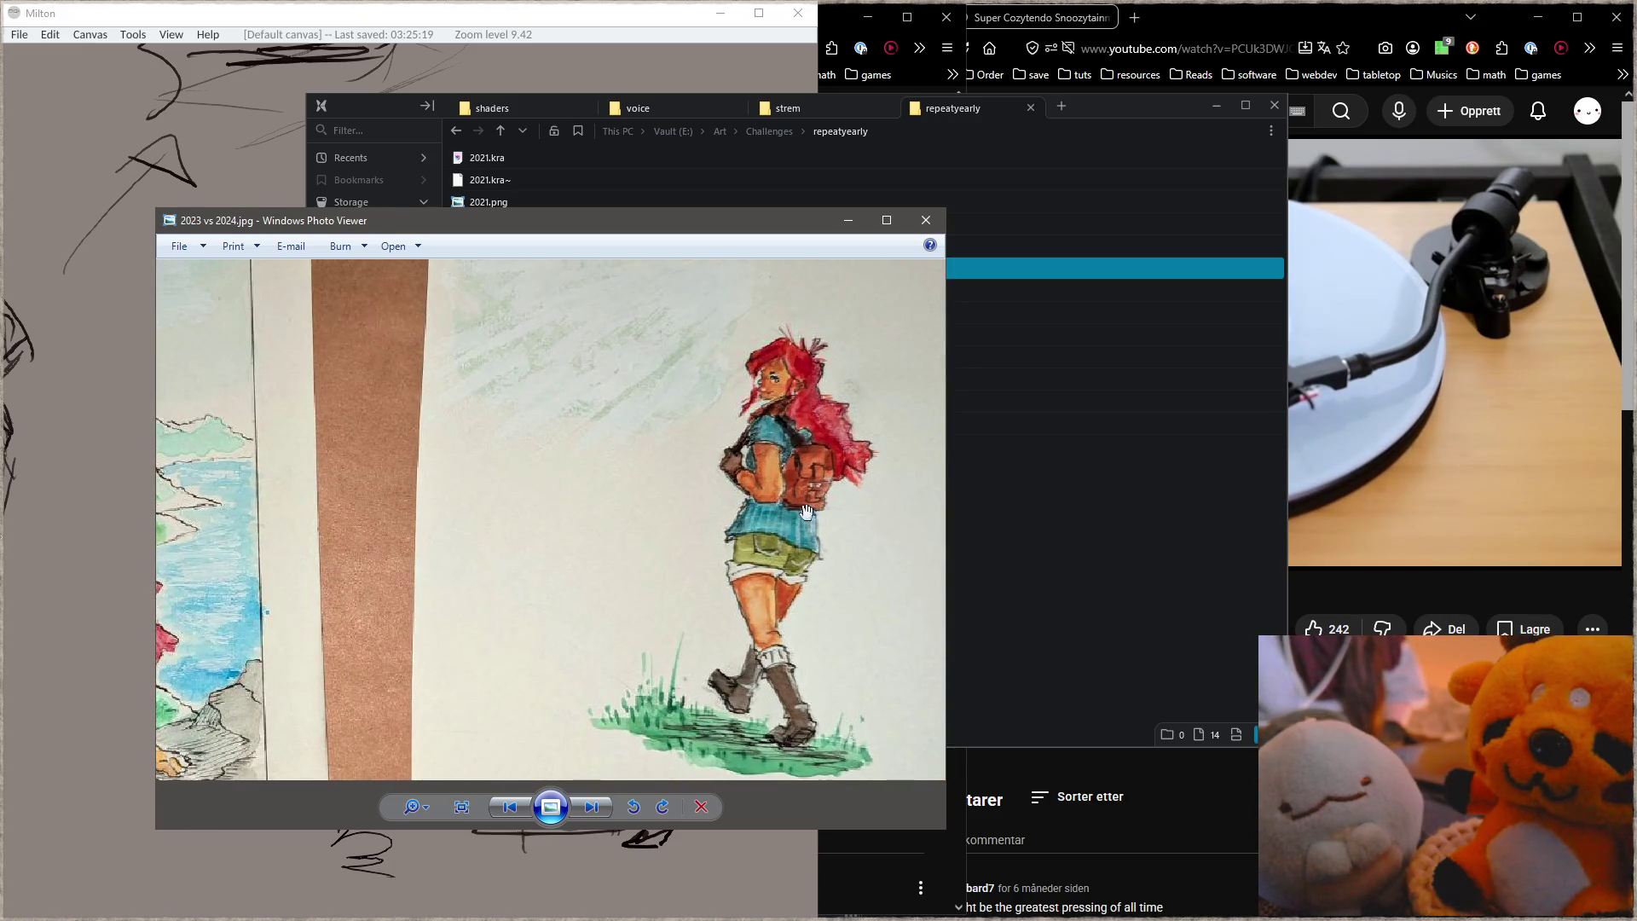
left_click_drag(780, 597, 678, 569)
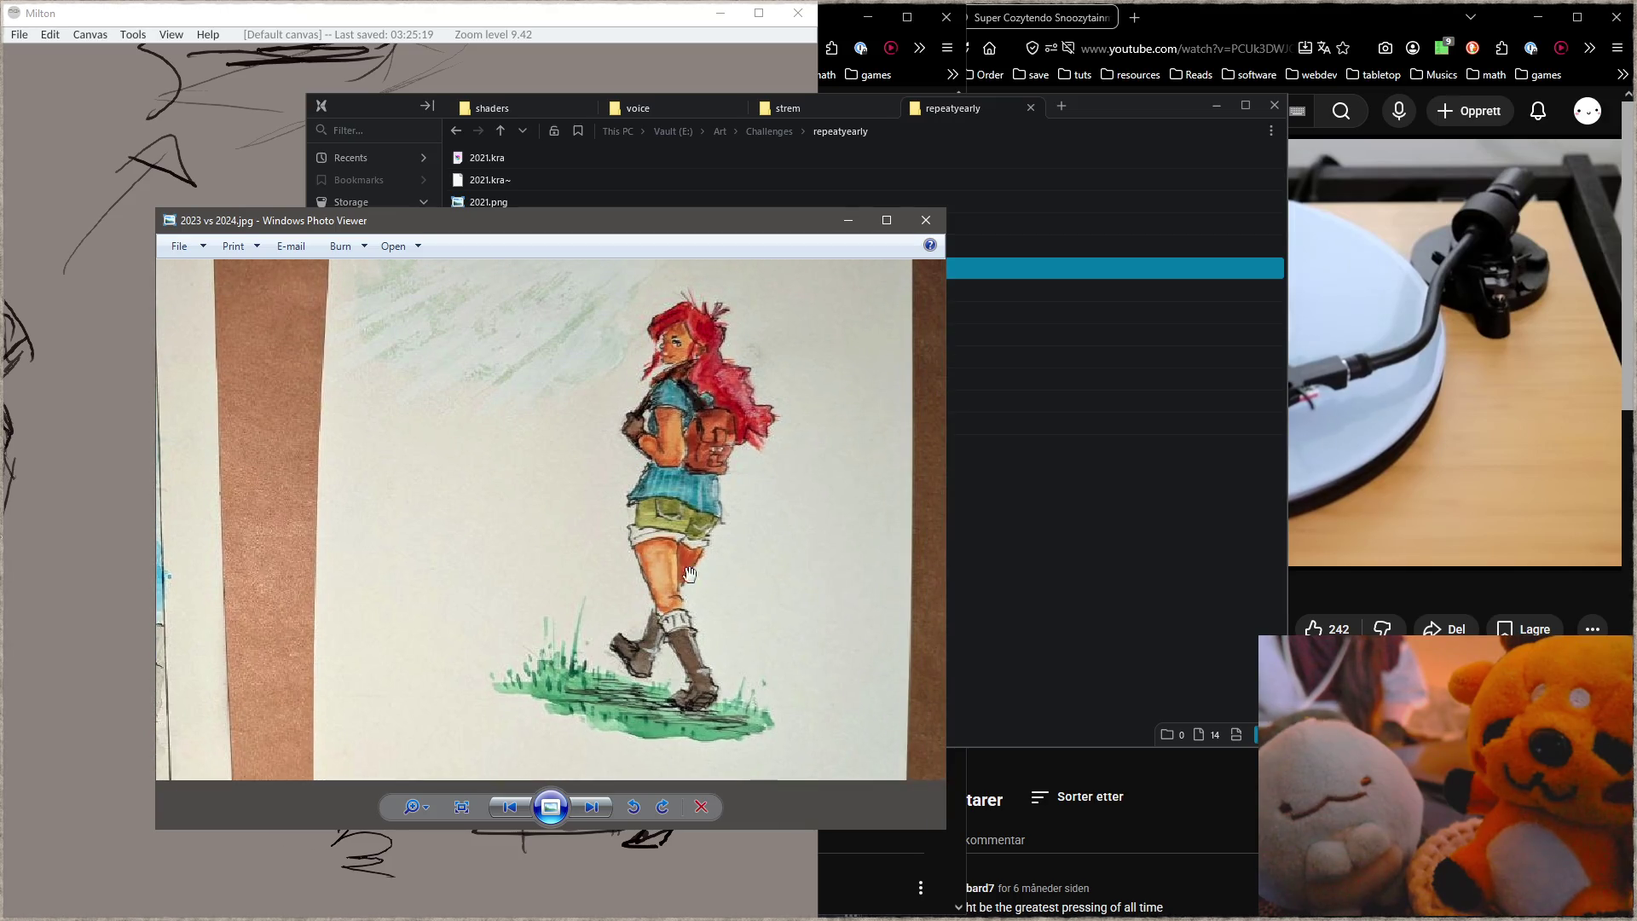
left_click_drag(725, 437, 684, 401)
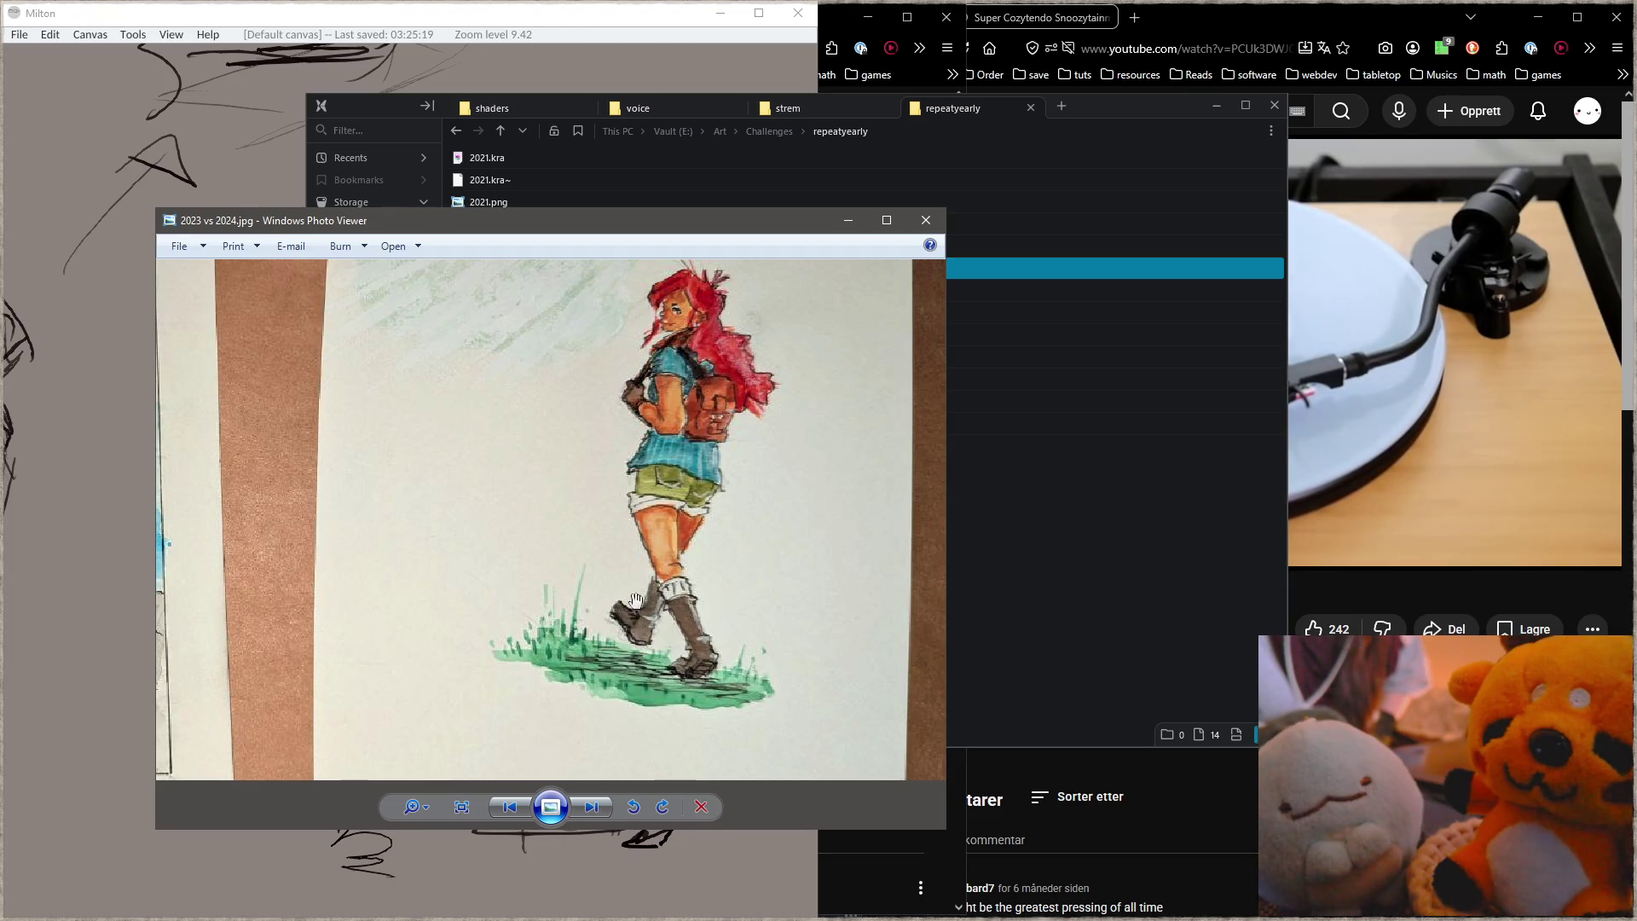
scroll(666, 512, "up", 1)
scroll(655, 460, "down", 2)
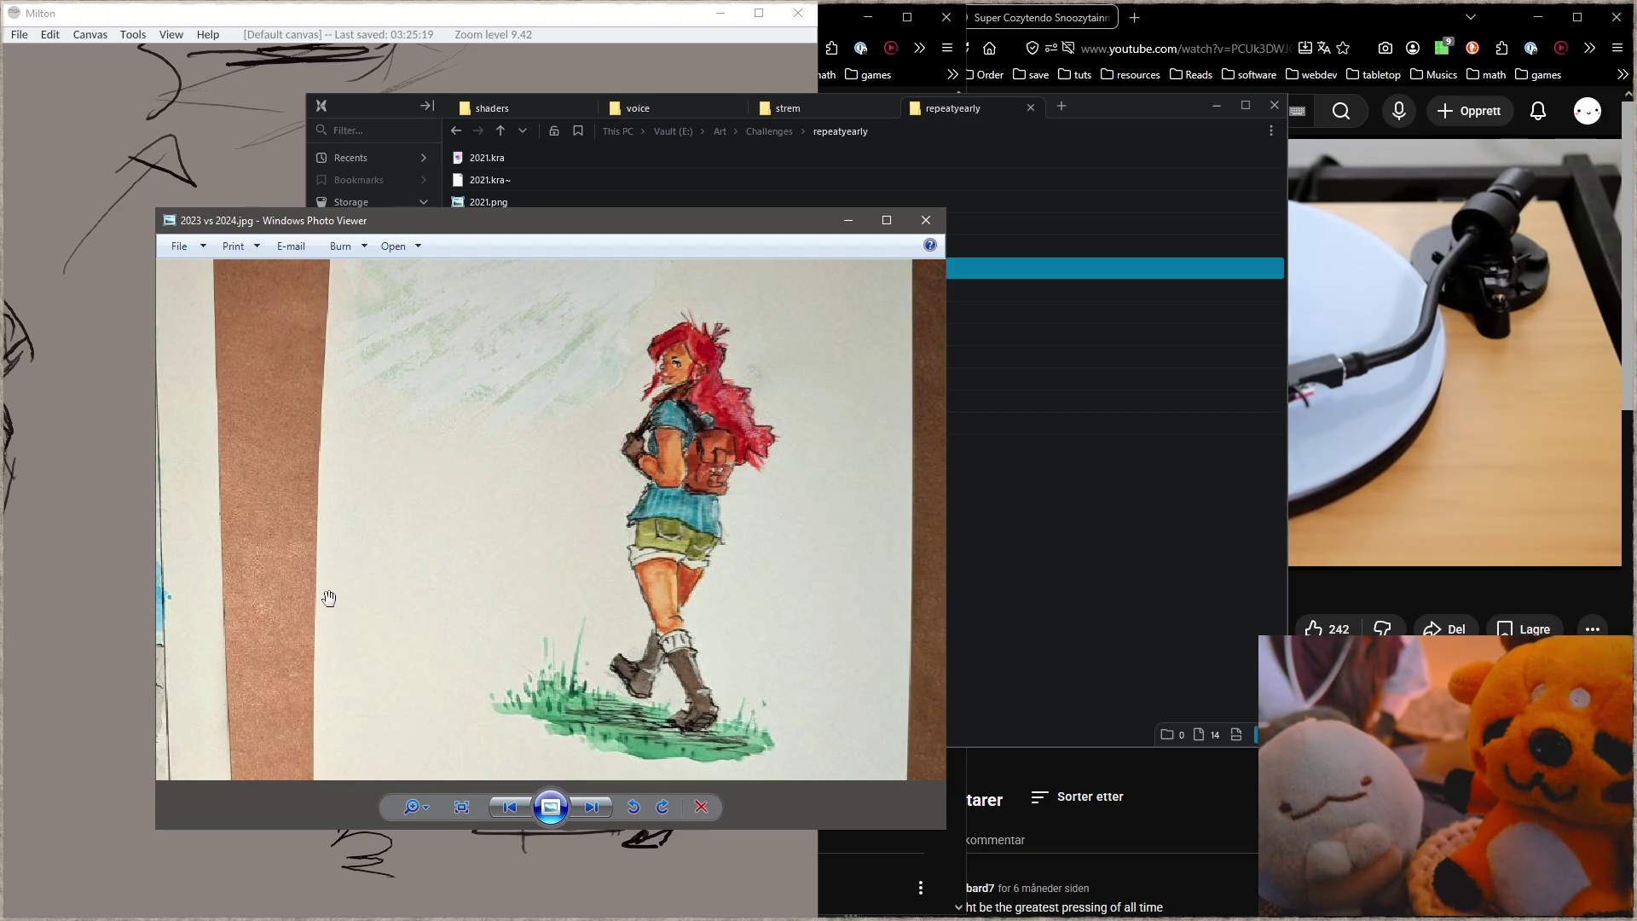
Step: Pan over to the climbing-girl drawing to inspect it, then close the photo
left_click_drag(585, 494, 899, 561)
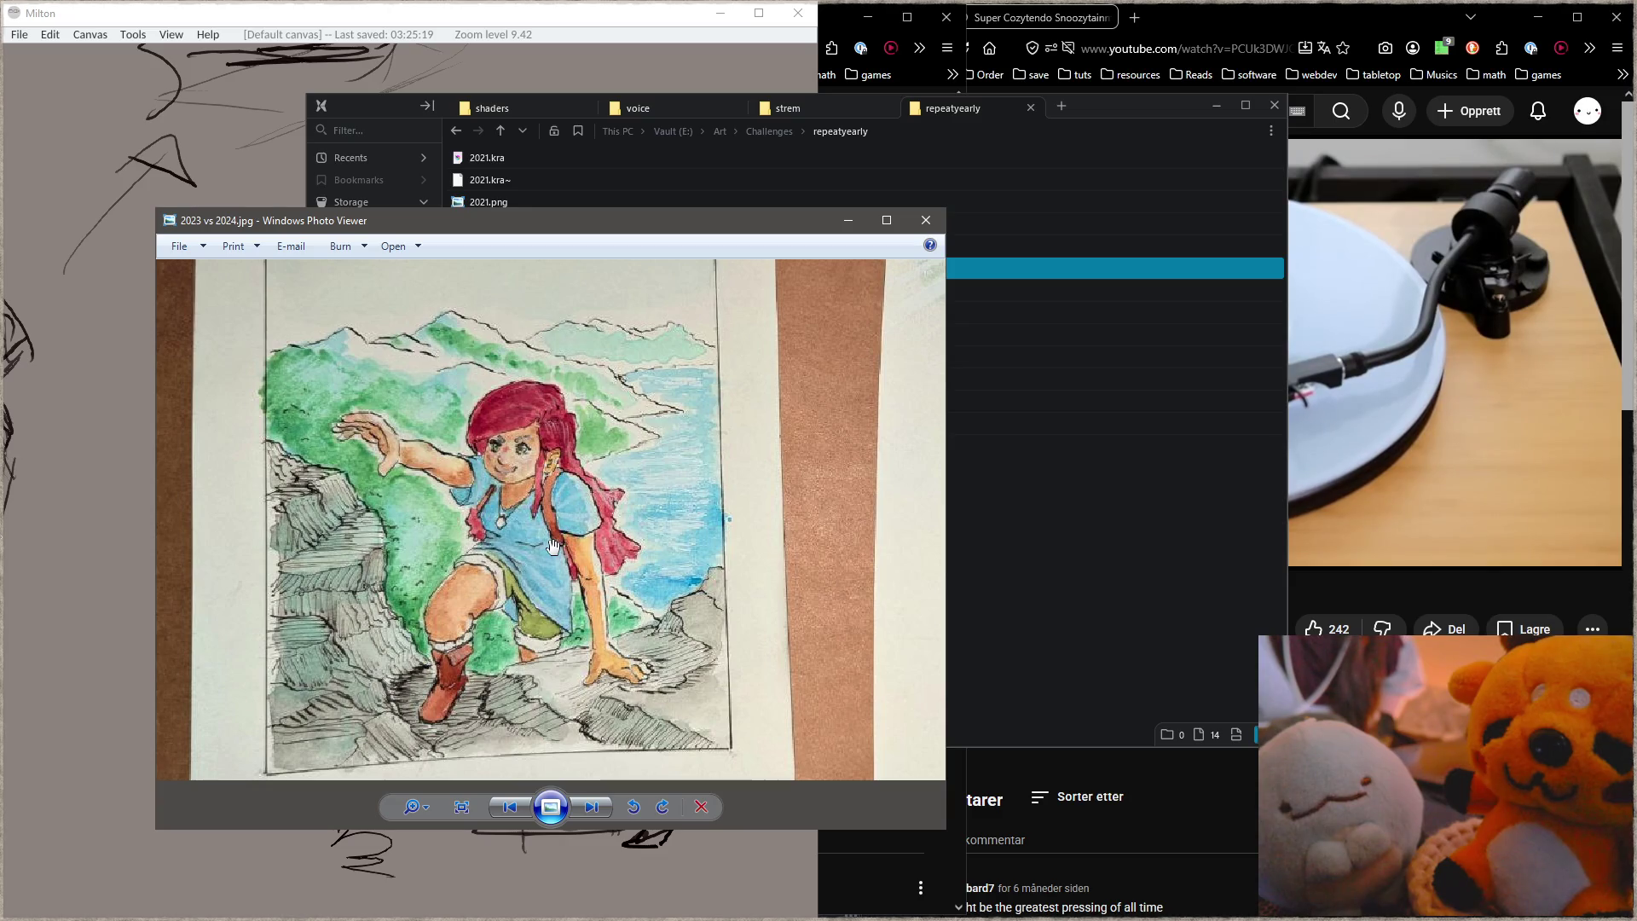
scroll(650, 548, "right", 10)
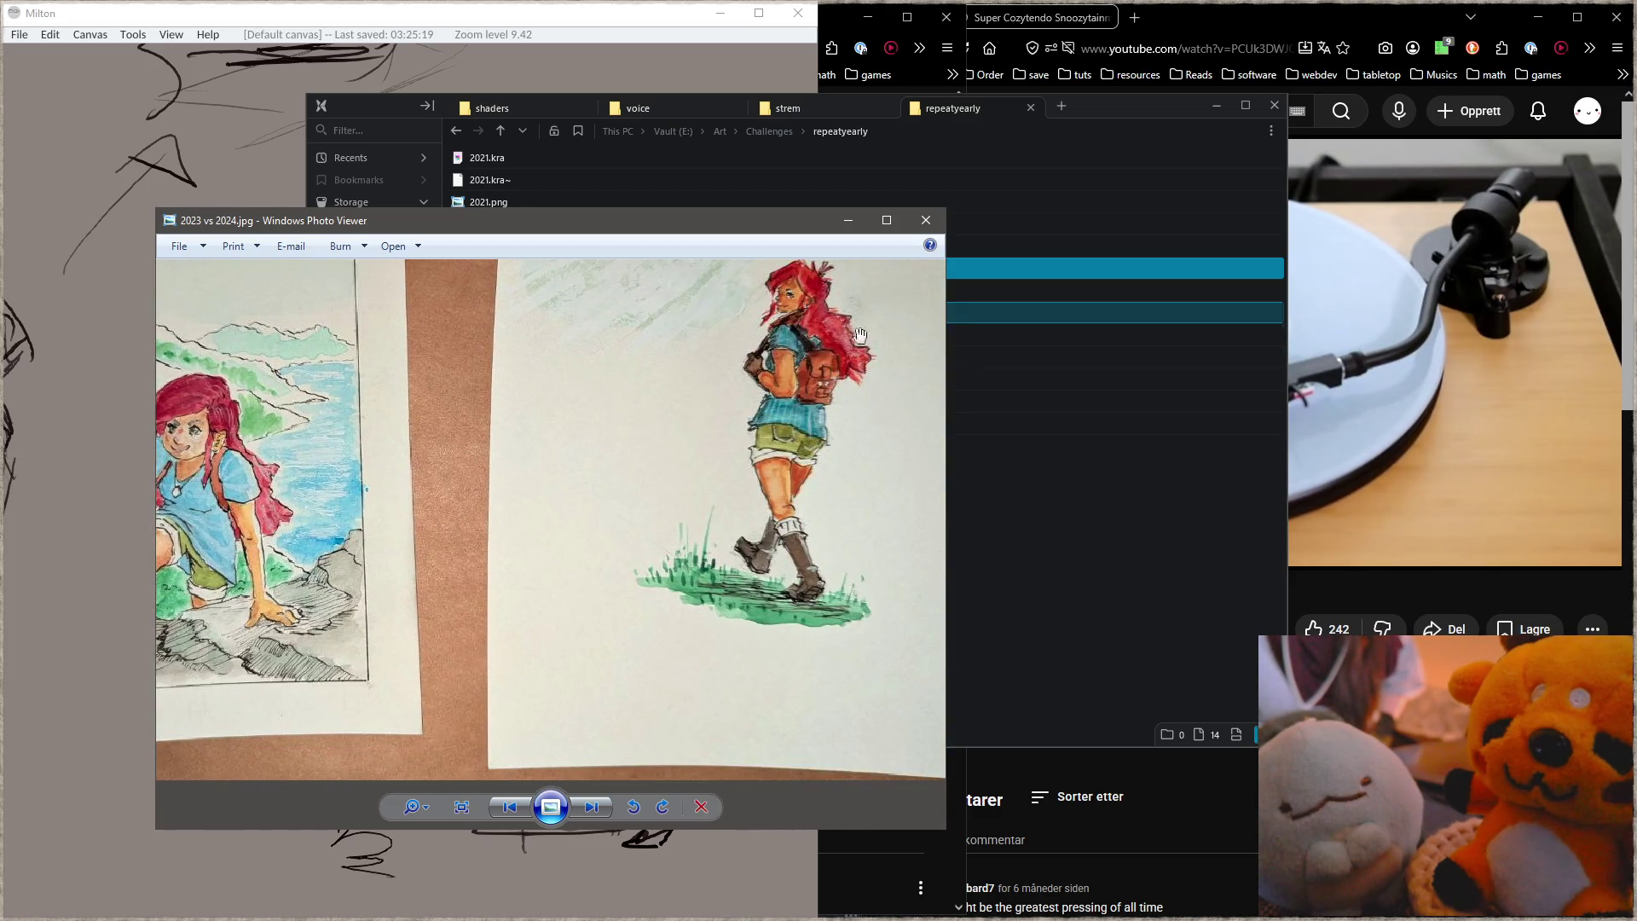
scroll(734, 477, "left", 10)
scroll(692, 547, "right", 5)
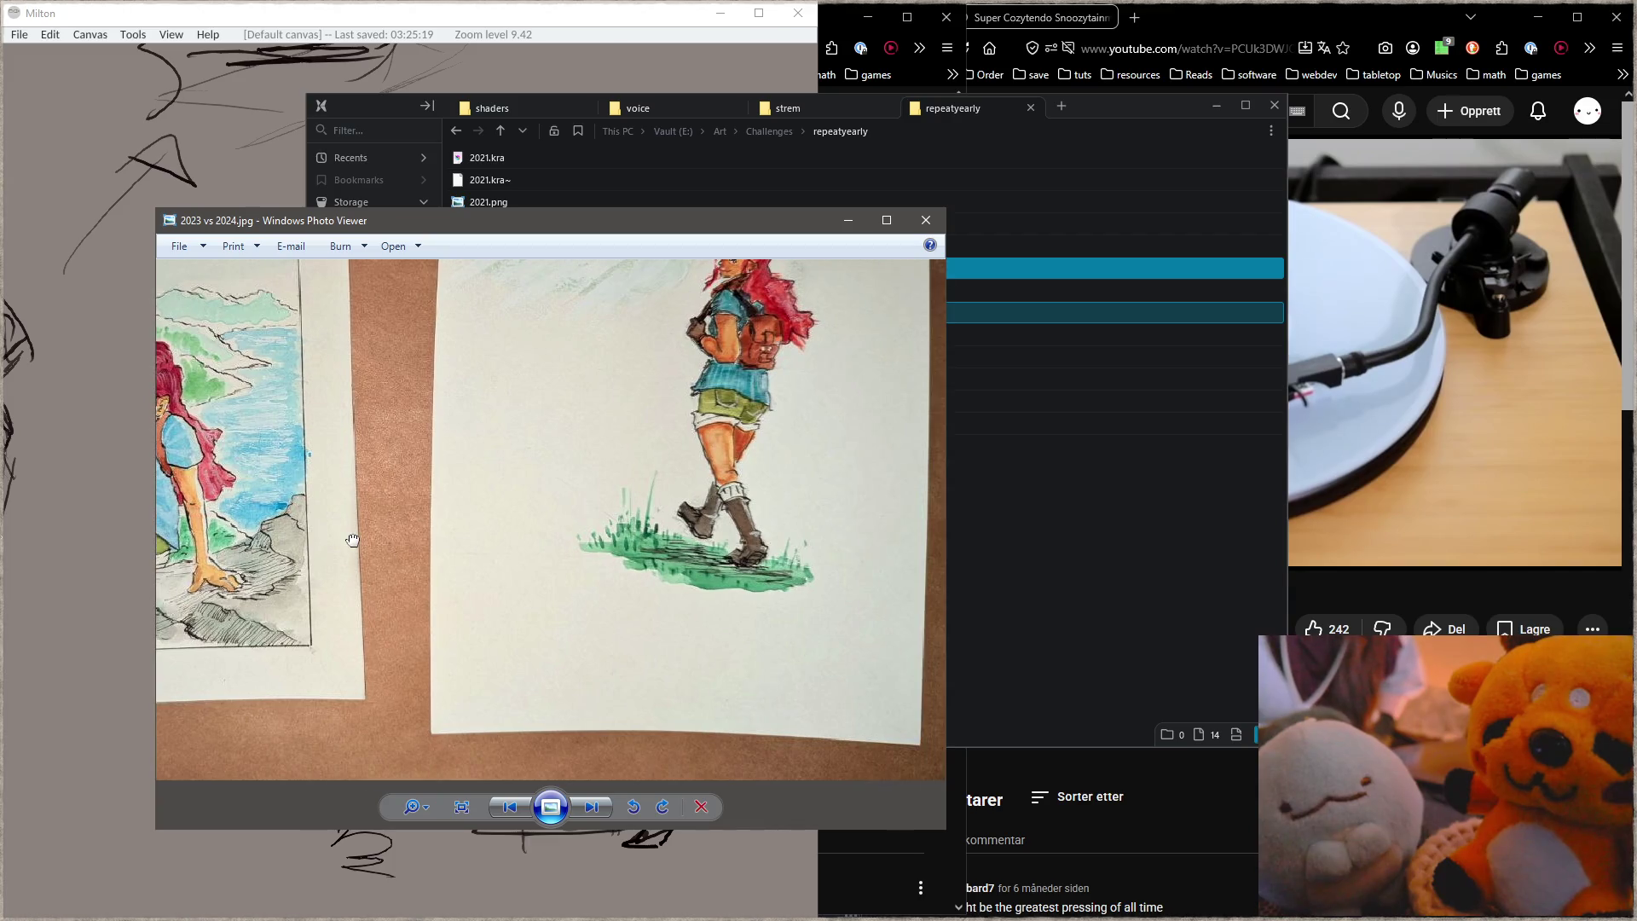
scroll(410, 483, "left", 7)
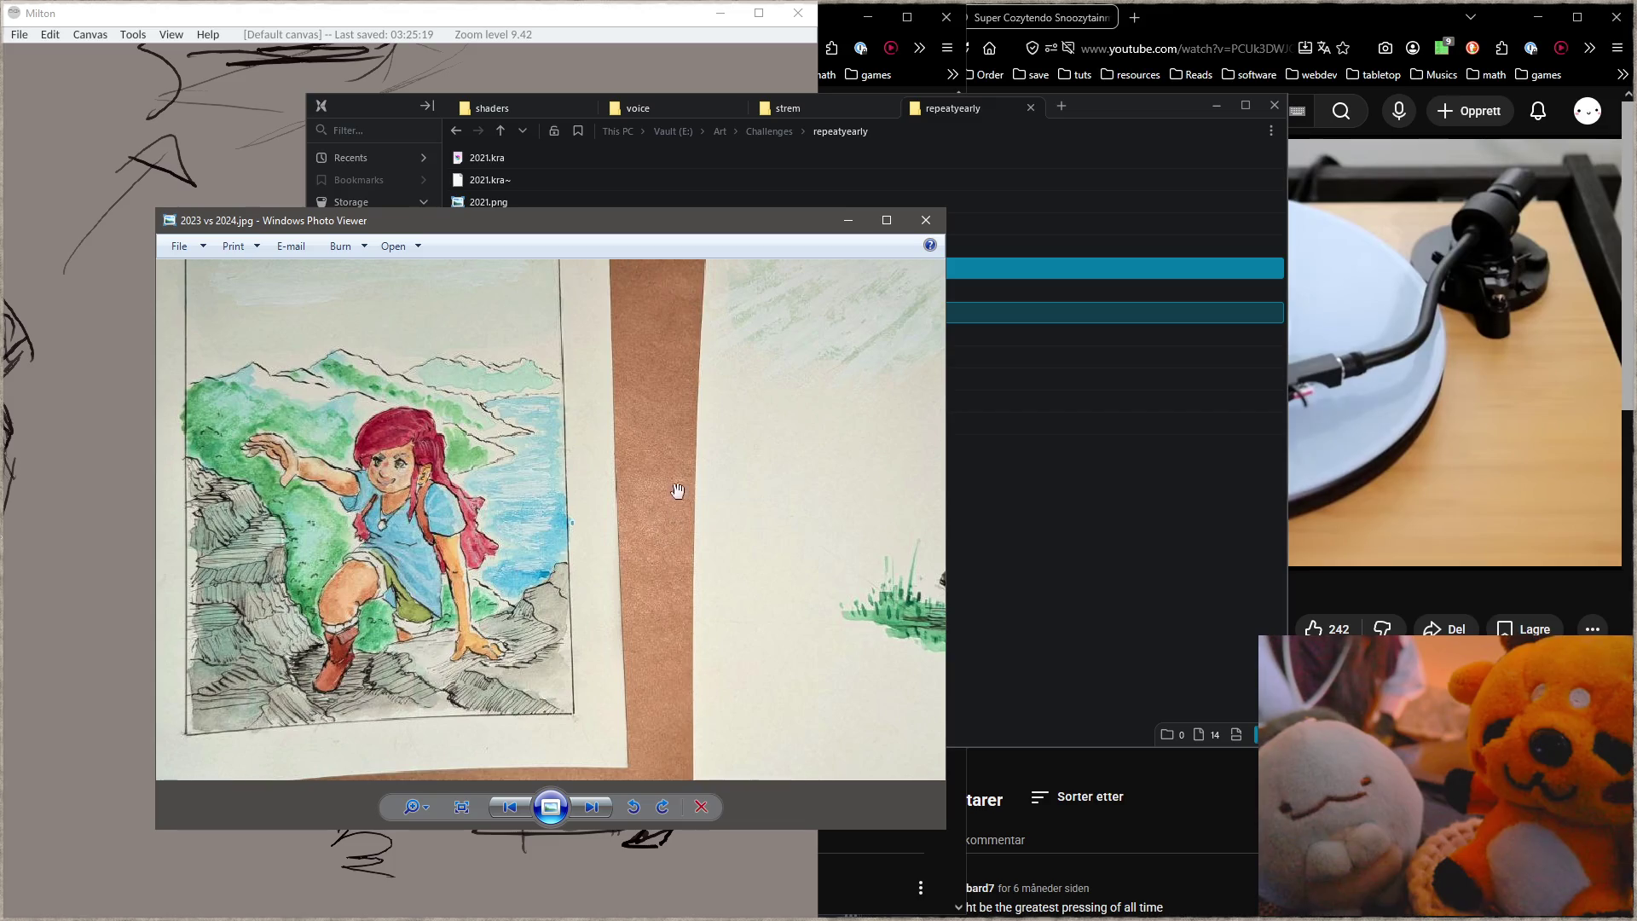
left_click(933, 223)
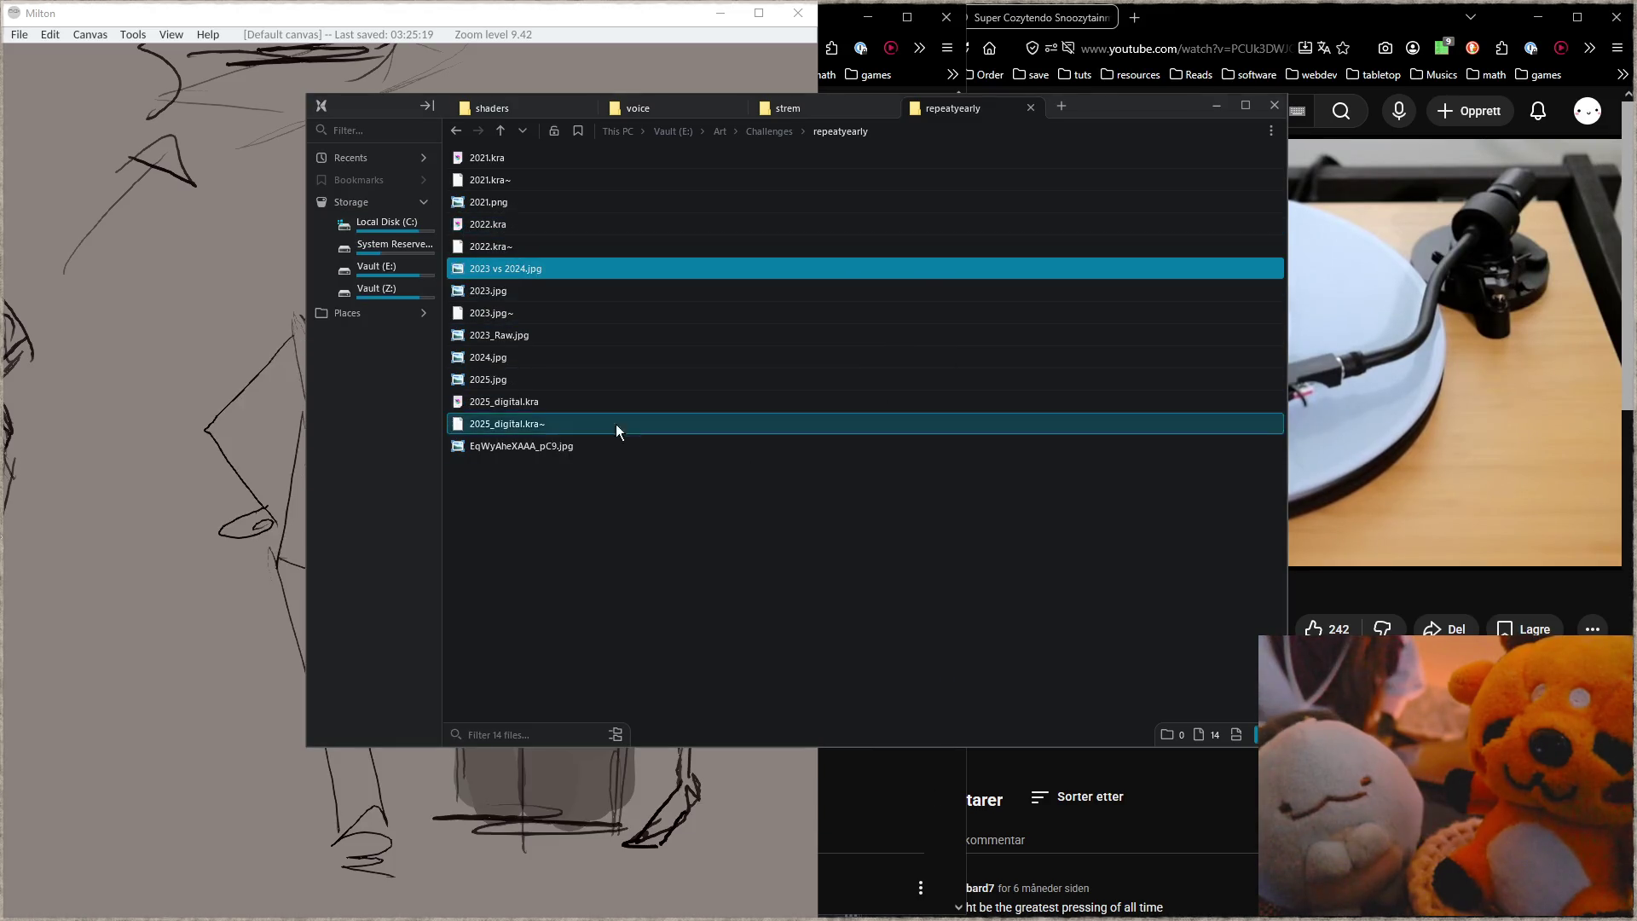
Step: Open 2025.jpg, zoom in and out to check it, then snip the drawing photo to the clipboard
double_click(556, 380)
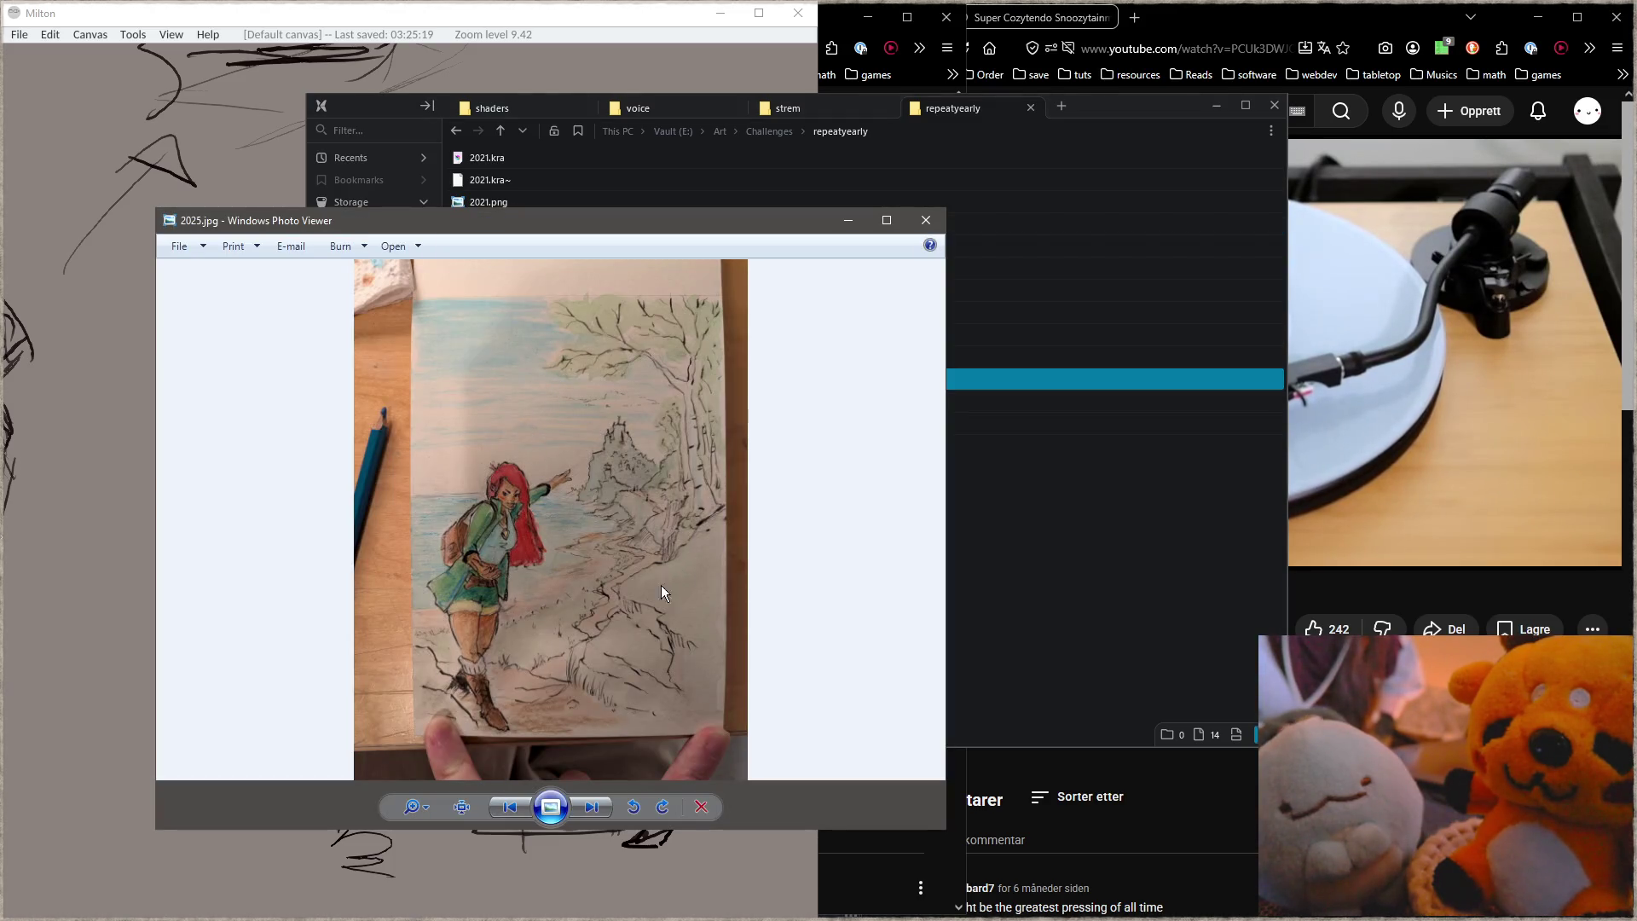
scroll(648, 585, "up", 1)
scroll(635, 590, "up", 1)
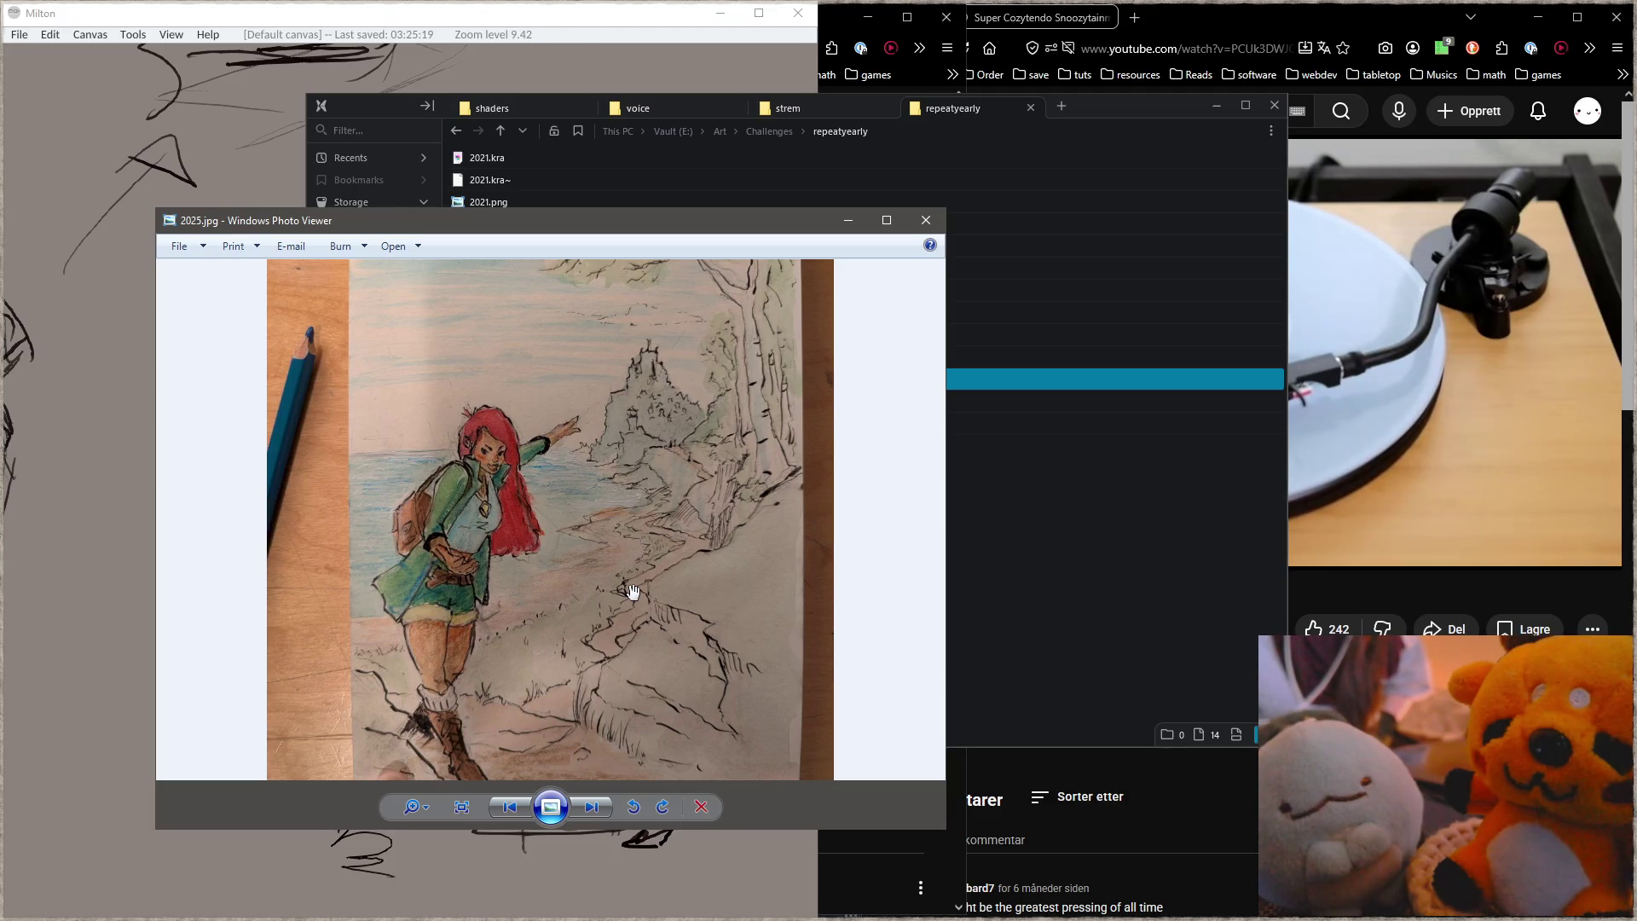
scroll(633, 591, "down", 2)
scroll(633, 591, "up", 1)
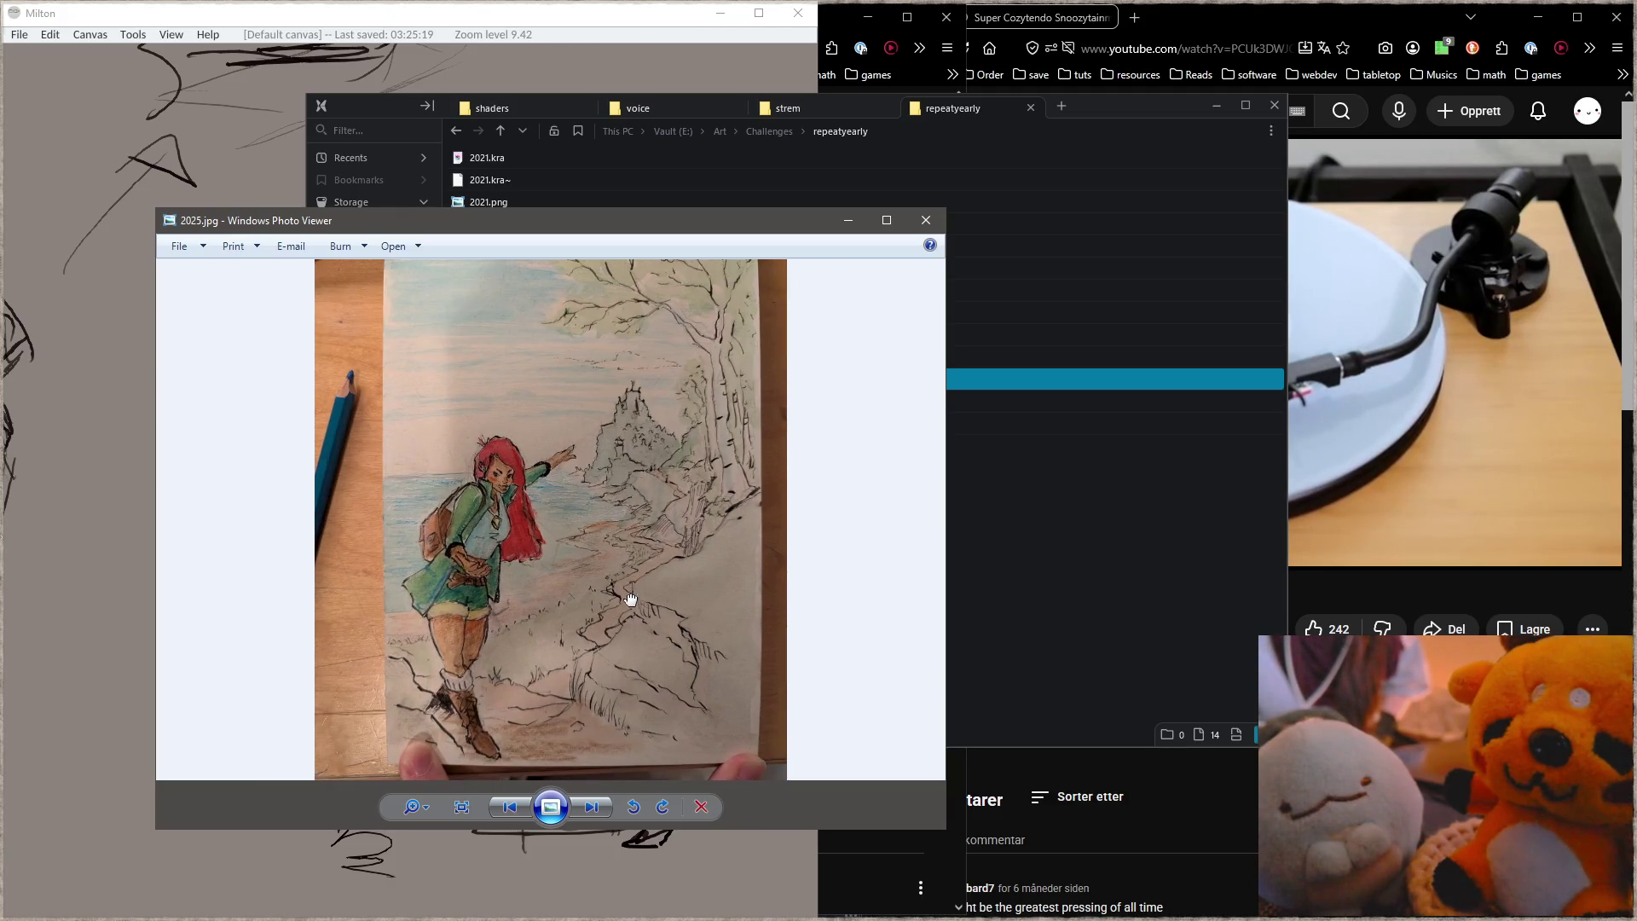
scroll(614, 611, "up", 1)
scroll(615, 609, "down", 1)
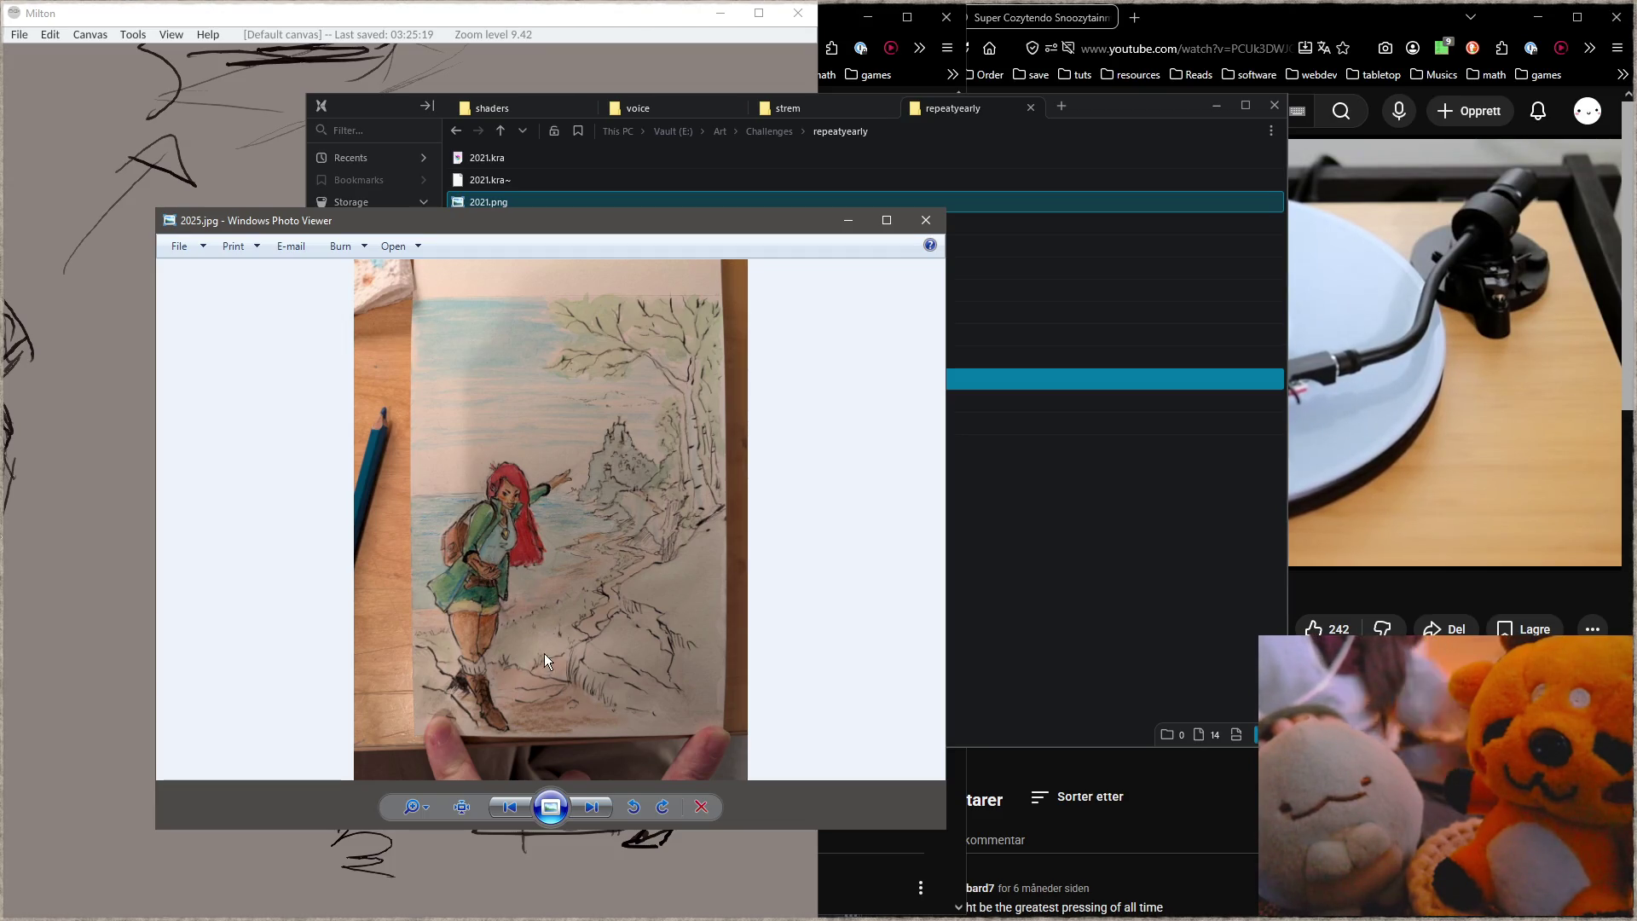
key("super+shift+s")
left_click_drag(391, 290, 738, 738)
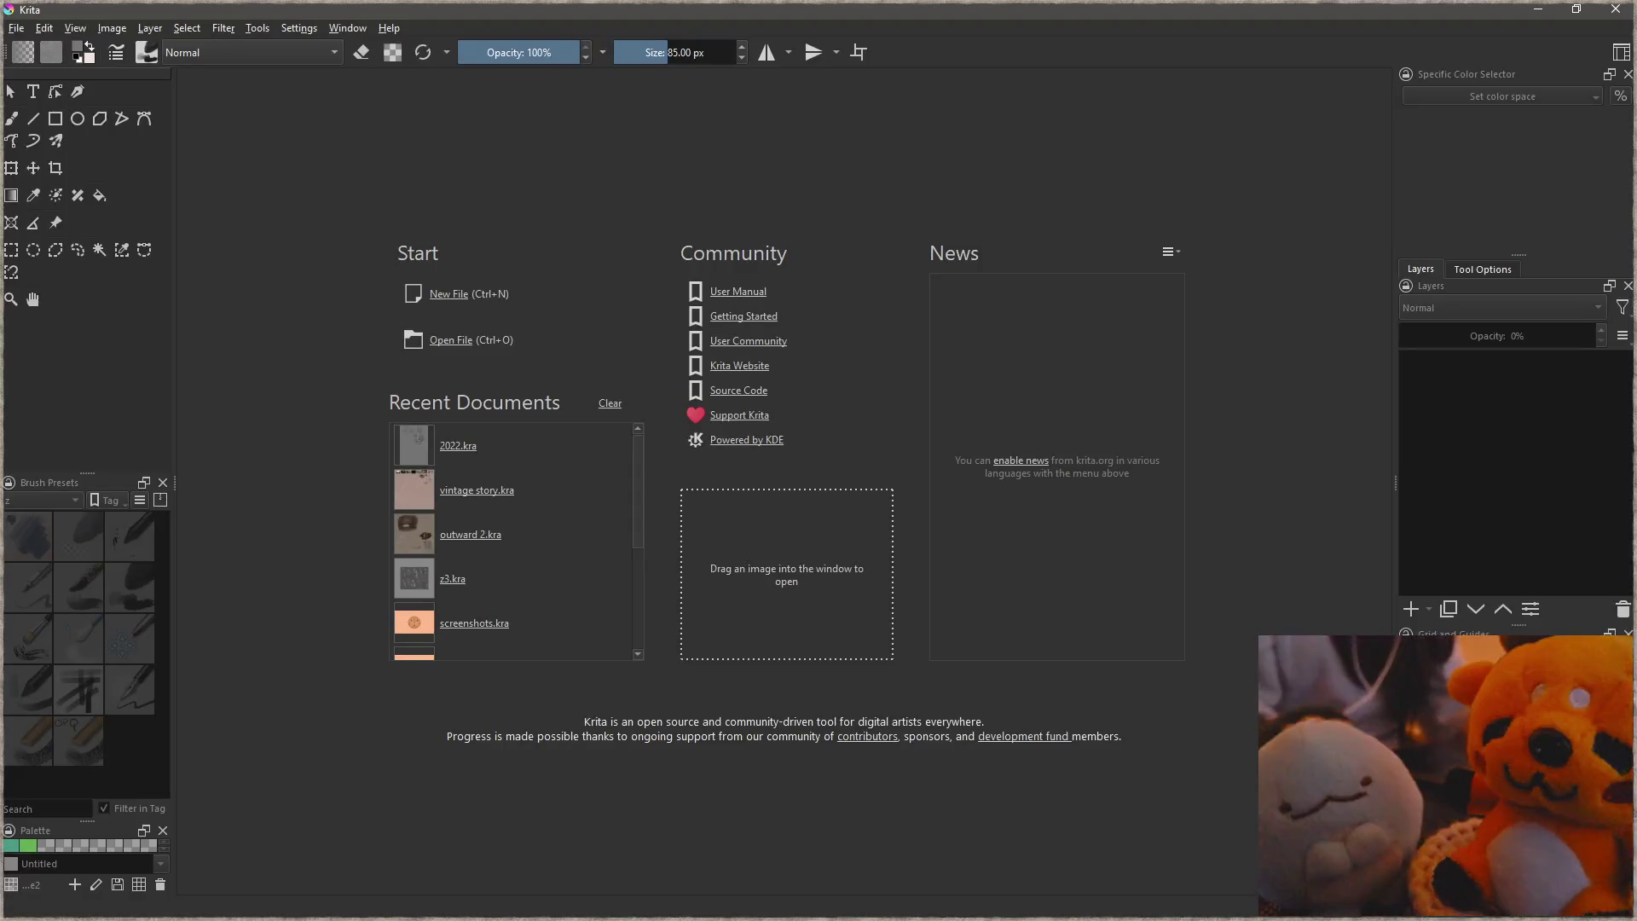
Step: Create a new document from the clipboard photo and add an empty paint layer
left_click(449, 298)
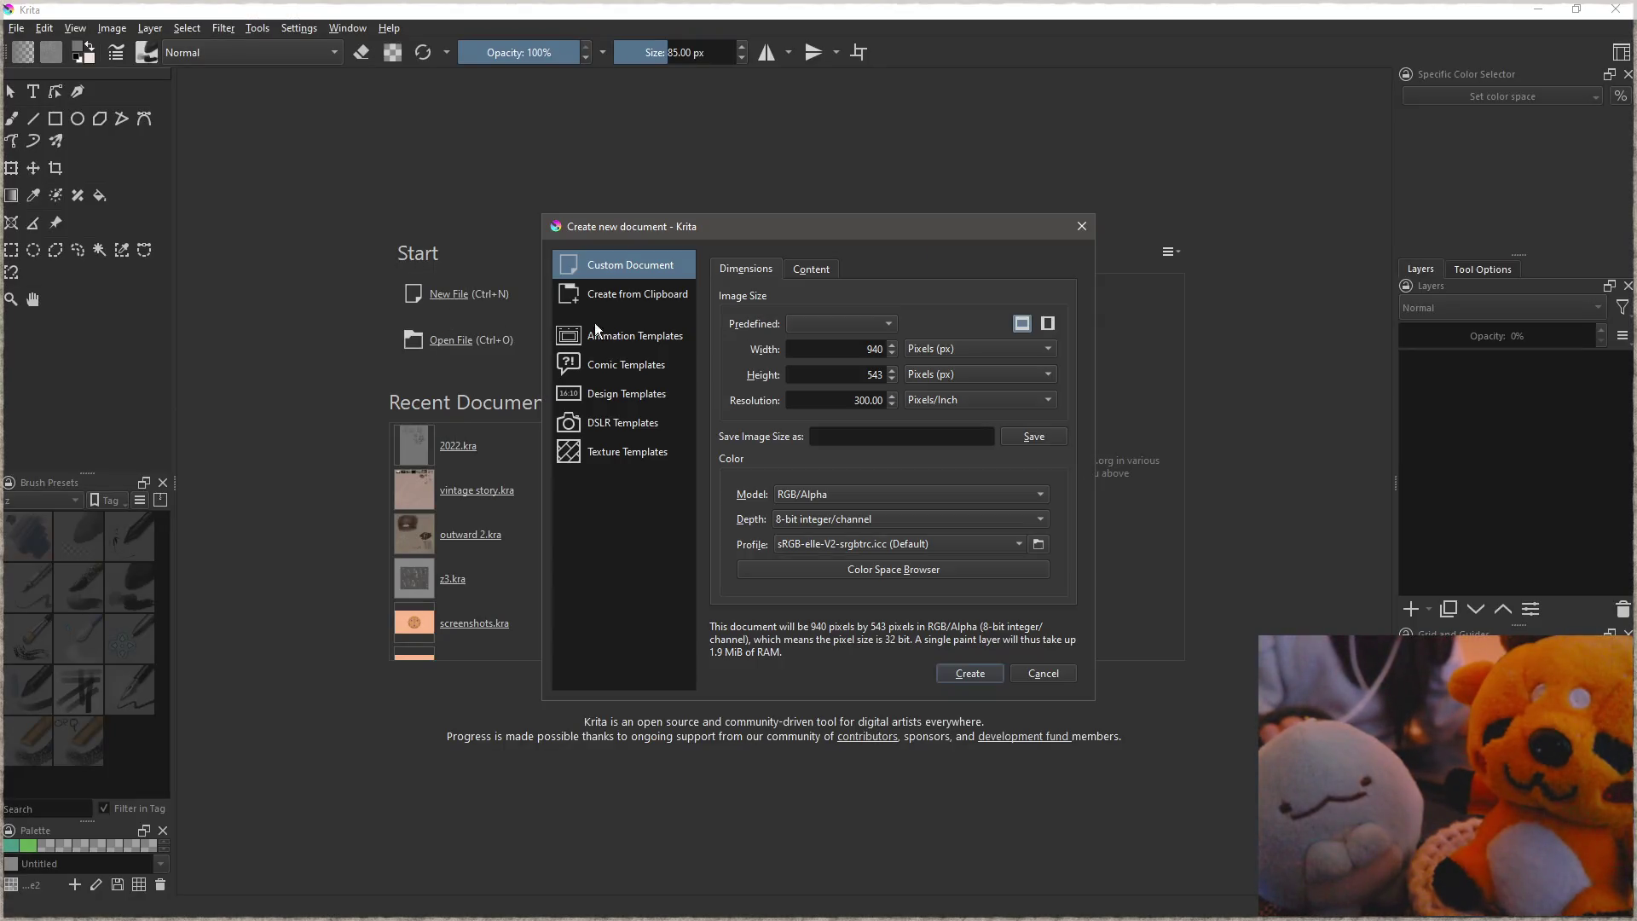
left_click(637, 299)
left_click(970, 674)
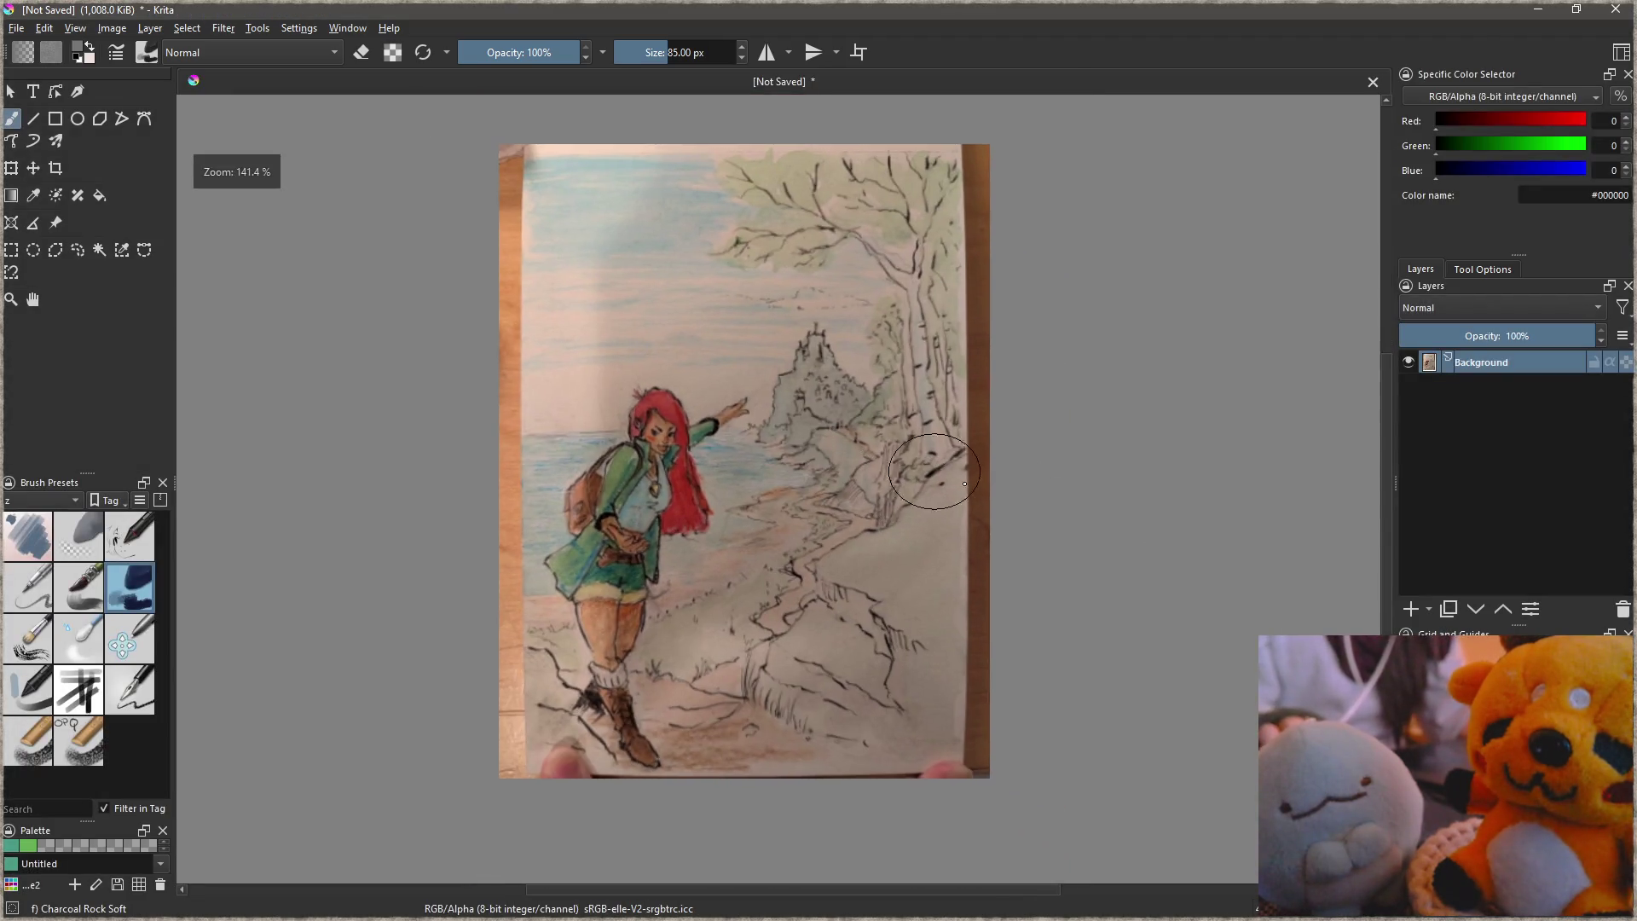
left_click(1413, 610)
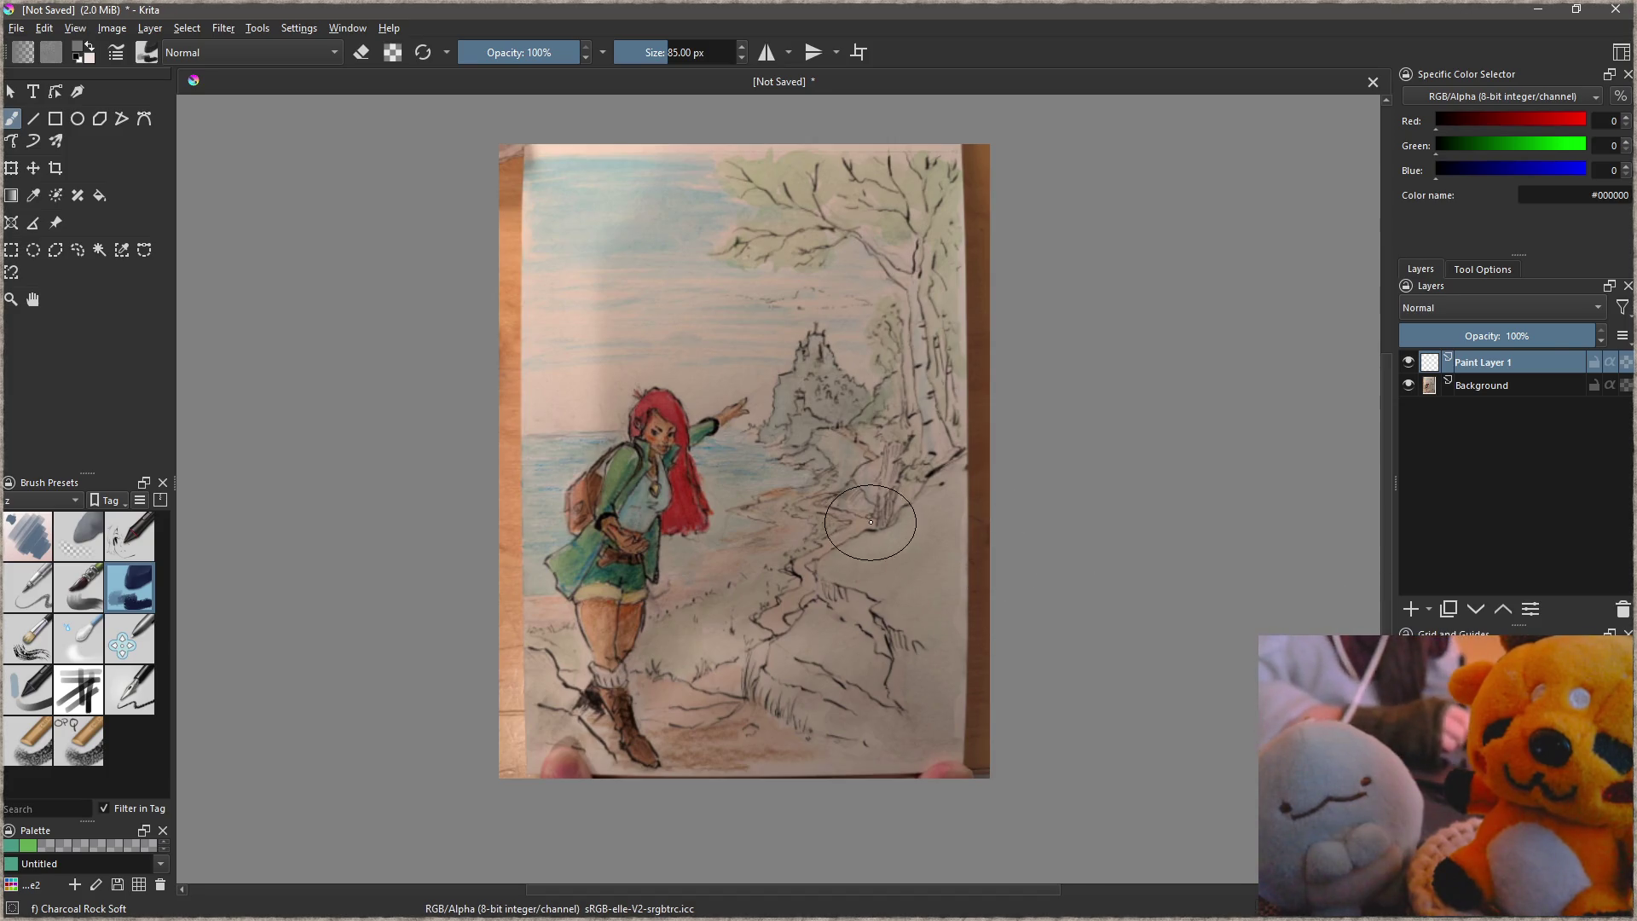
Step: Switch to canvas-only view with the zSketch brush and try test strokes, undoing them
key("Tab")
key("Tab")
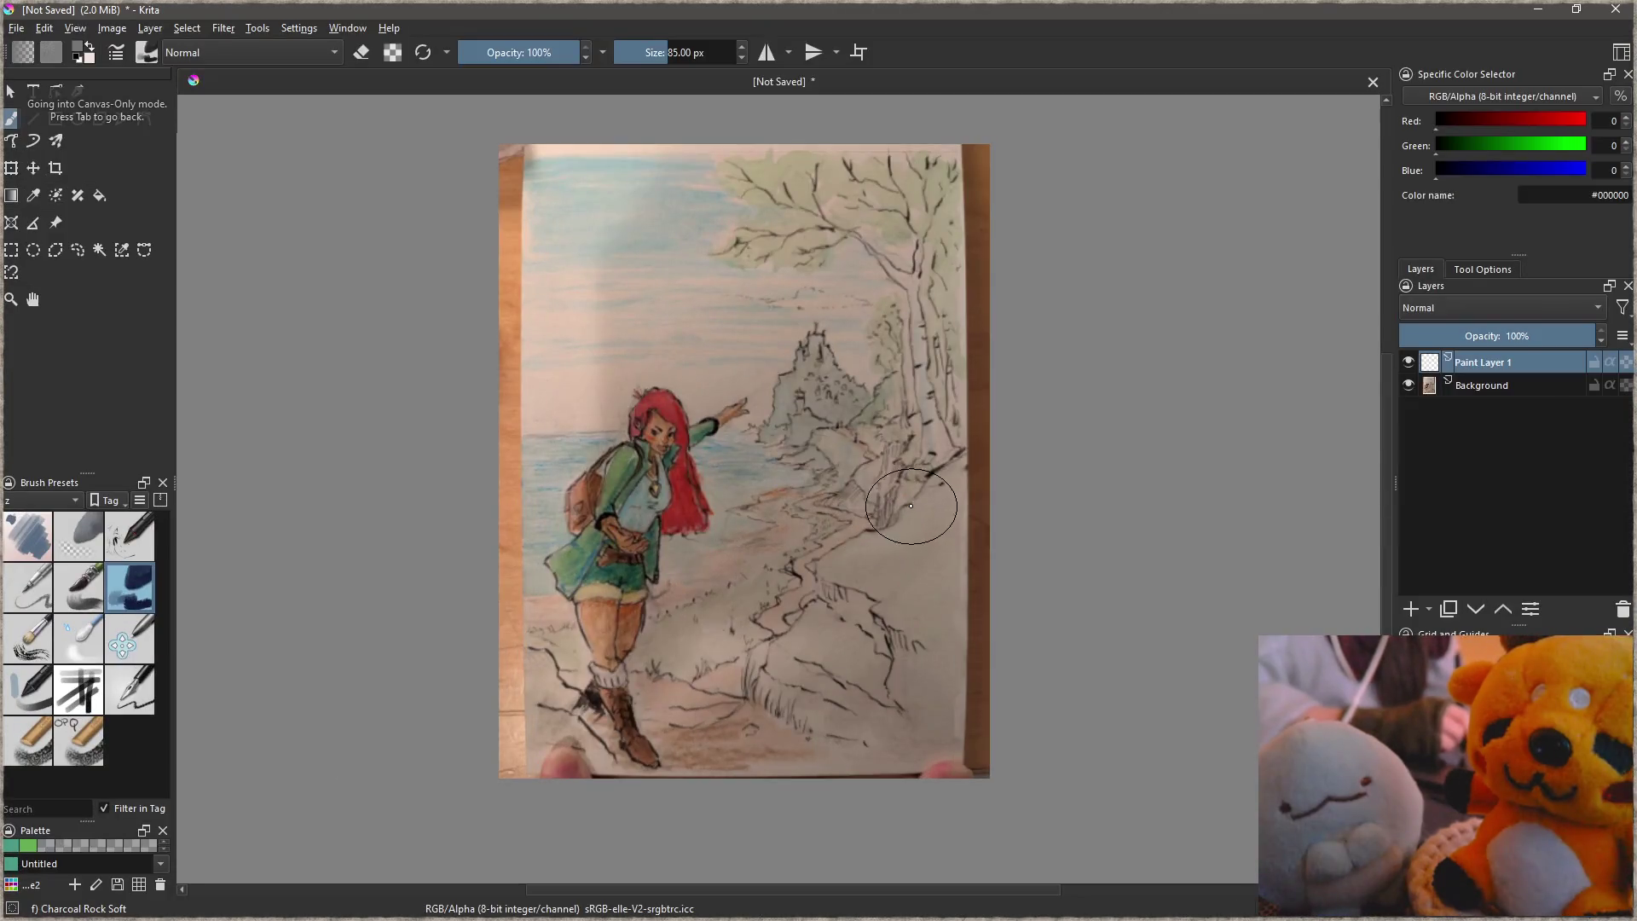
left_click(129, 689)
key("shift+i")
left_click_drag(782, 518, 823, 682)
key("ctrl+z")
key("v")
left_click_drag(976, 441, 483, 856)
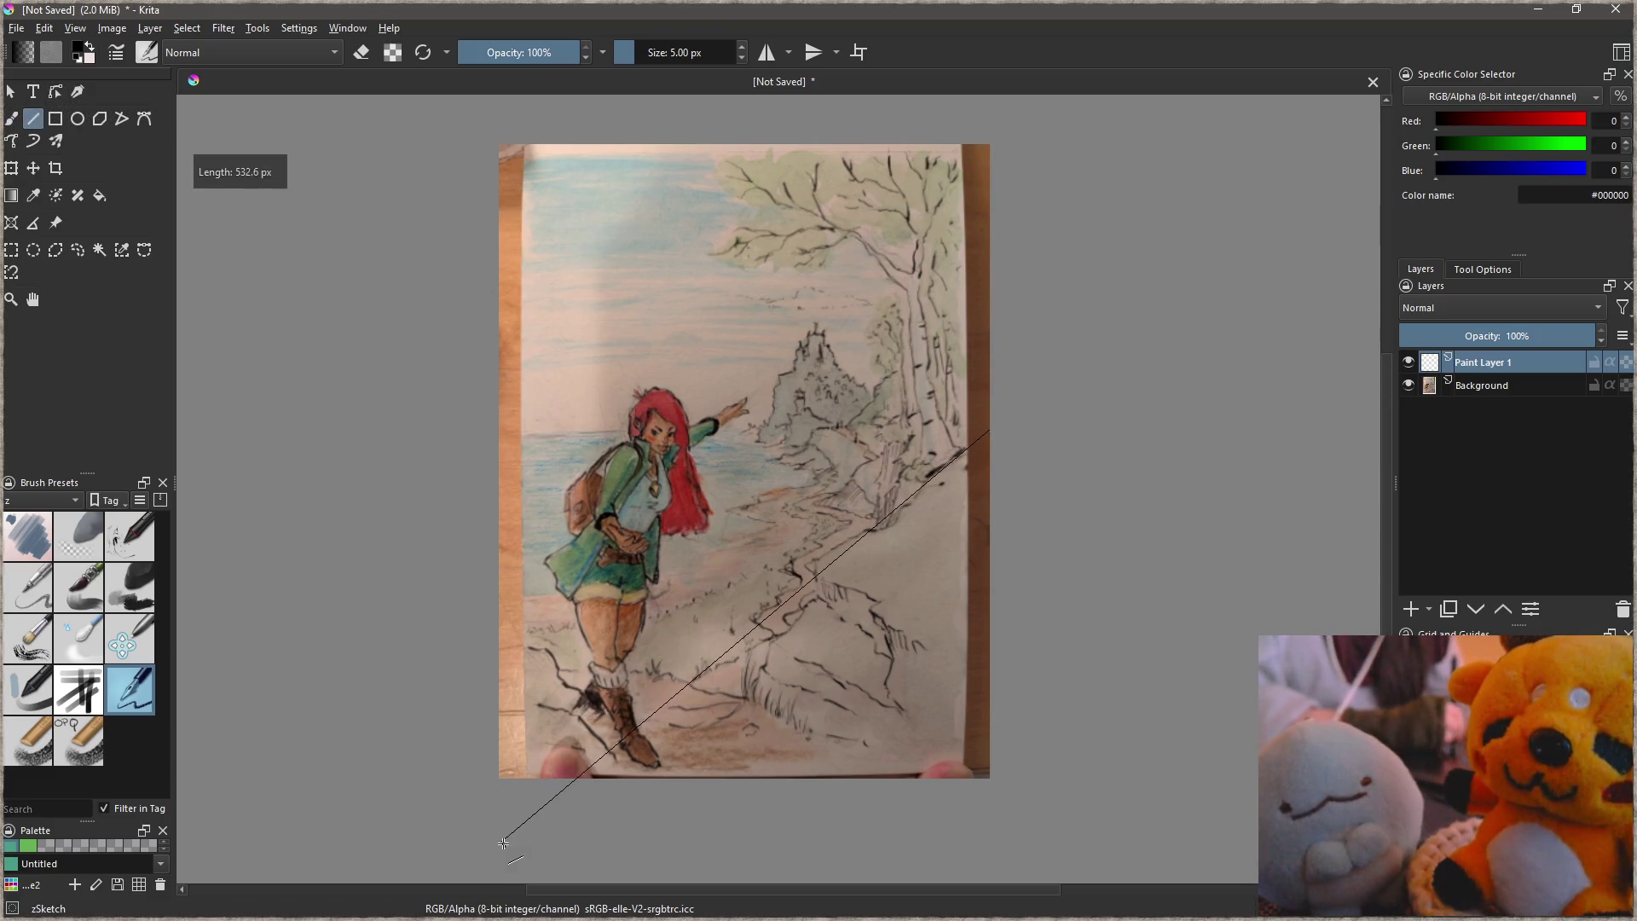
key("ctrl+z")
Step: Crop the canvas to the drawing's paper and draw a straight diagonal line across it
key("c")
left_click_drag(524, 144, 963, 767)
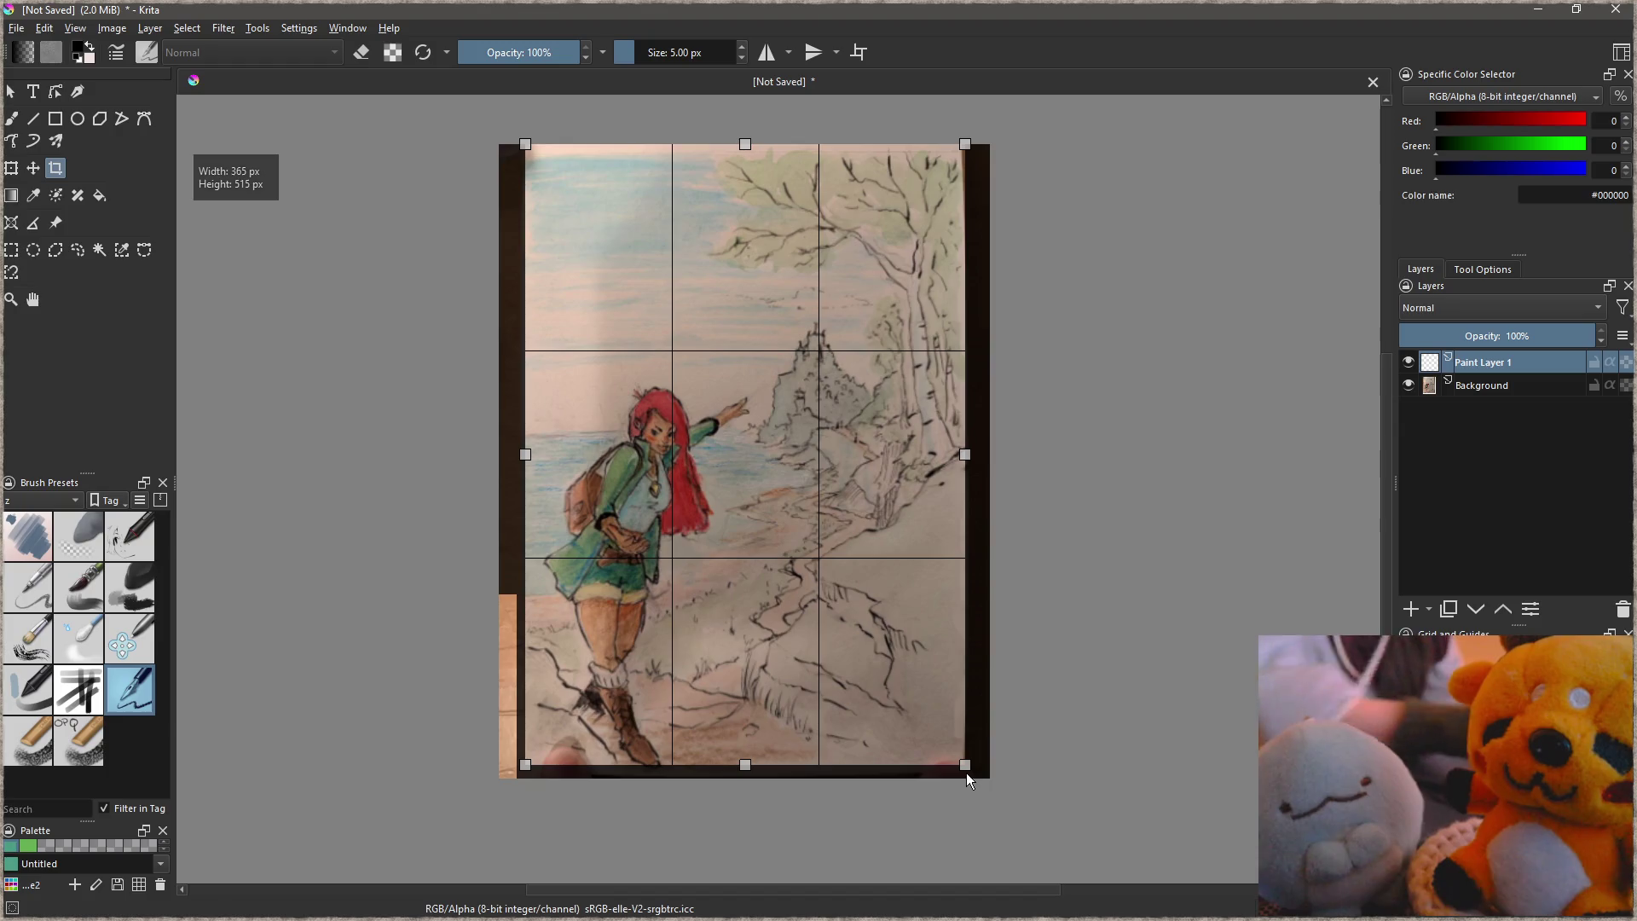
key("Return")
key("b")
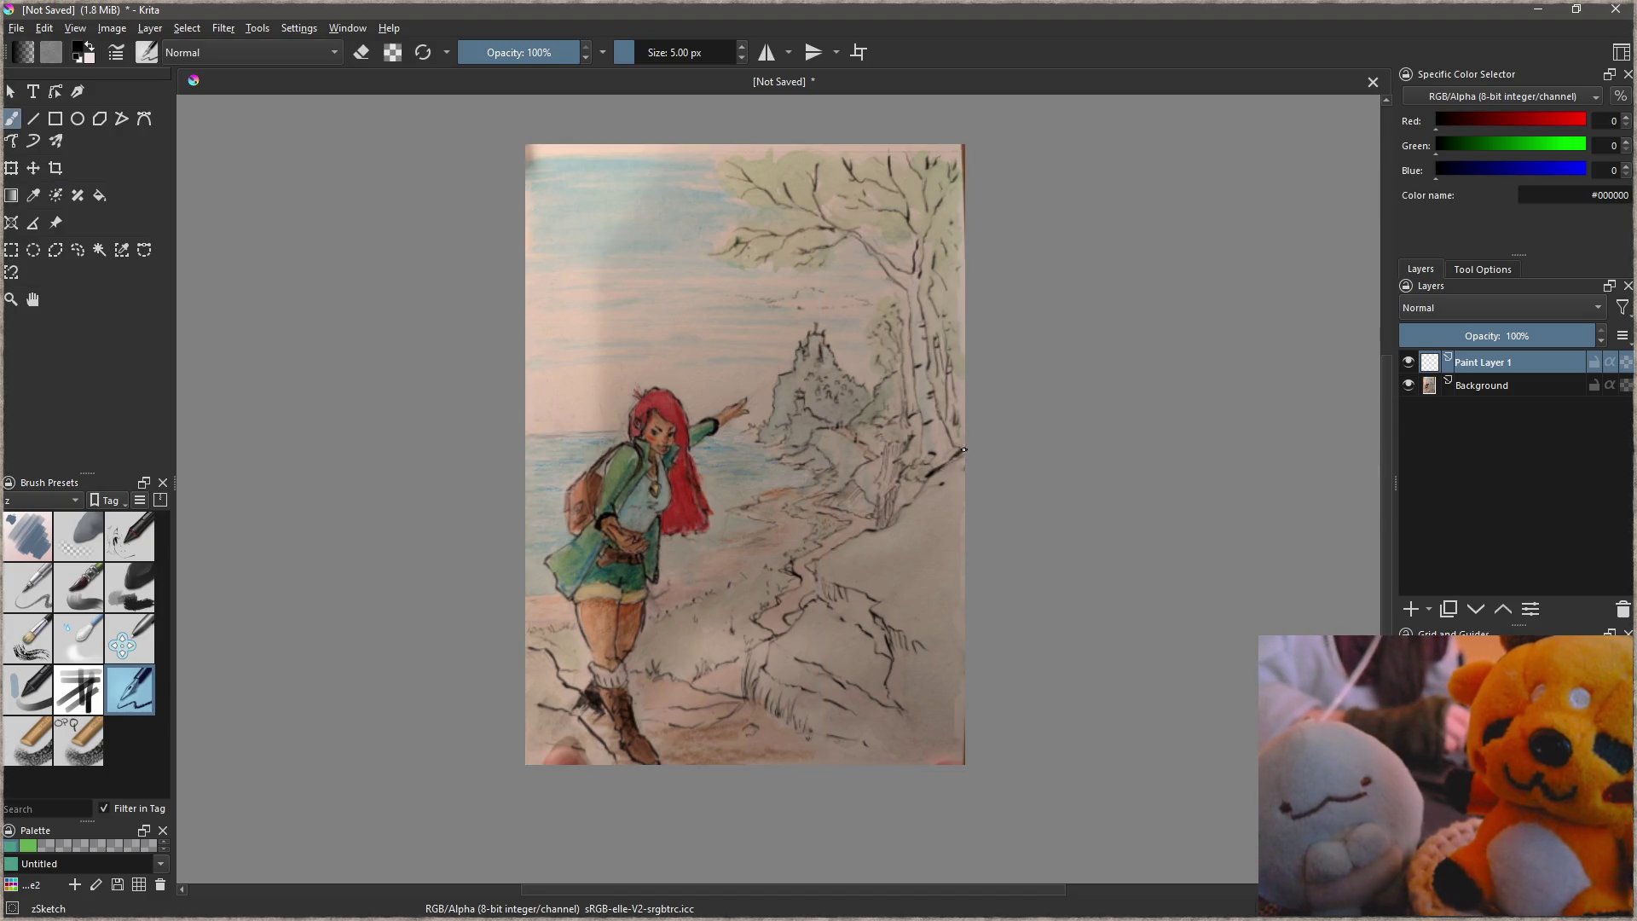
key("v")
left_click_drag(963, 449, 526, 816)
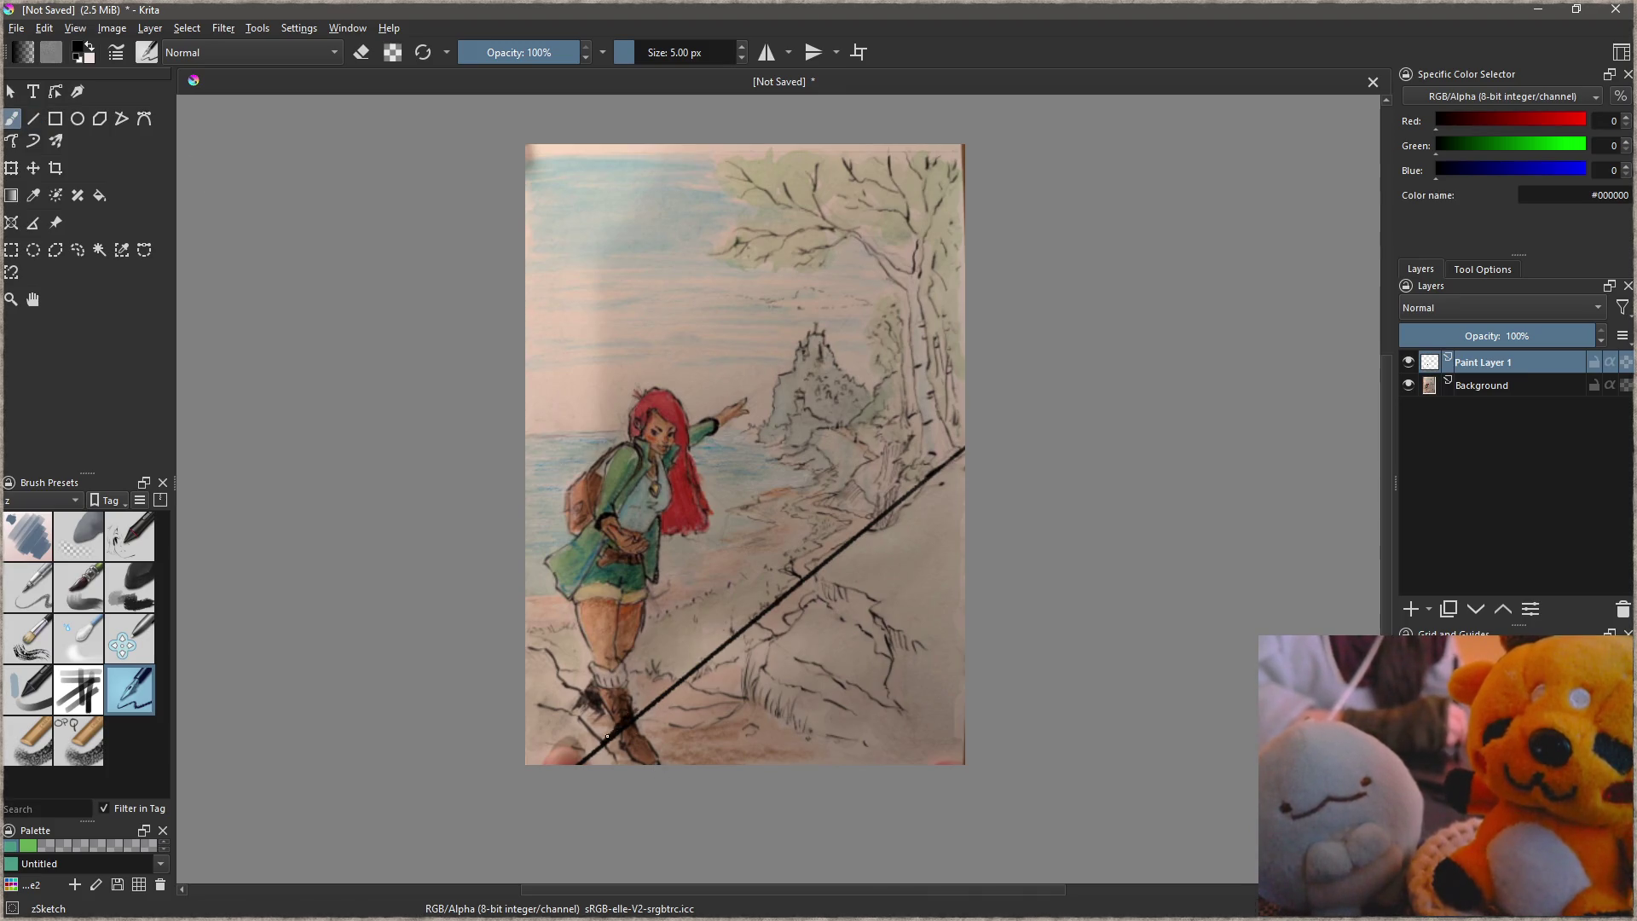
Step: Draw straight composition guide lines over the beach painting, including one across the girl's shoulders
key("v")
left_click_drag(679, 807, 464, 292)
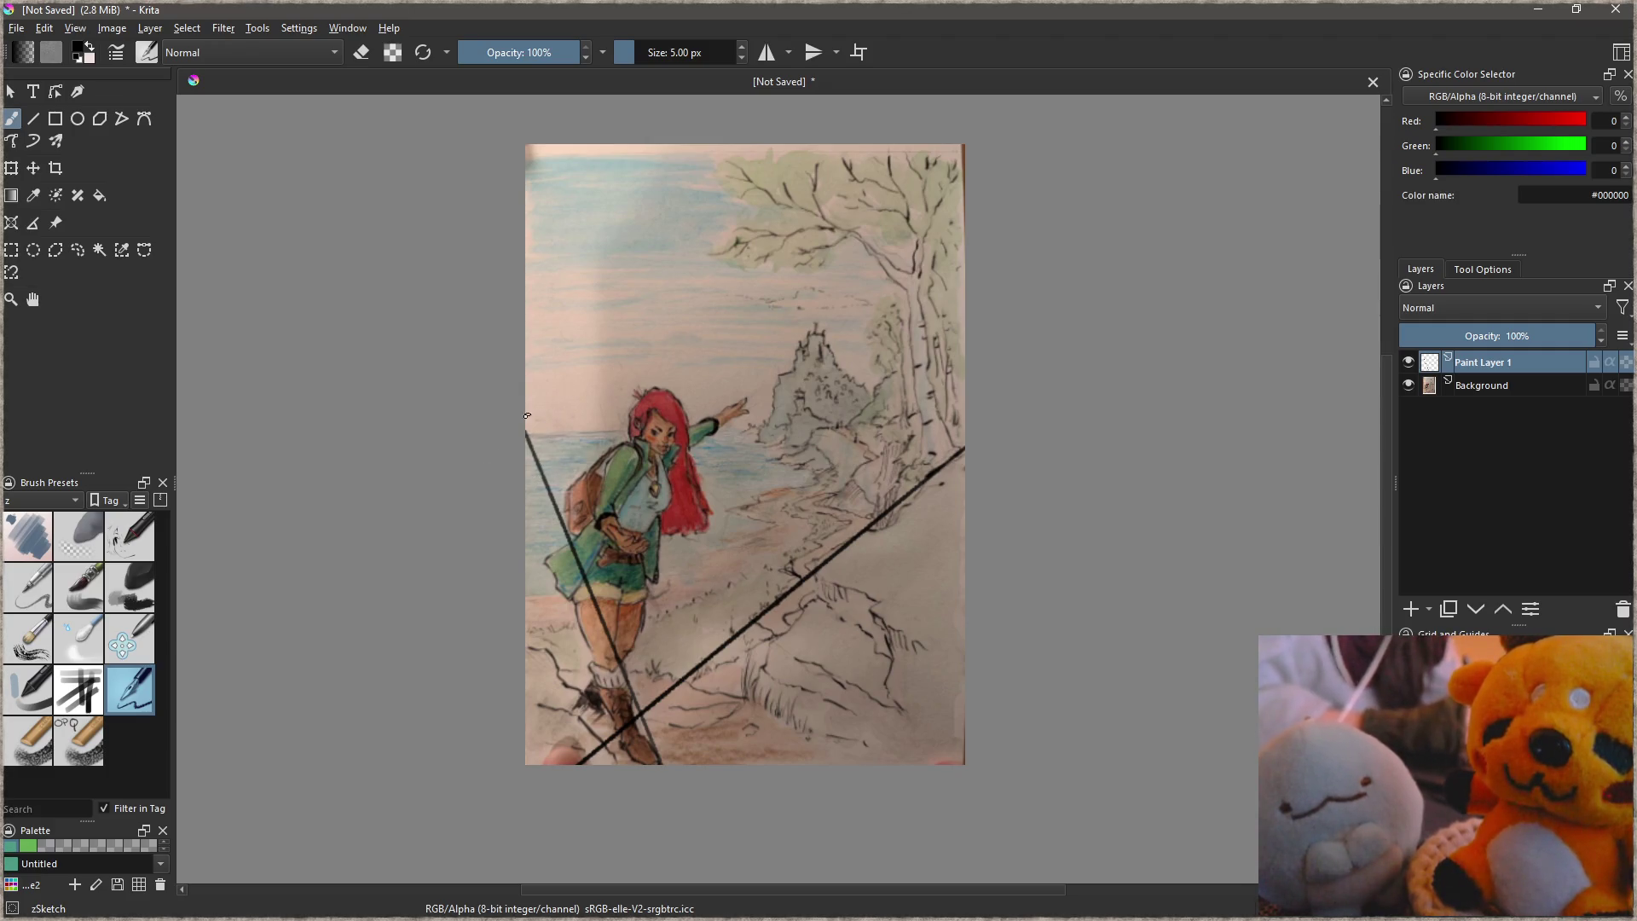
key("ctrl+z")
key("v")
left_click_drag(525, 426, 656, 825)
left_click_drag(511, 432, 1101, 437)
key("b")
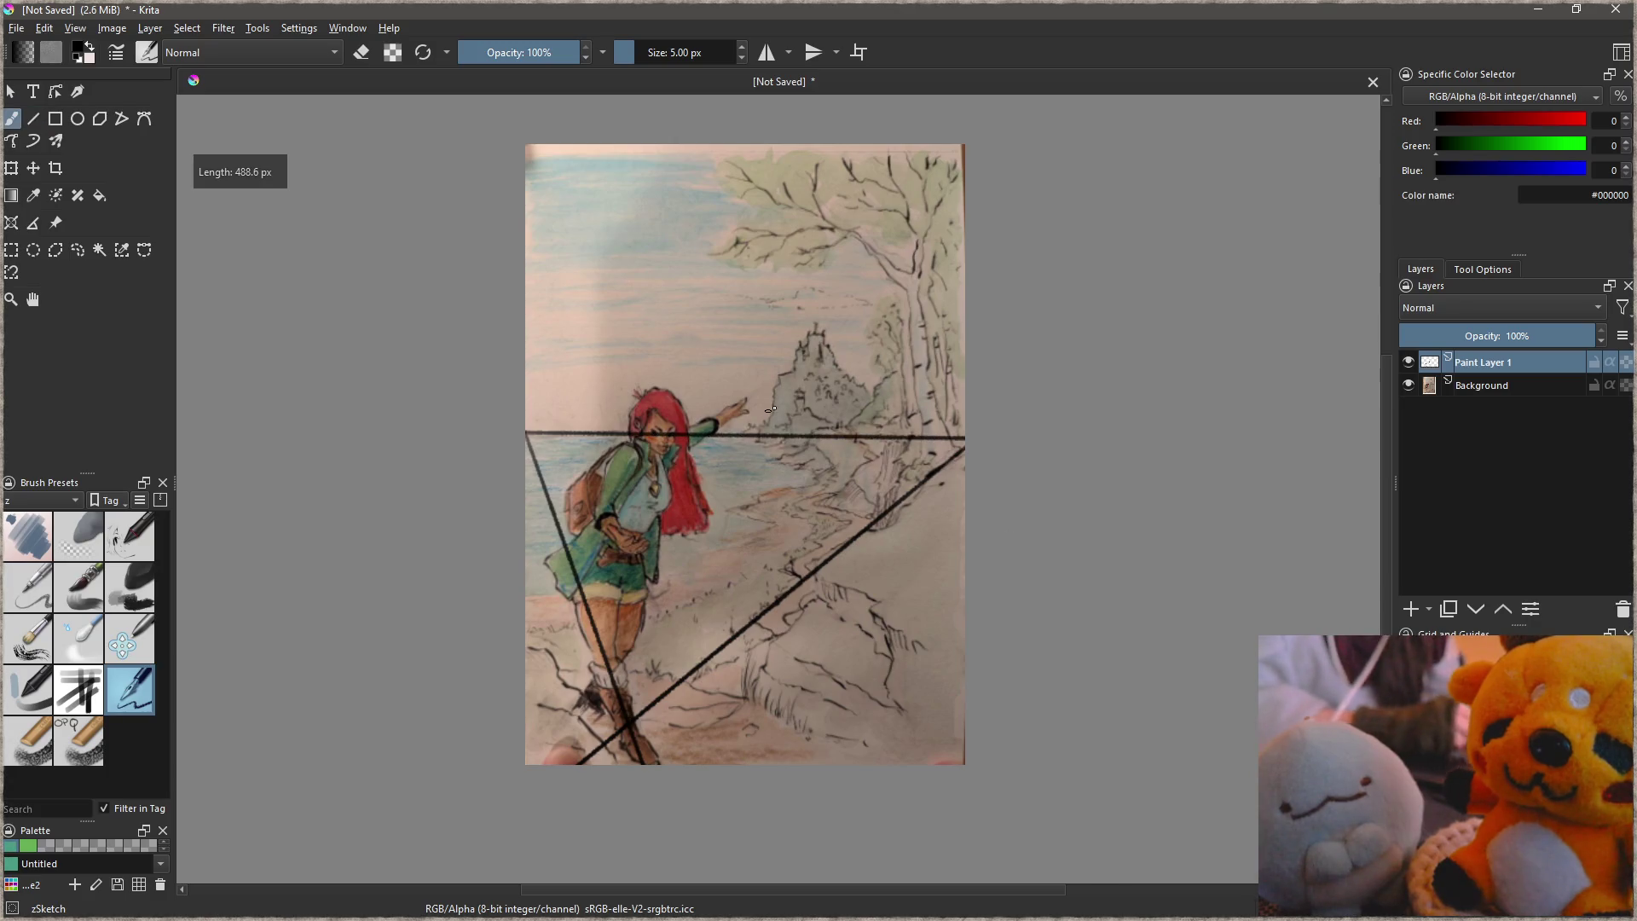
Step: Add two diagonal guide lines across the painting with the straight-line tool
key("v")
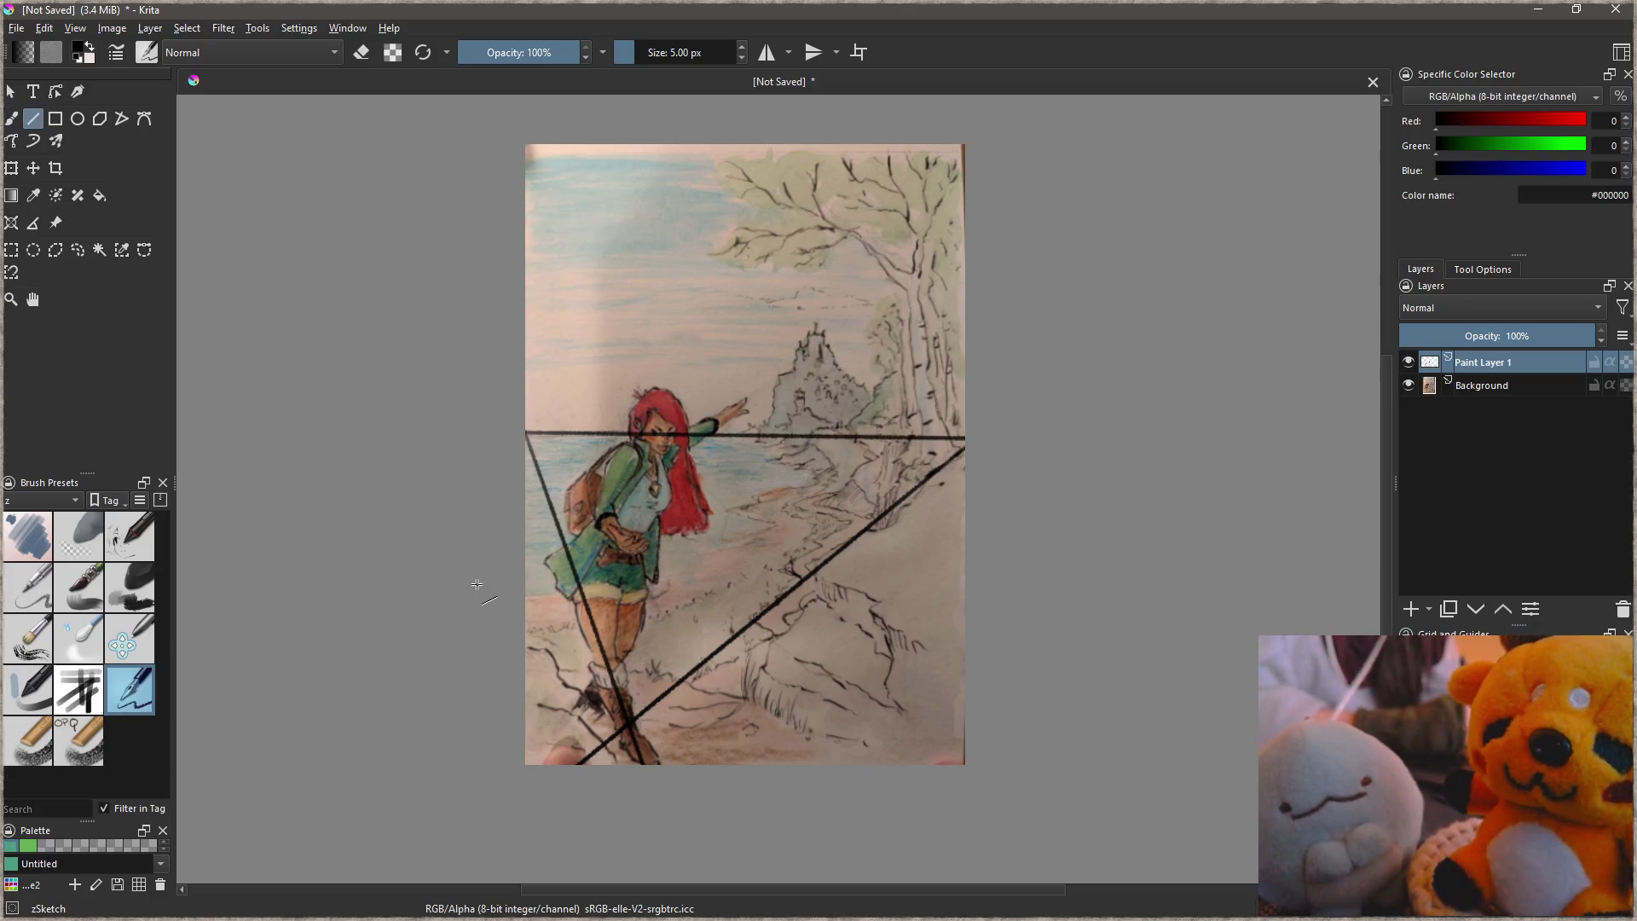
mouse_move(480, 599)
left_mouse_down()
mouse_move(940, 269)
mouse_move(965, 196)
left_mouse_up()
key("b")
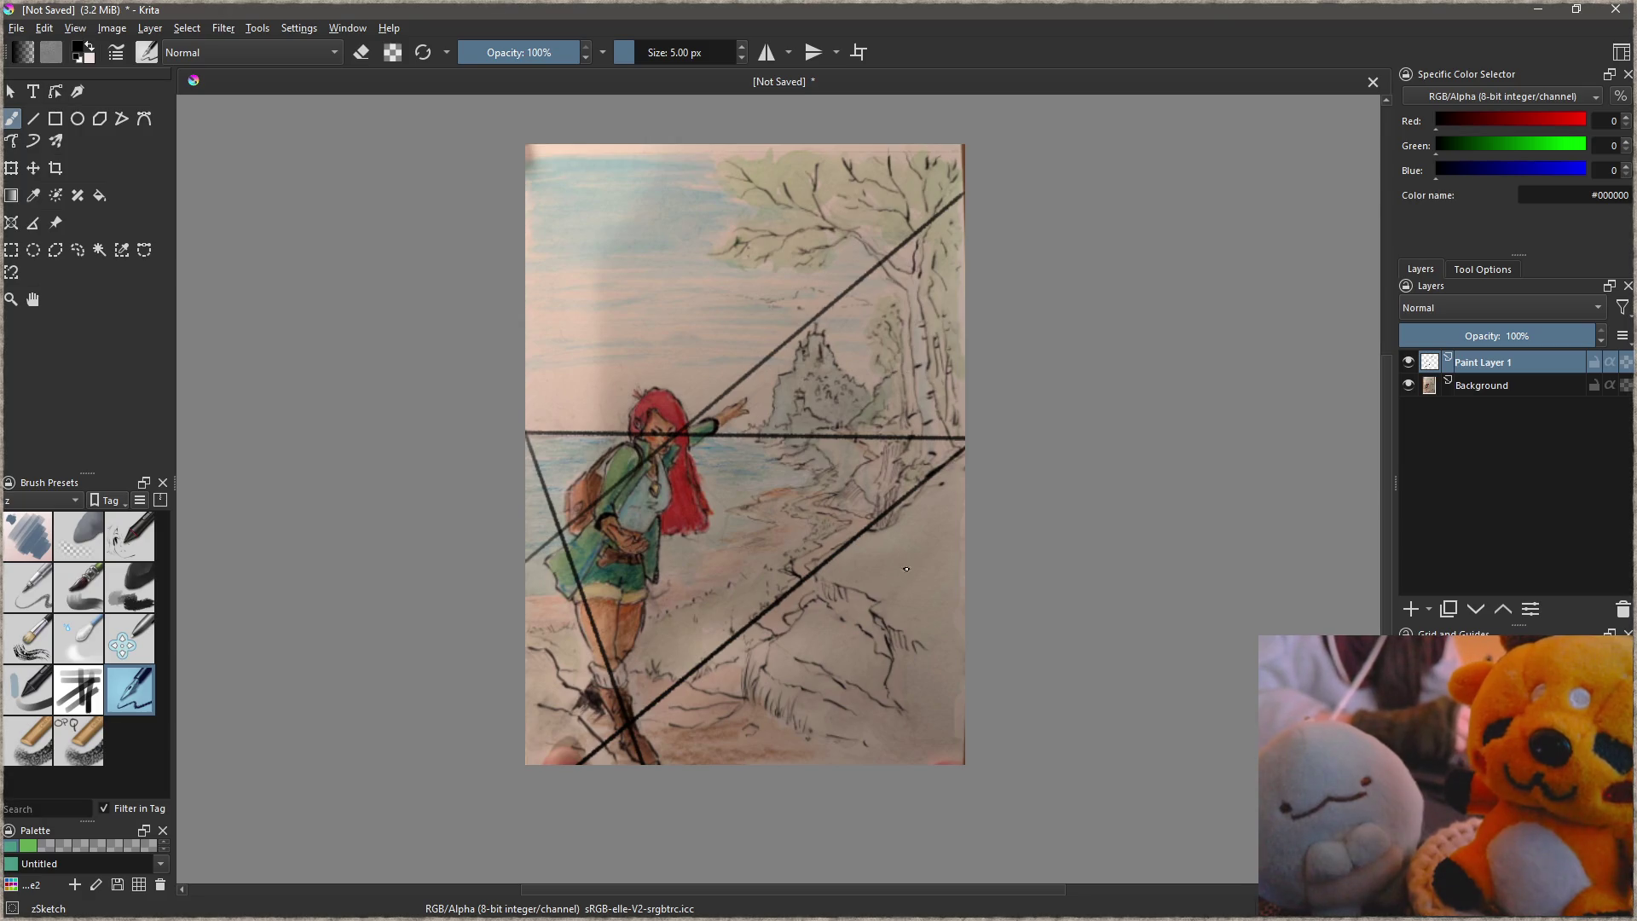
key("v")
left_click_drag(636, 335, 1004, 817)
key("b")
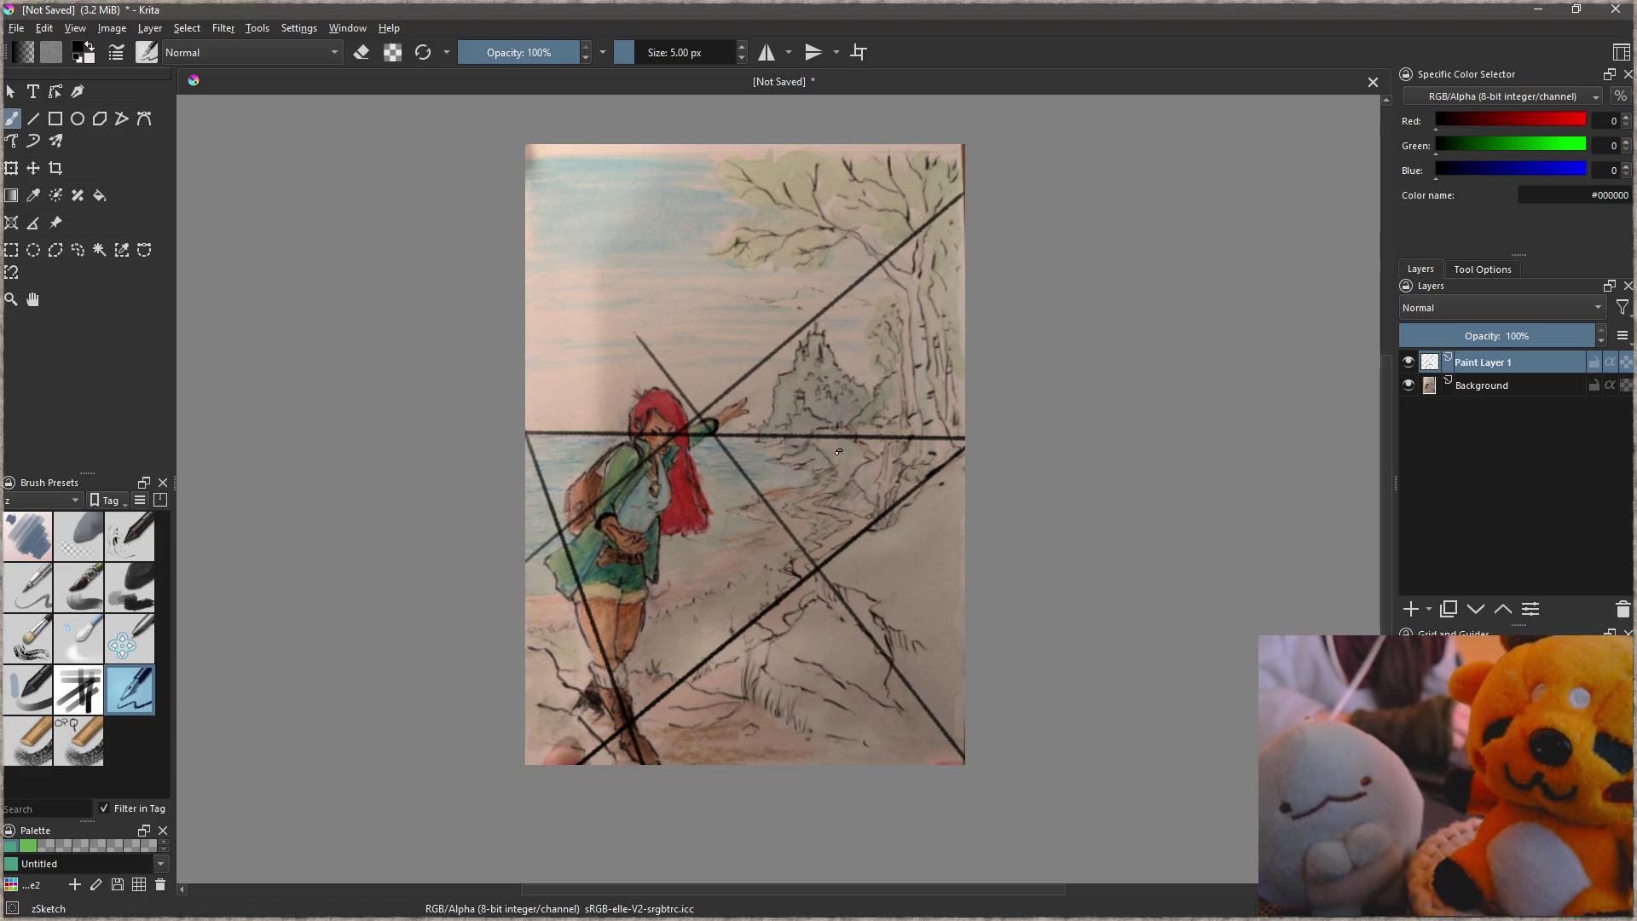
key("v")
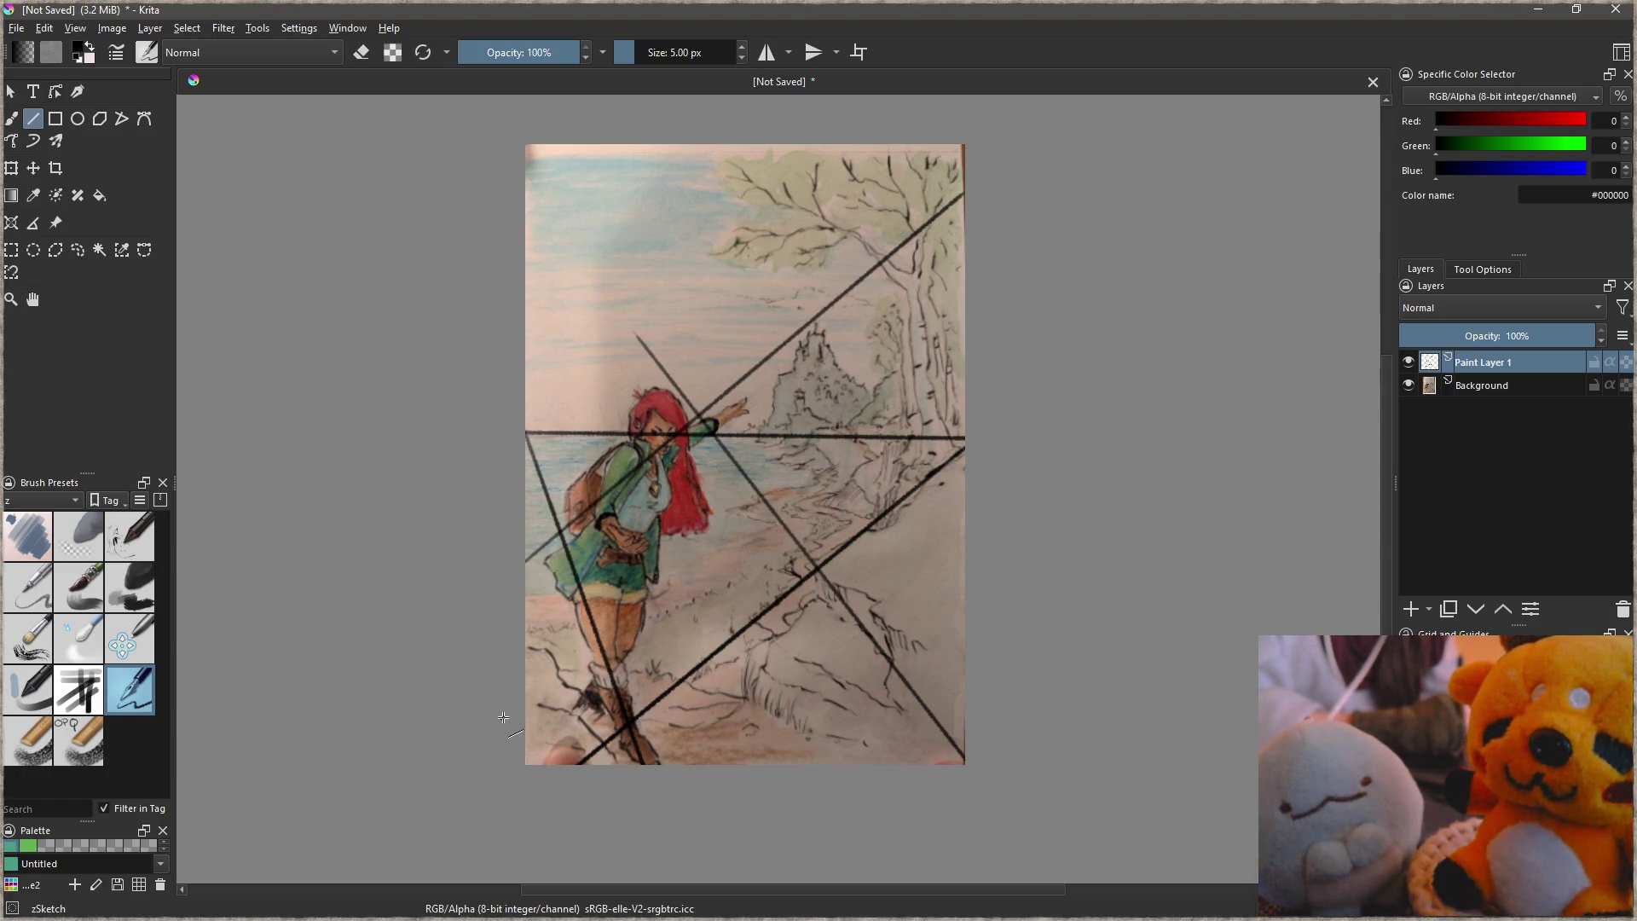
key("b")
Step: Try several freehand curves across the painting, undoing each one
left_click_drag(525, 590, 805, 285)
key("ctrl+z")
left_click_drag(518, 583, 659, 173)
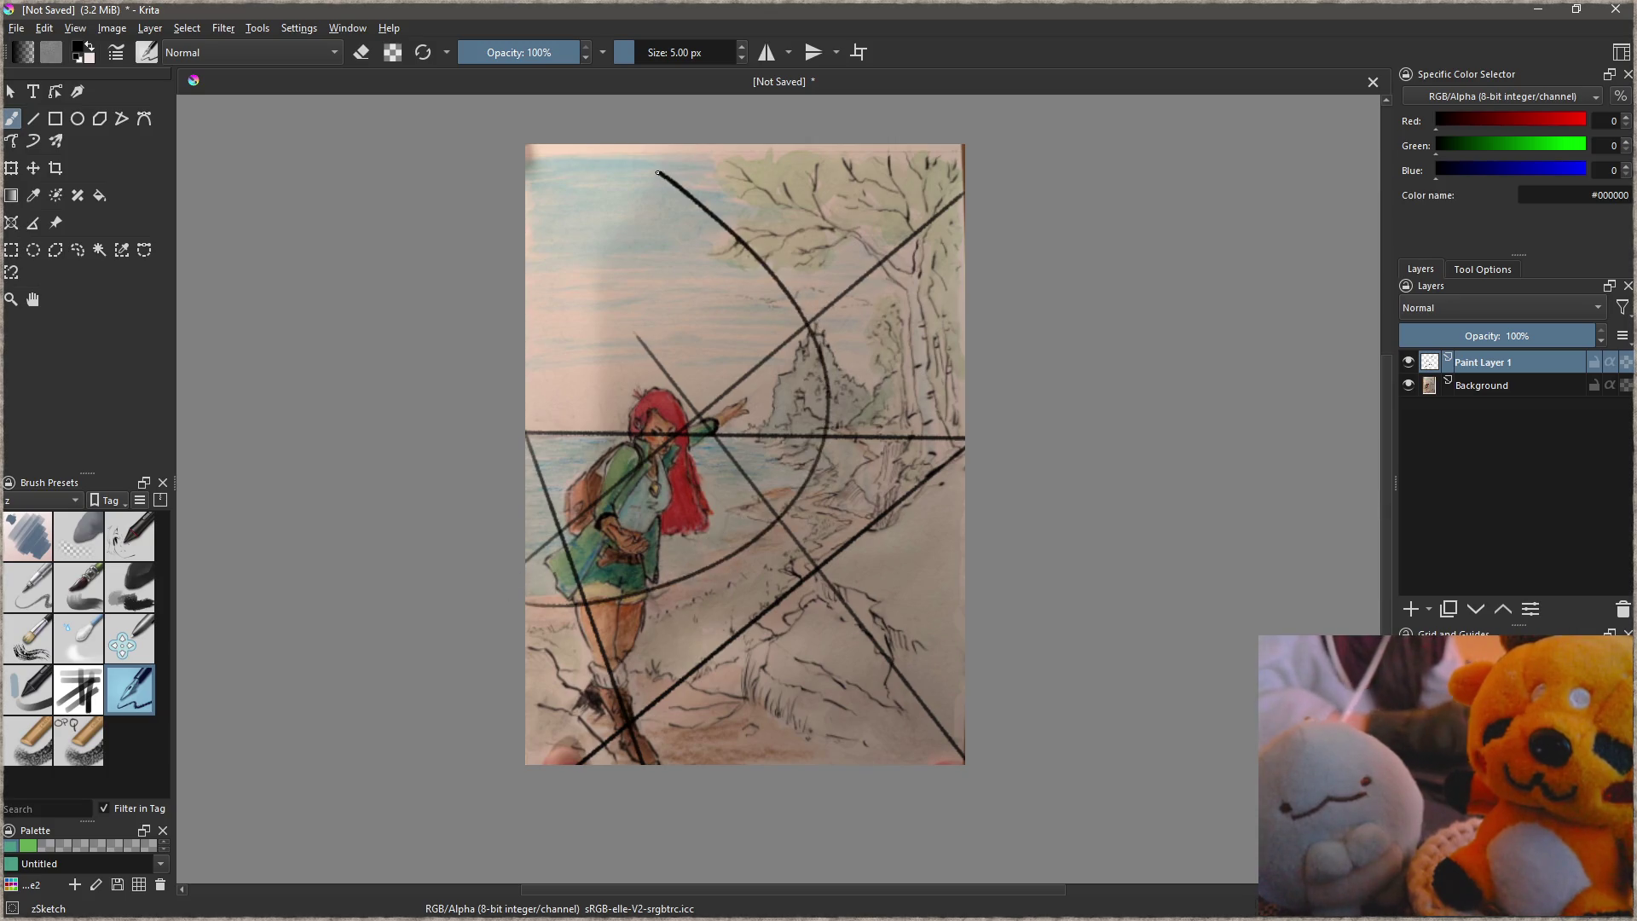
key("ctrl+z")
key("ctrl+shift+z")
key("ctrl+z")
left_click_drag(663, 763, 964, 398)
key("ctrl+z")
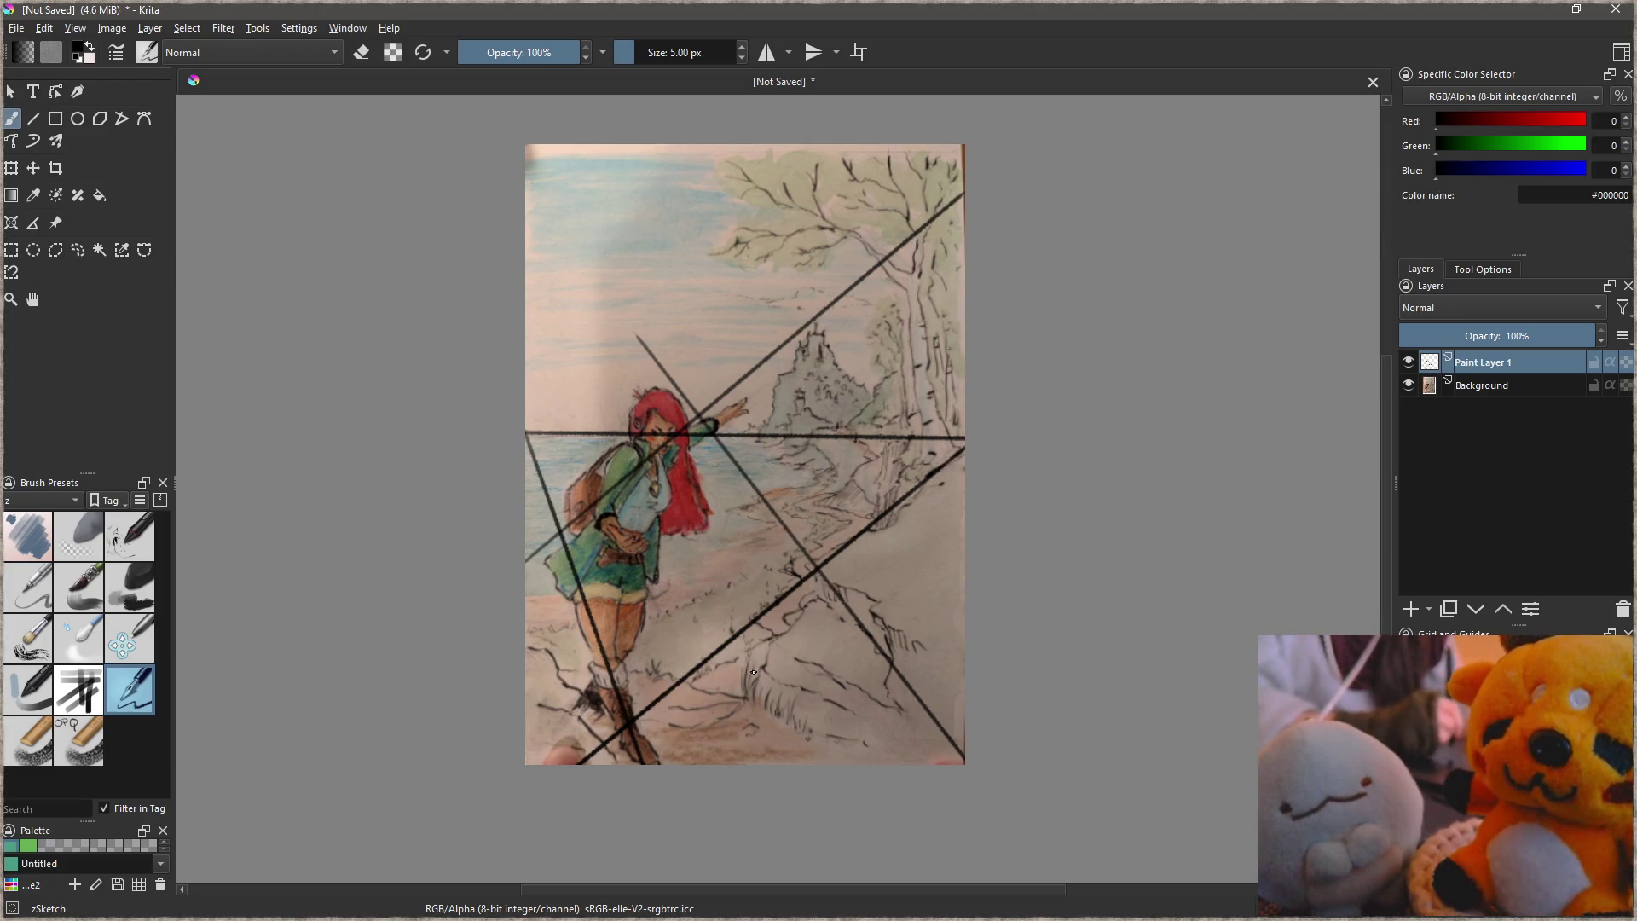
left_click_drag(804, 776, 964, 417)
key("ctrl+z")
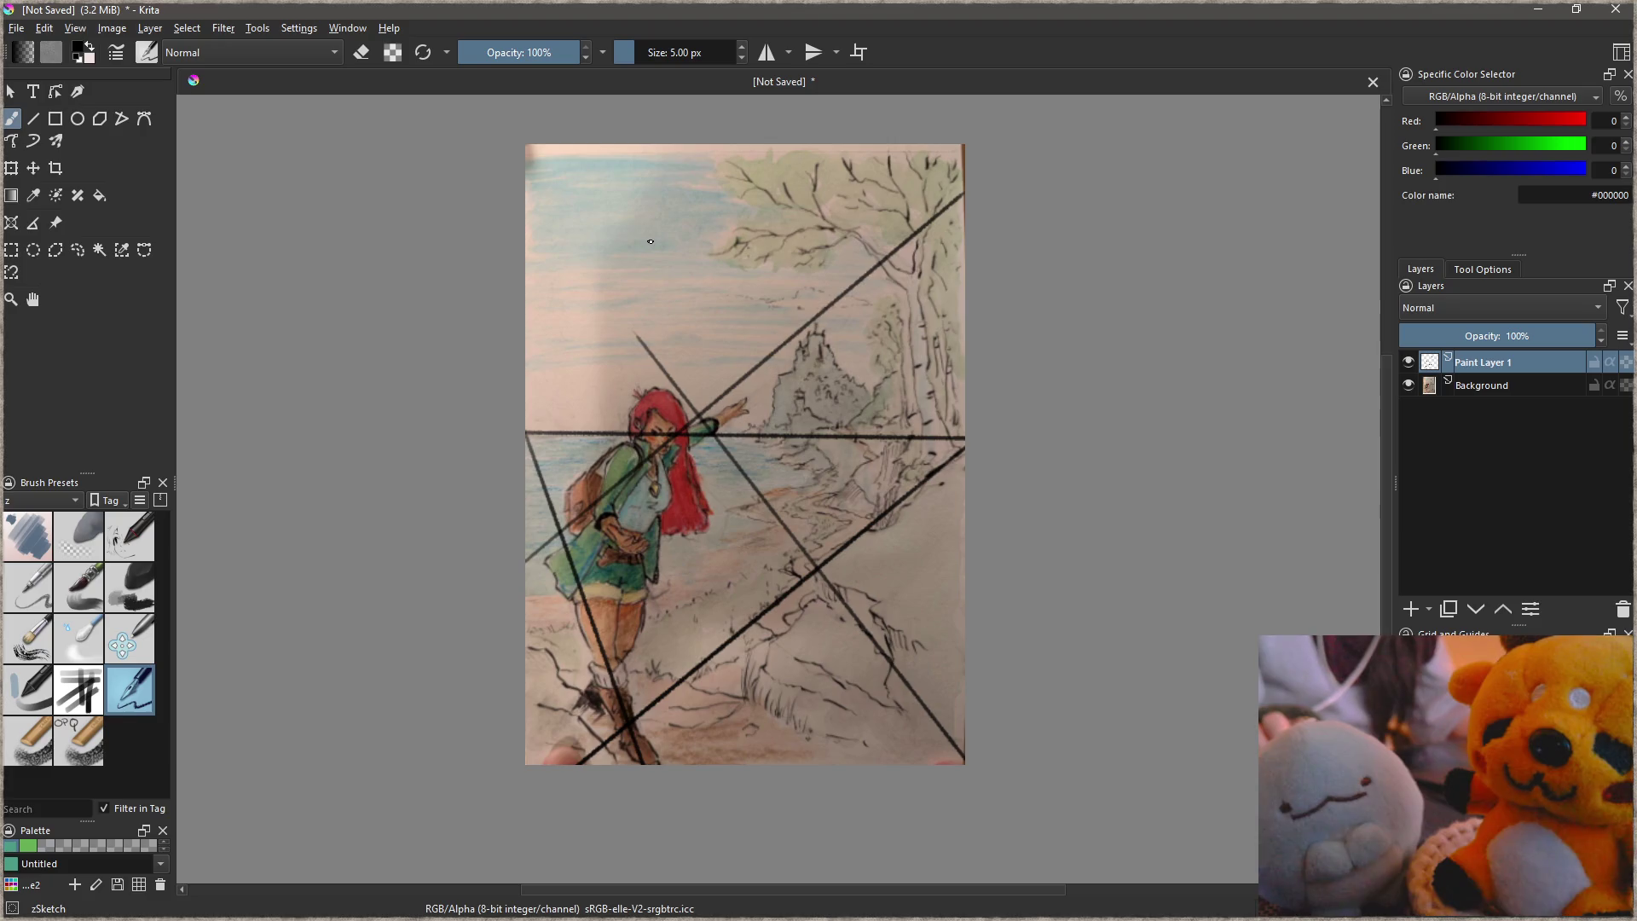
Step: Undo the remaining guide lines, close Krita without saving, and close the image viewer
key("ctrl+z")
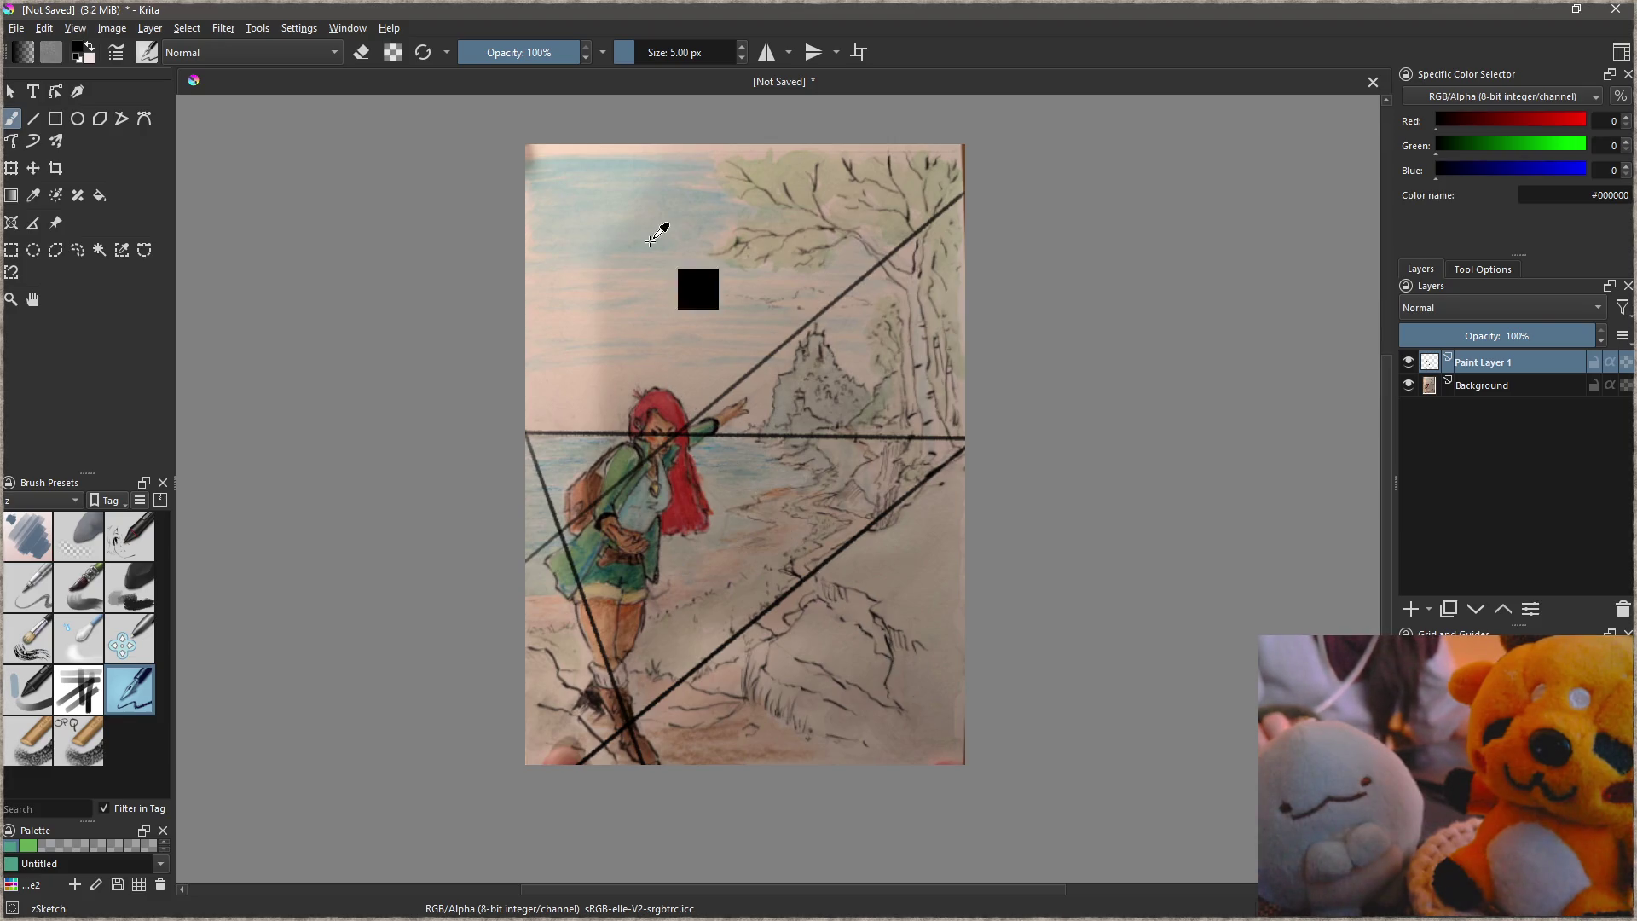
key("ctrl+z")
key("ctrl+z")
key("ctrl+z")
key("ctrl+z")
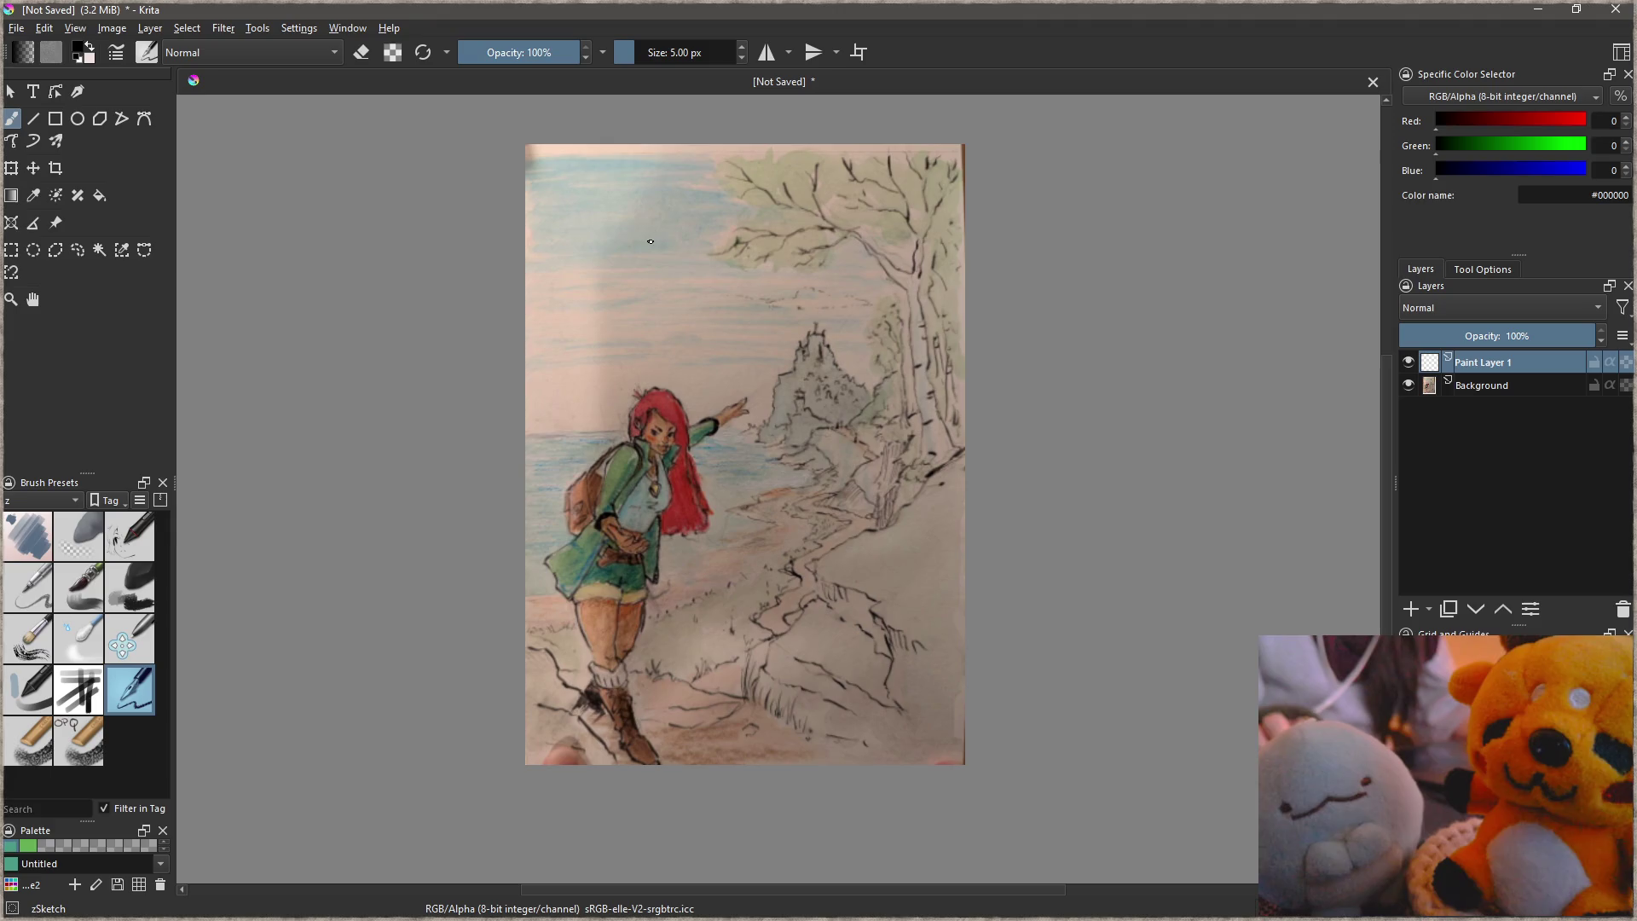
left_click(1617, 10)
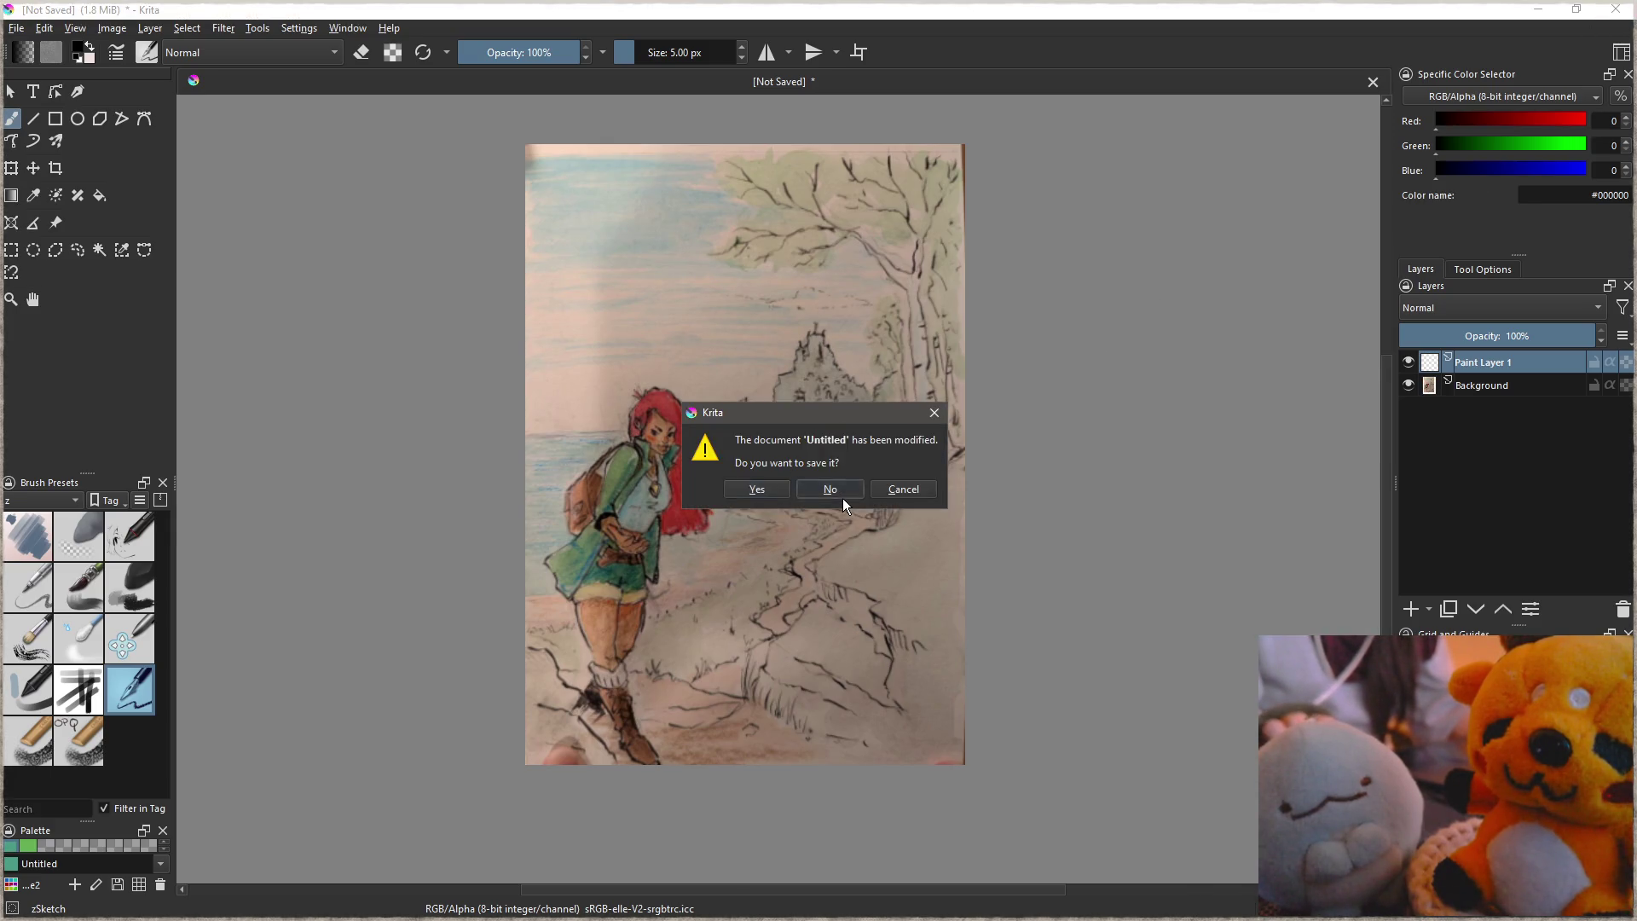
left_click(842, 493)
left_click(927, 221)
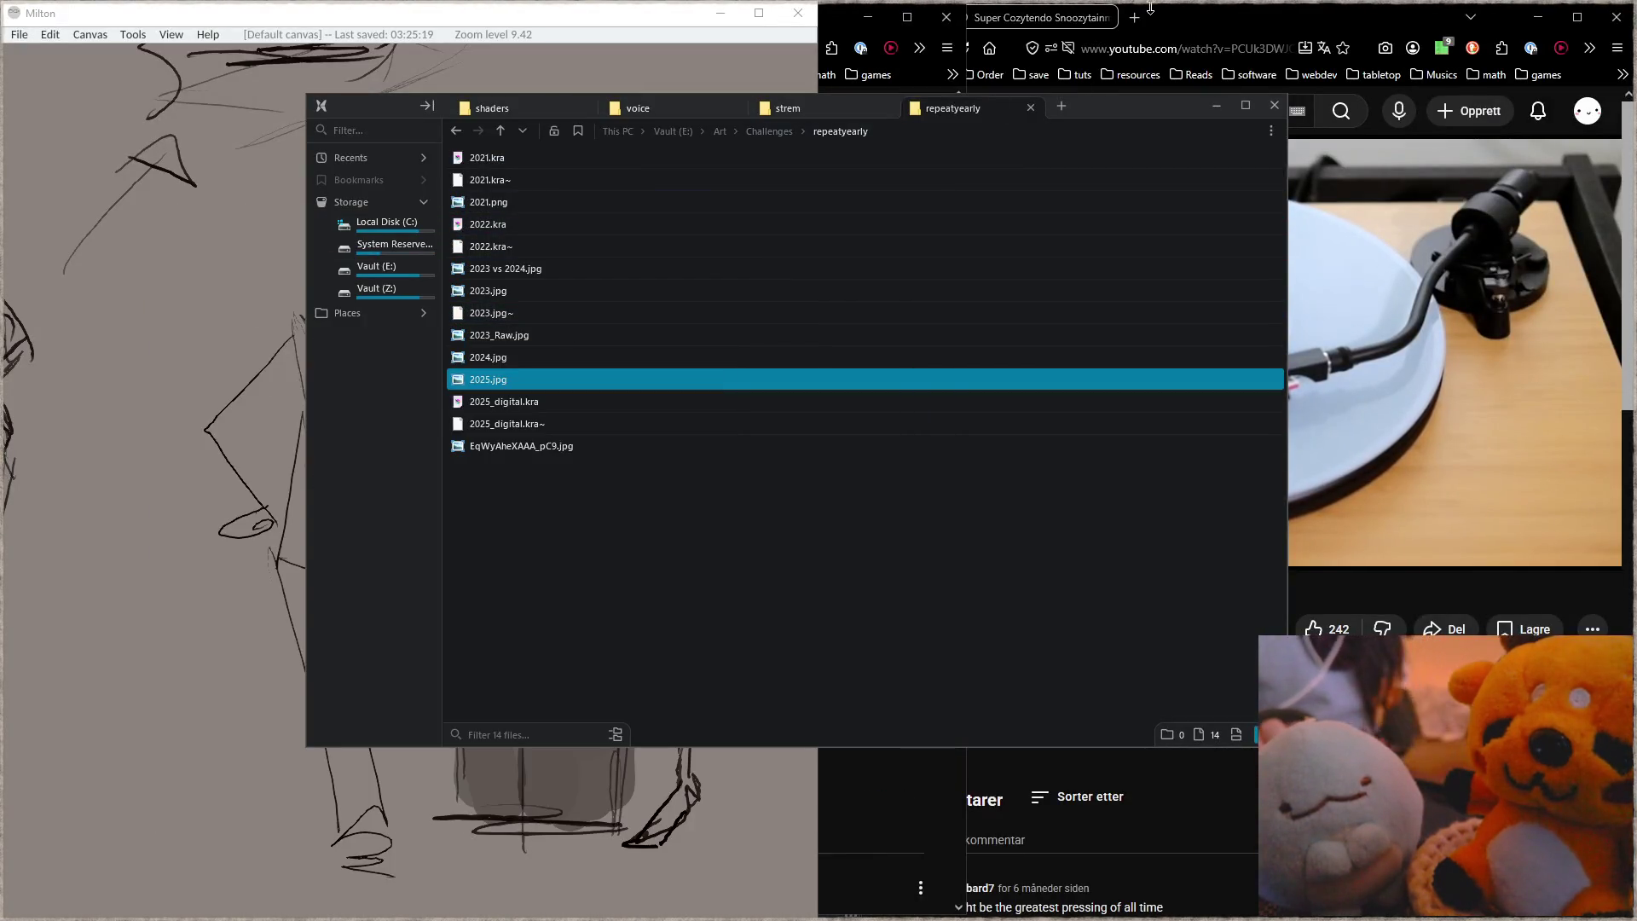
left_click(1136, 32)
Step: Open noendra design.pdf from Vault (E:) > Art > noendra > docs
left_click(841, 20)
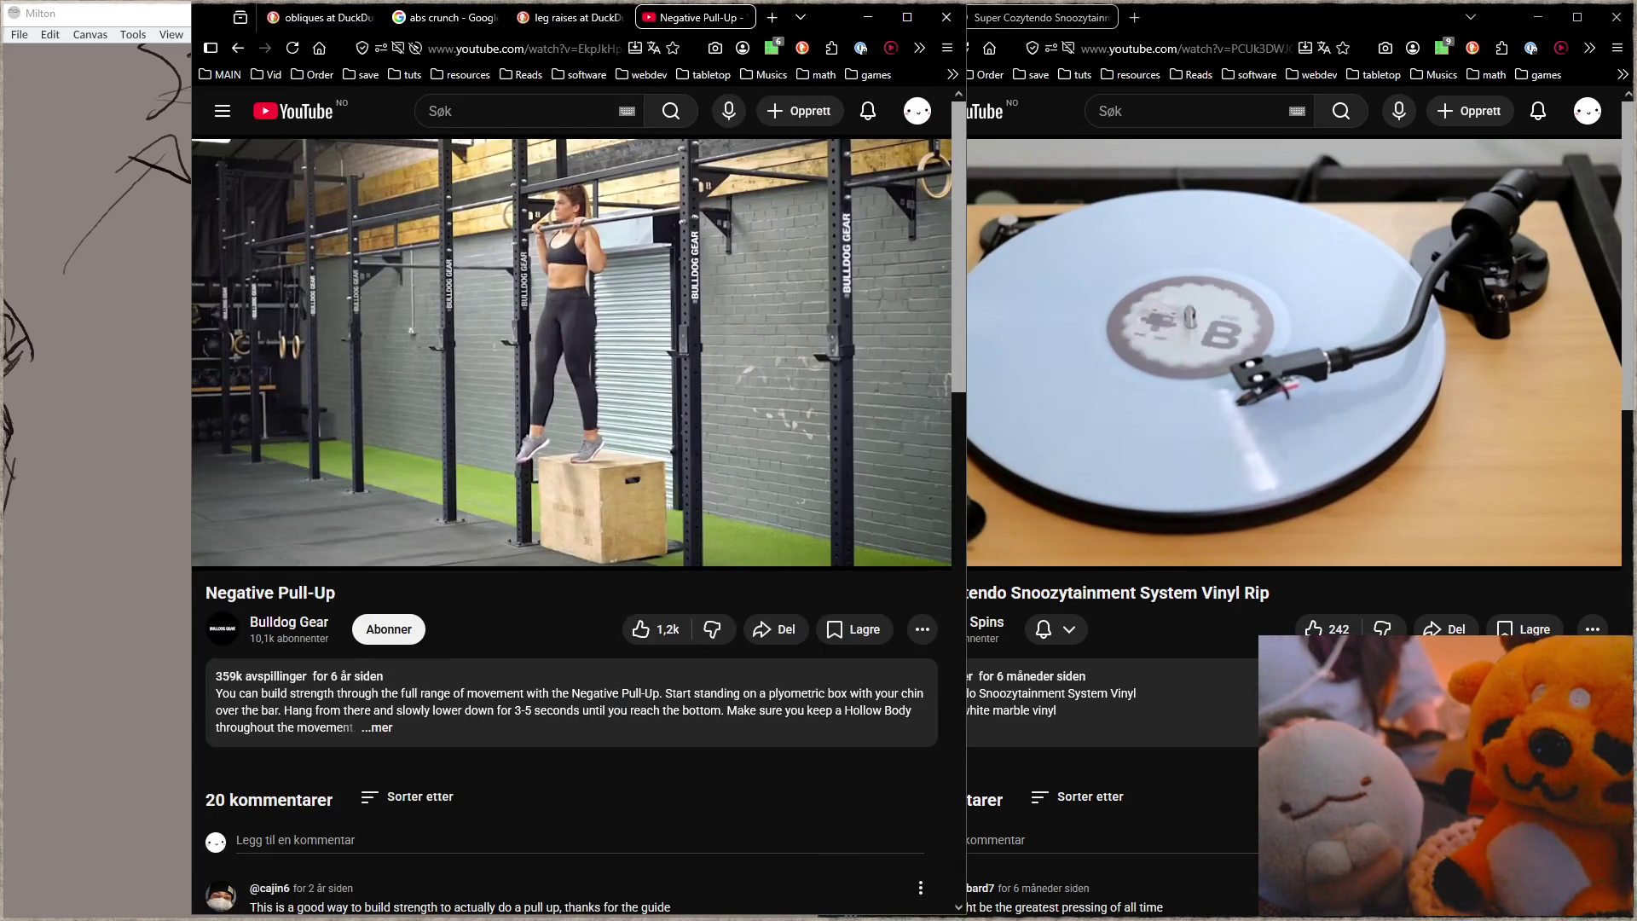
key("alt+Tab")
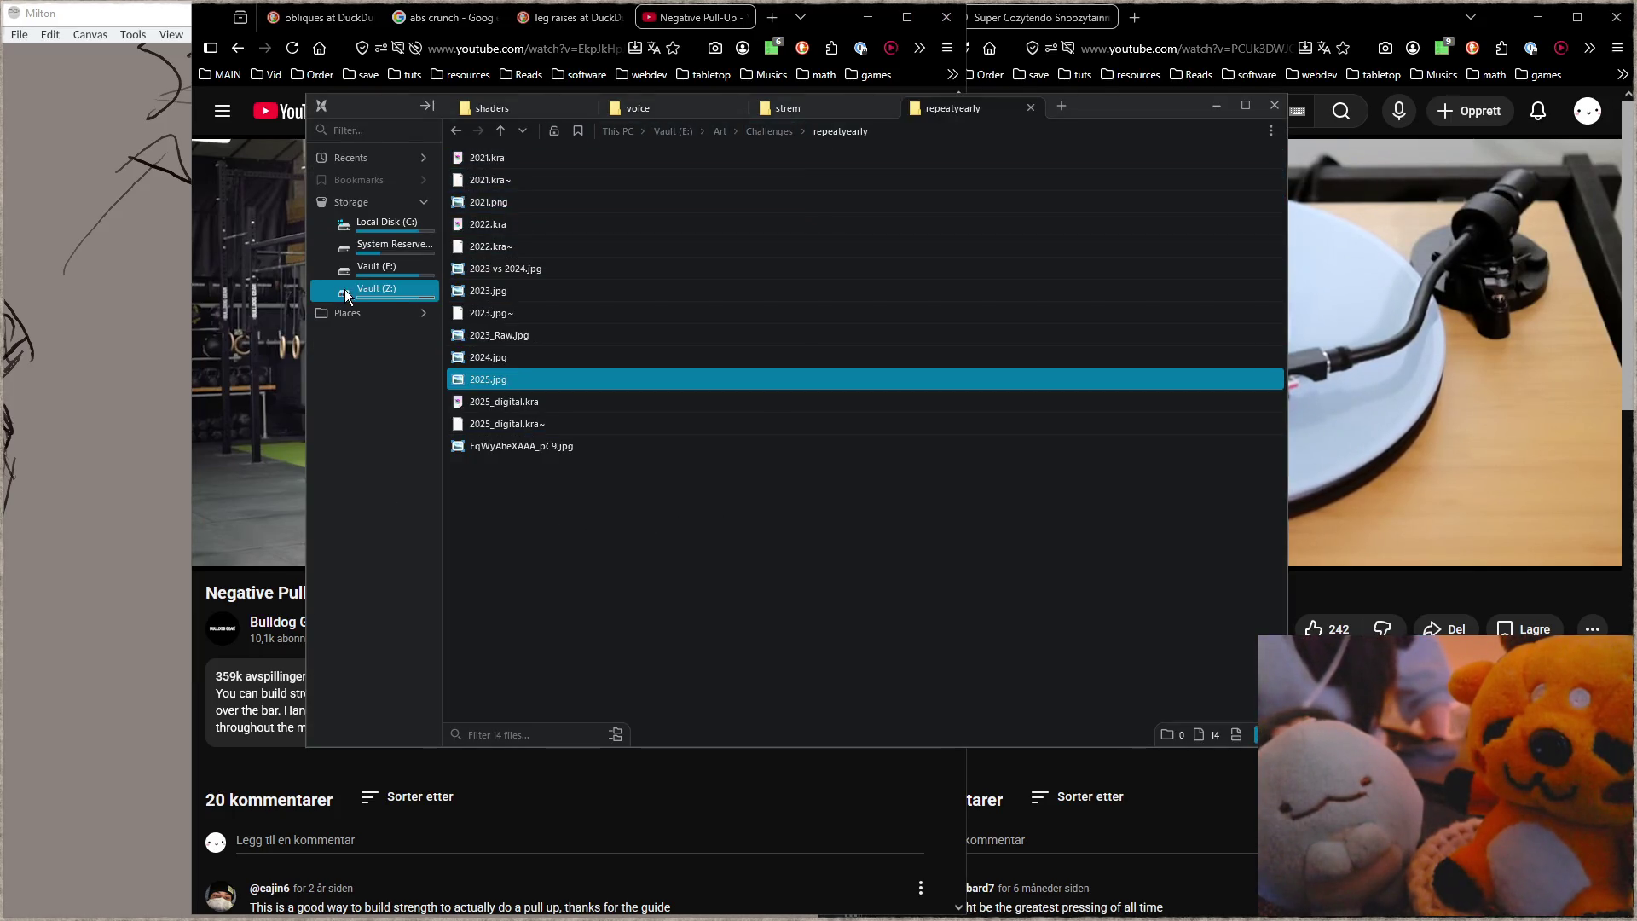
left_click(376, 266)
double_click(529, 157)
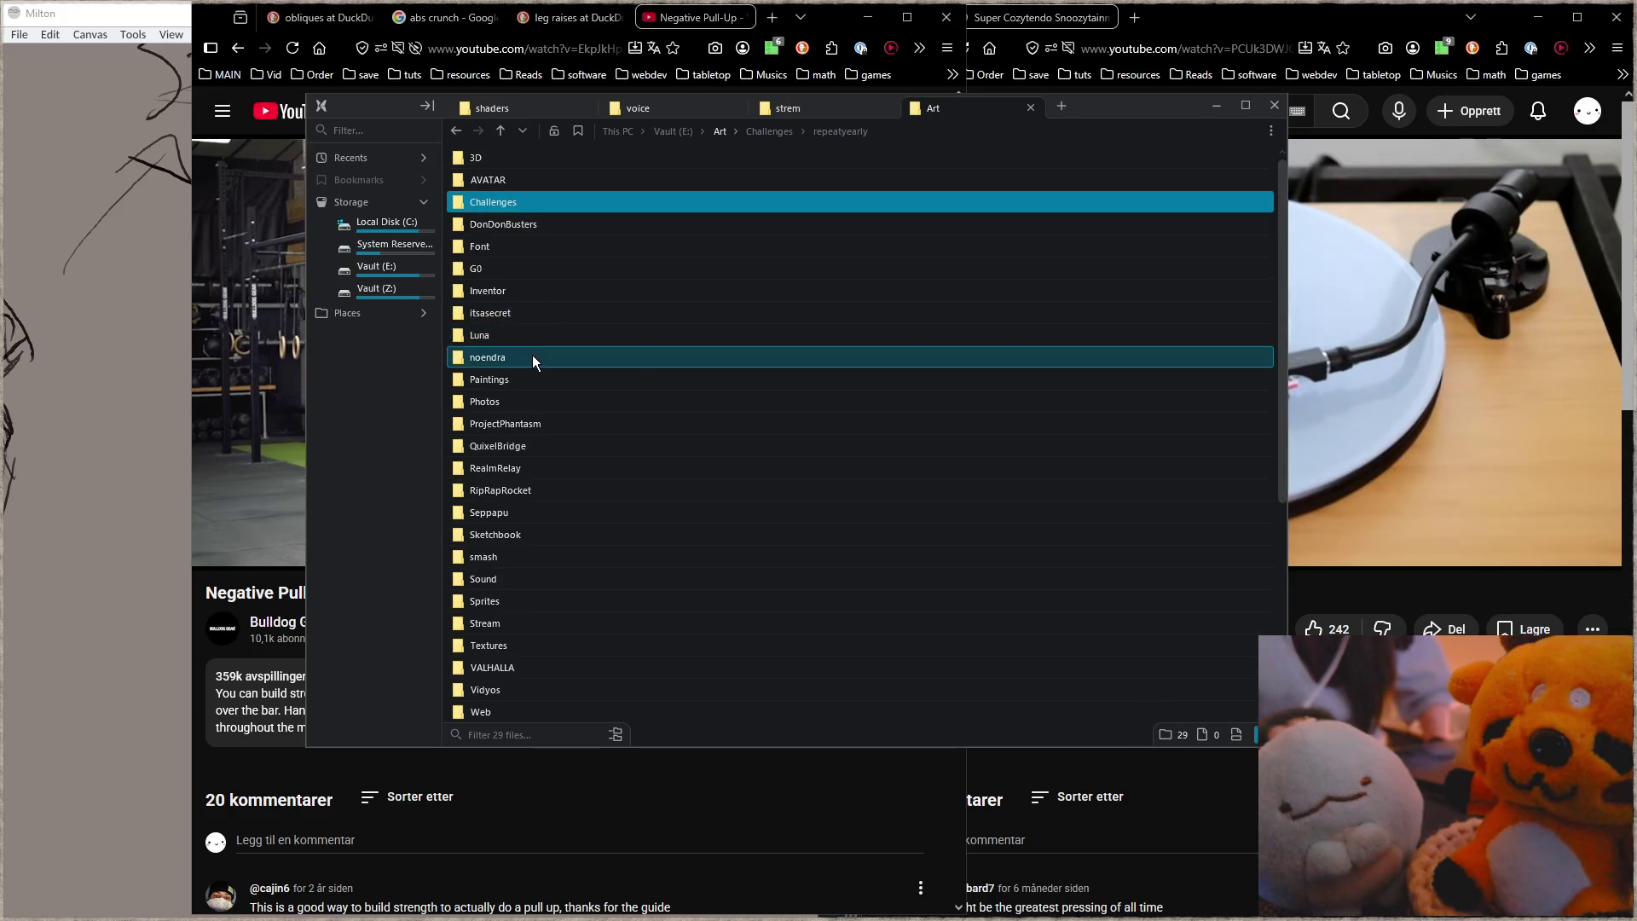
double_click(532, 357)
double_click(532, 185)
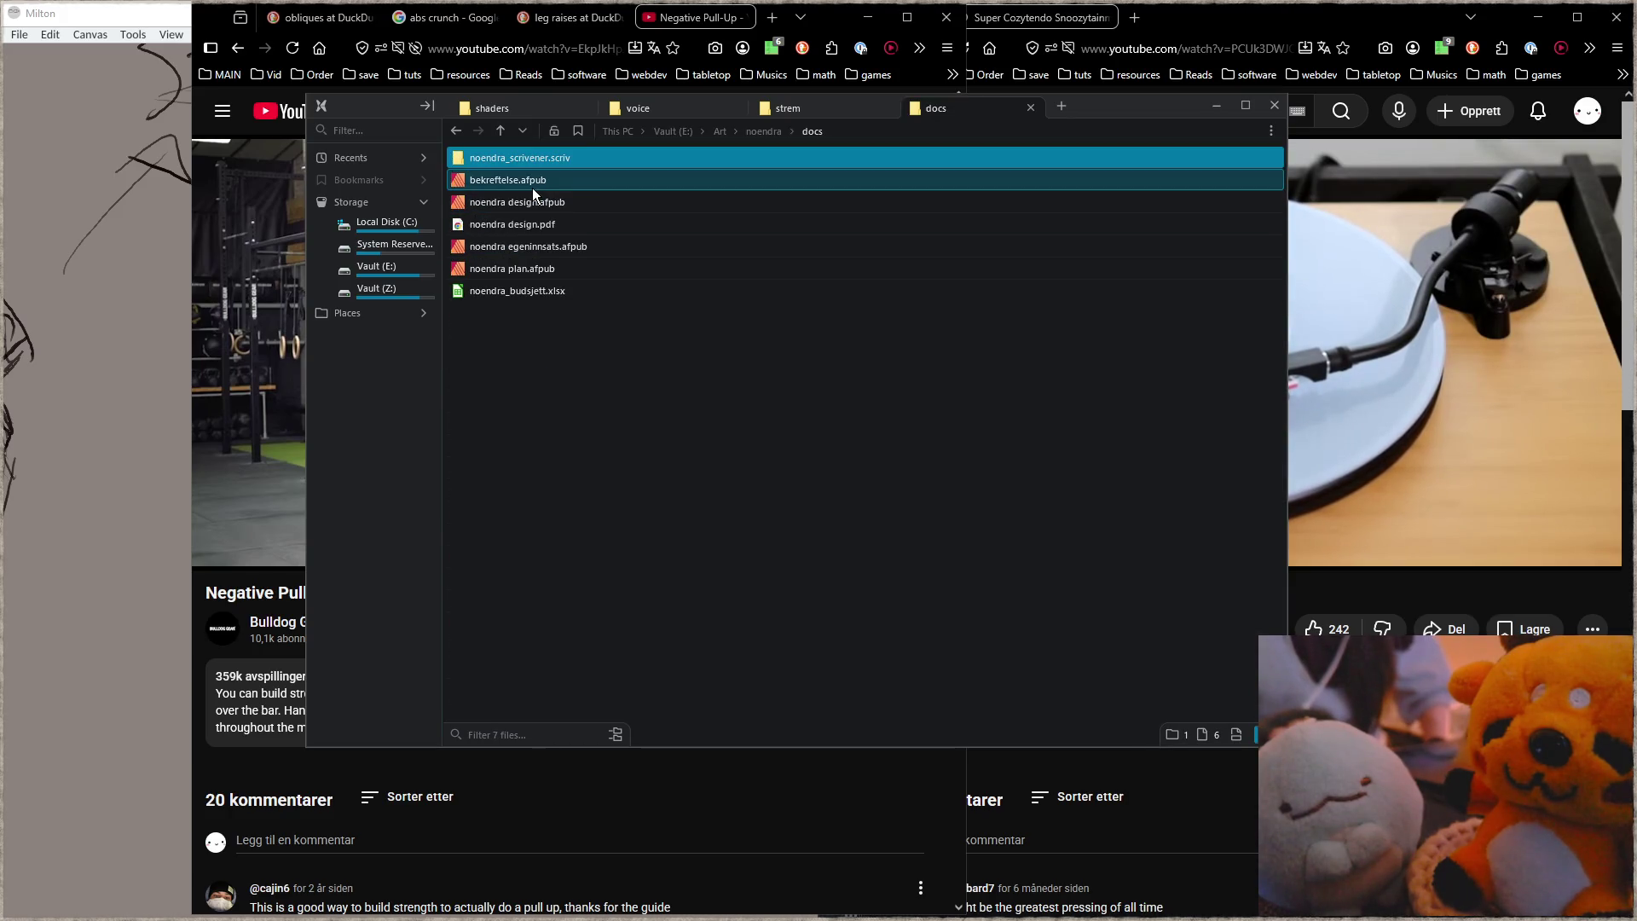
double_click(536, 223)
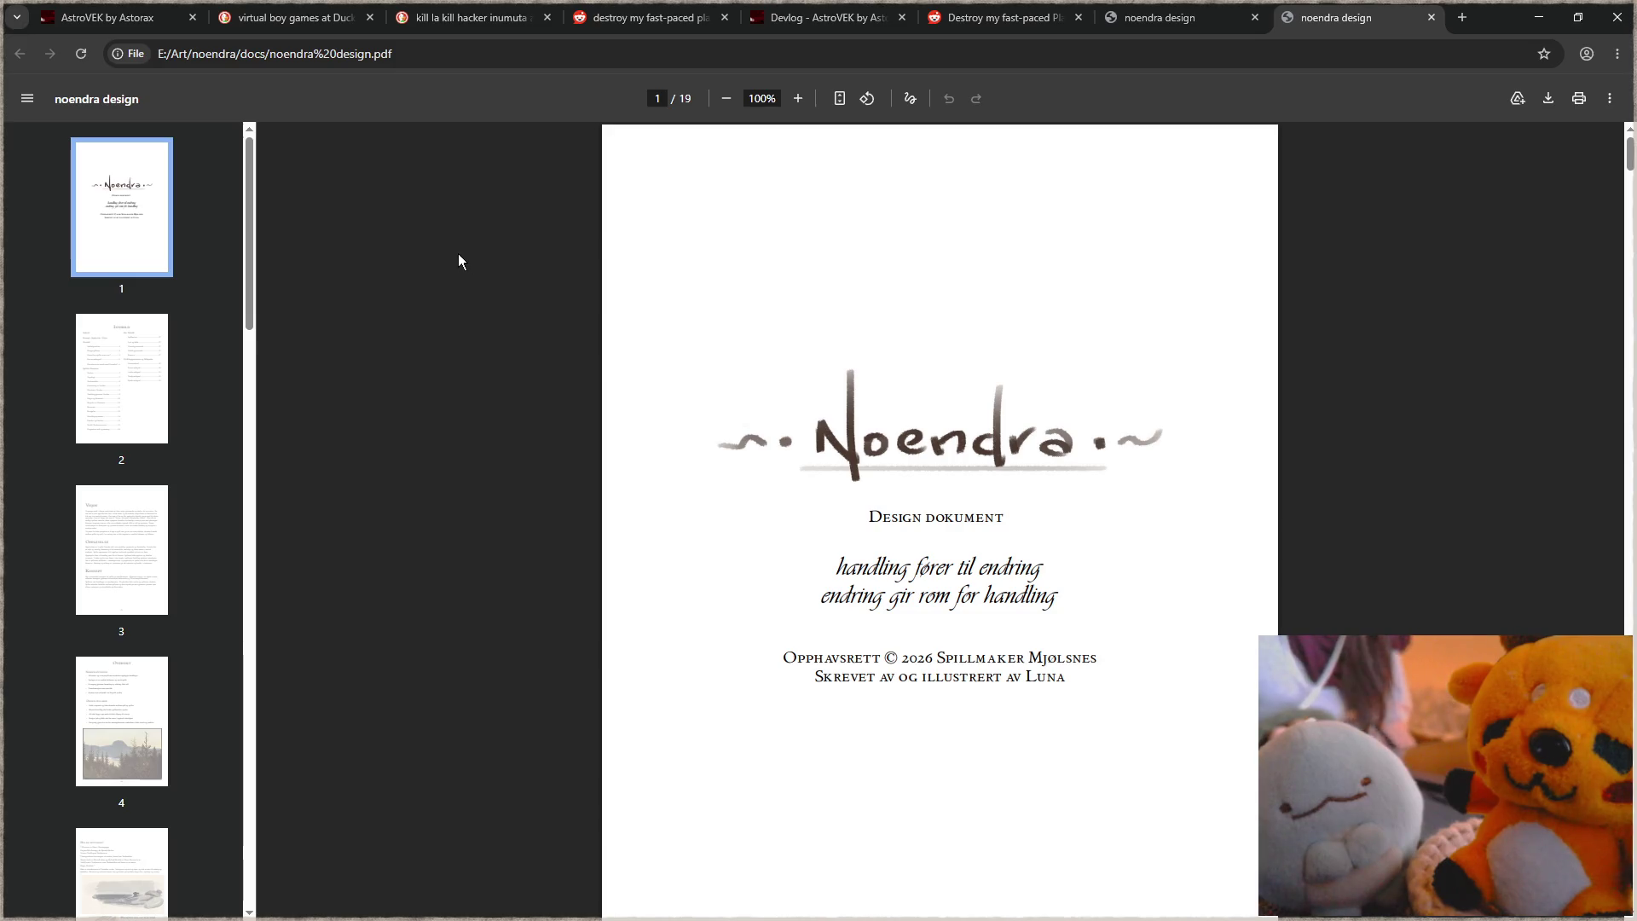
Step: Read the opening pages of the noendra design PDF, looking back and zooming on the Hamrinn sketch
scroll(633, 479, "down", 2)
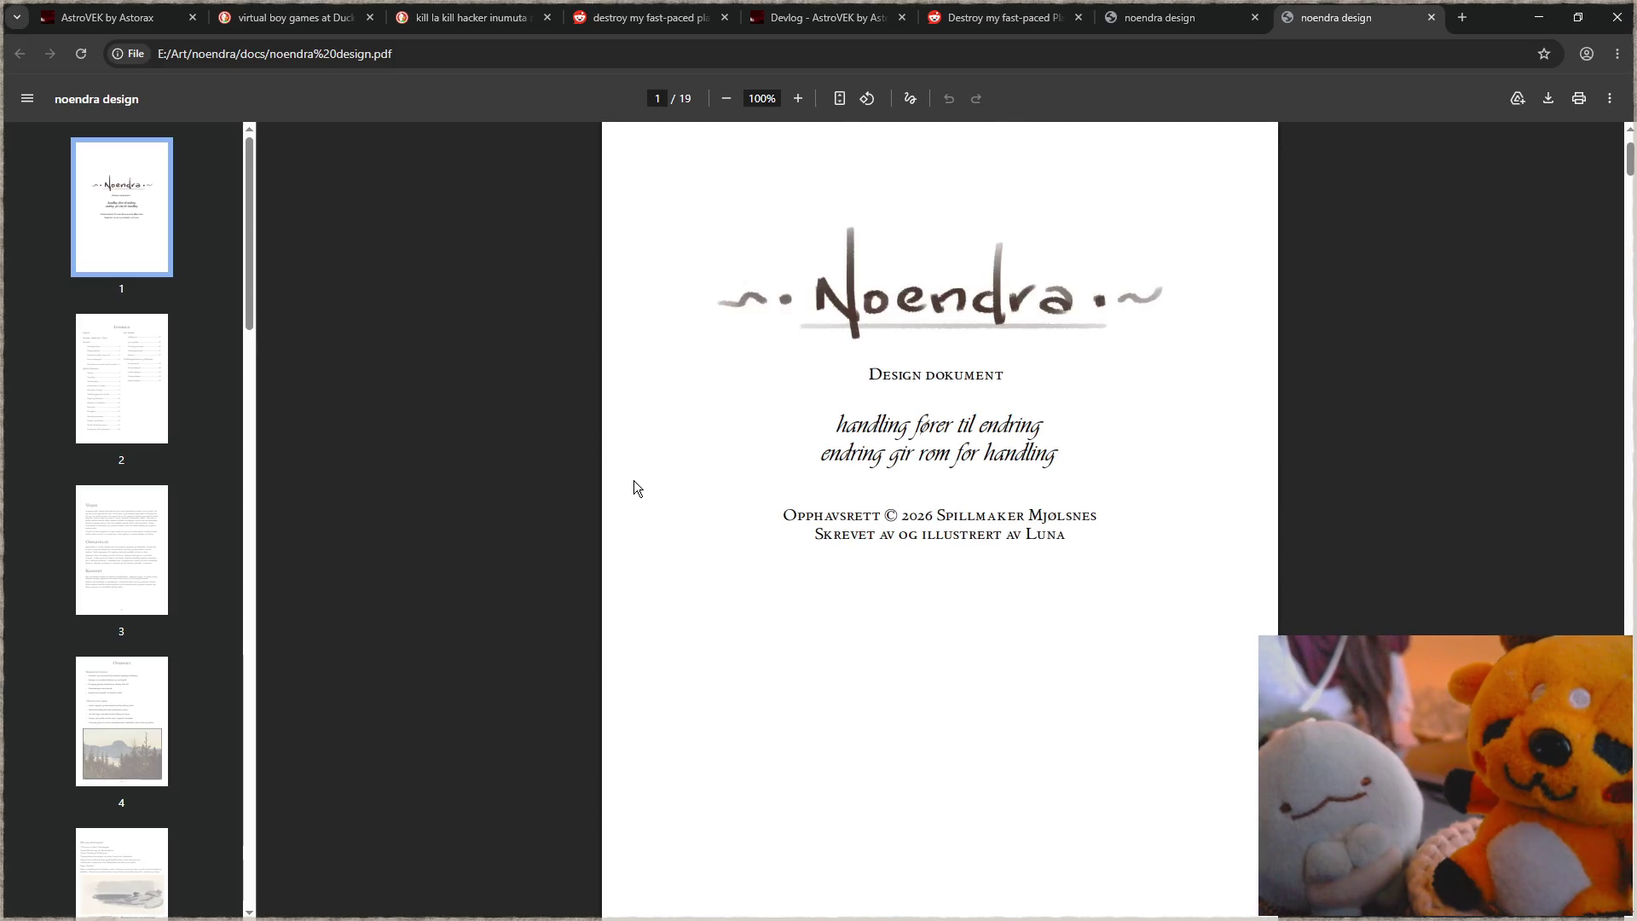
scroll(633, 479, "down", 5)
scroll(633, 481, "down", 2)
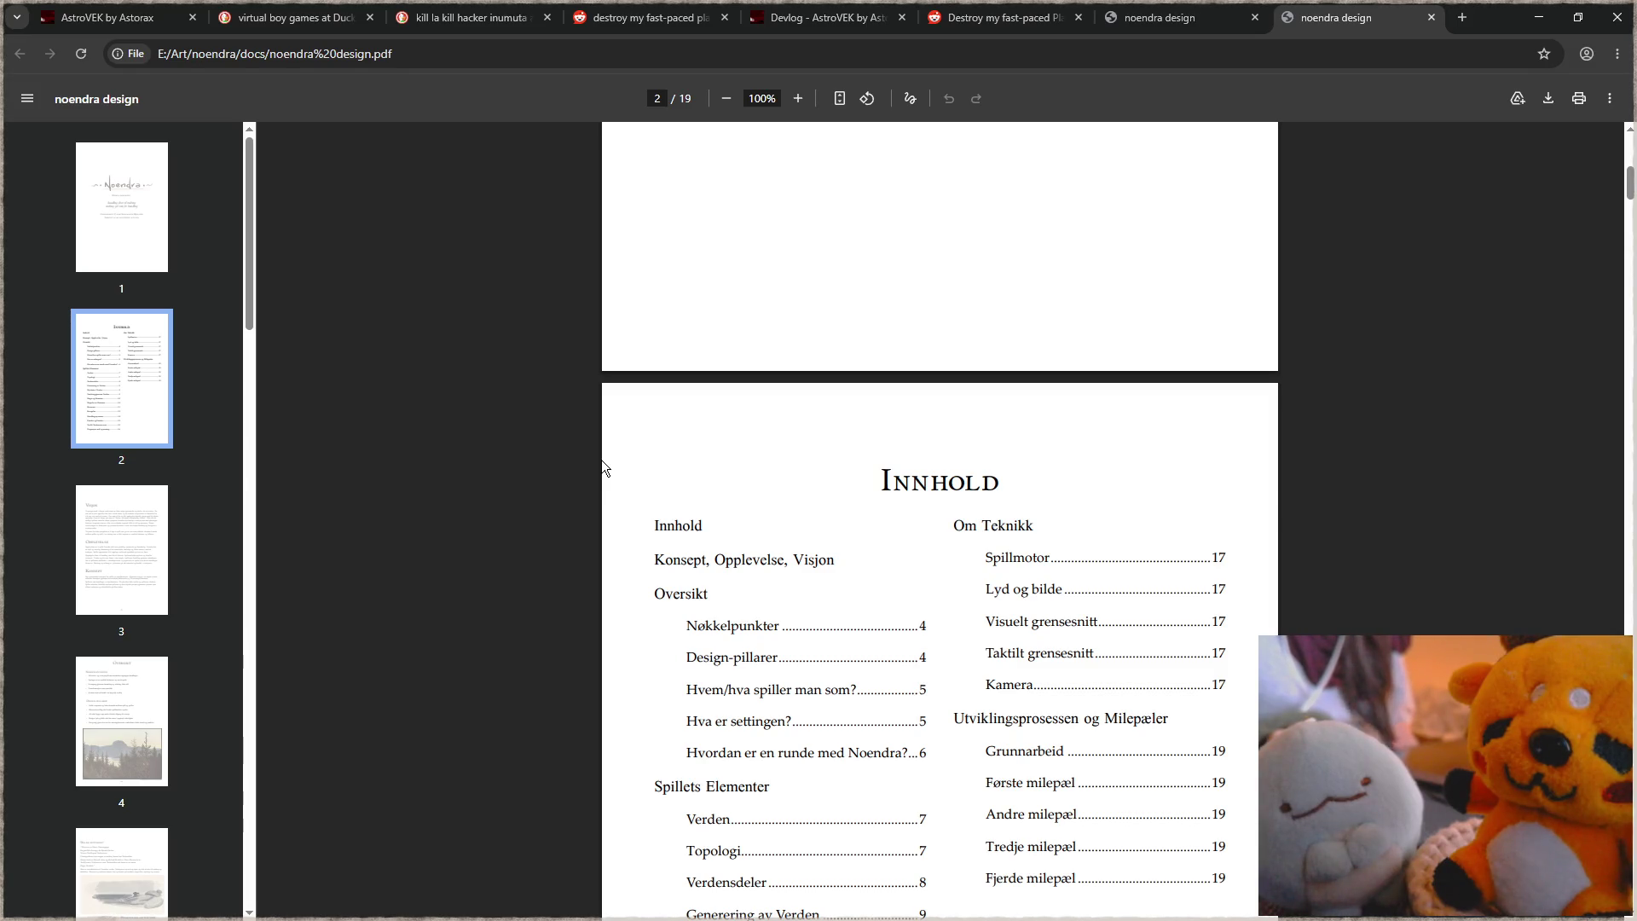
scroll(1505, 259, "down", 10)
scroll(1461, 279, "down", 15)
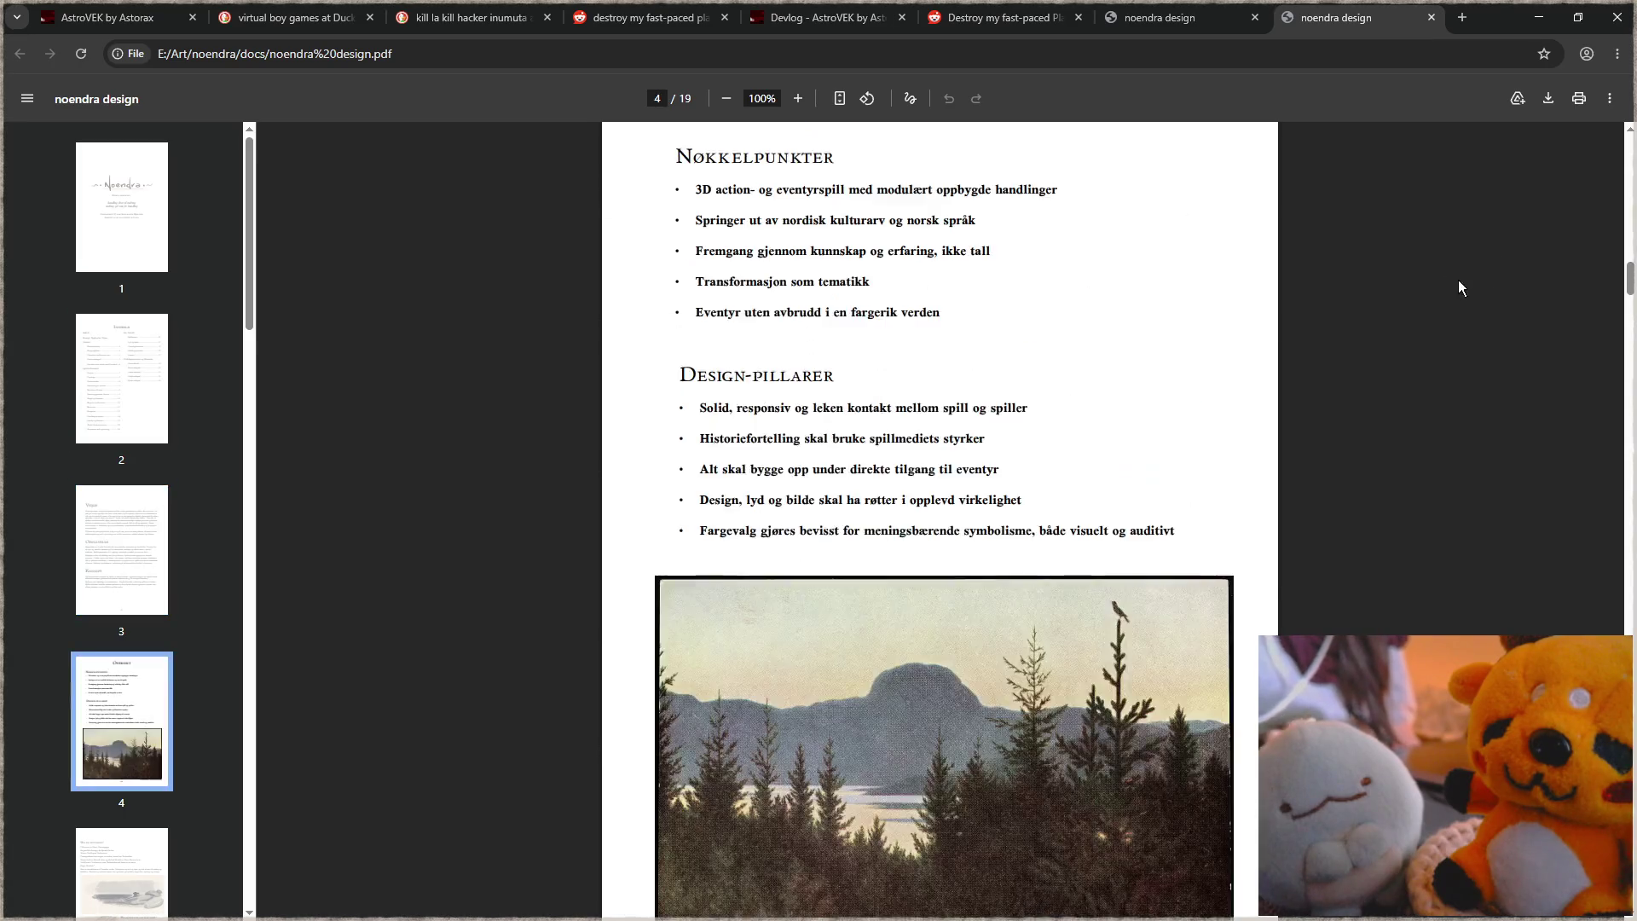
scroll(1420, 281, "down", 5)
scroll(1411, 269, "down", 8)
scroll(1400, 264, "down", 2)
scroll(1399, 265, "up", 2)
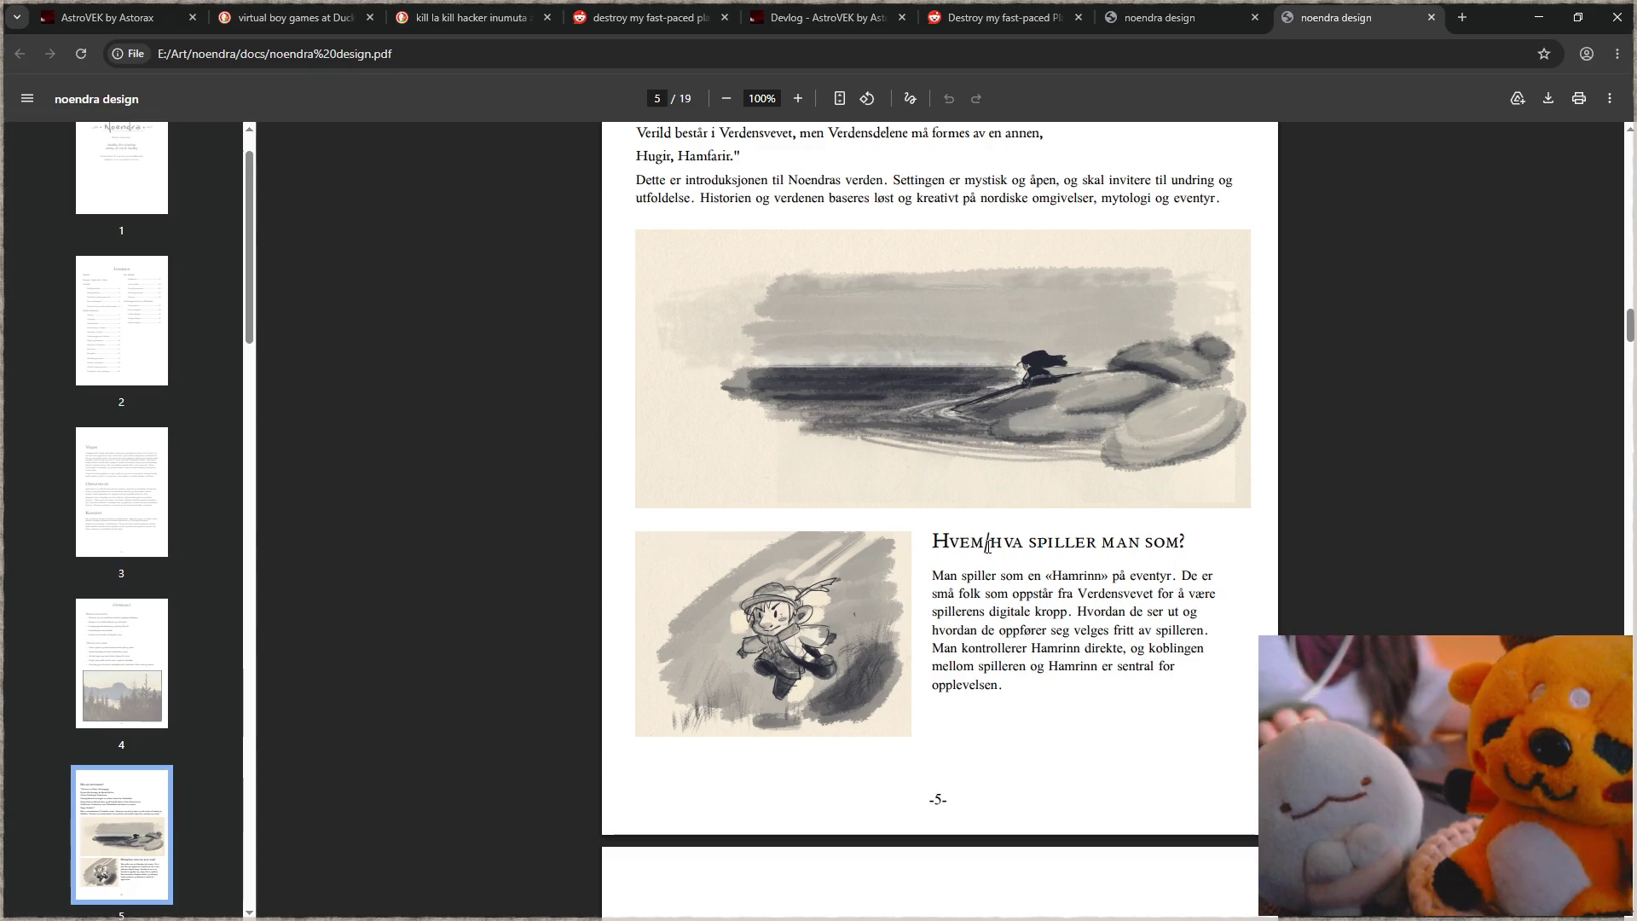
scroll(766, 637, "up", 3)
scroll(783, 672, "up", 3)
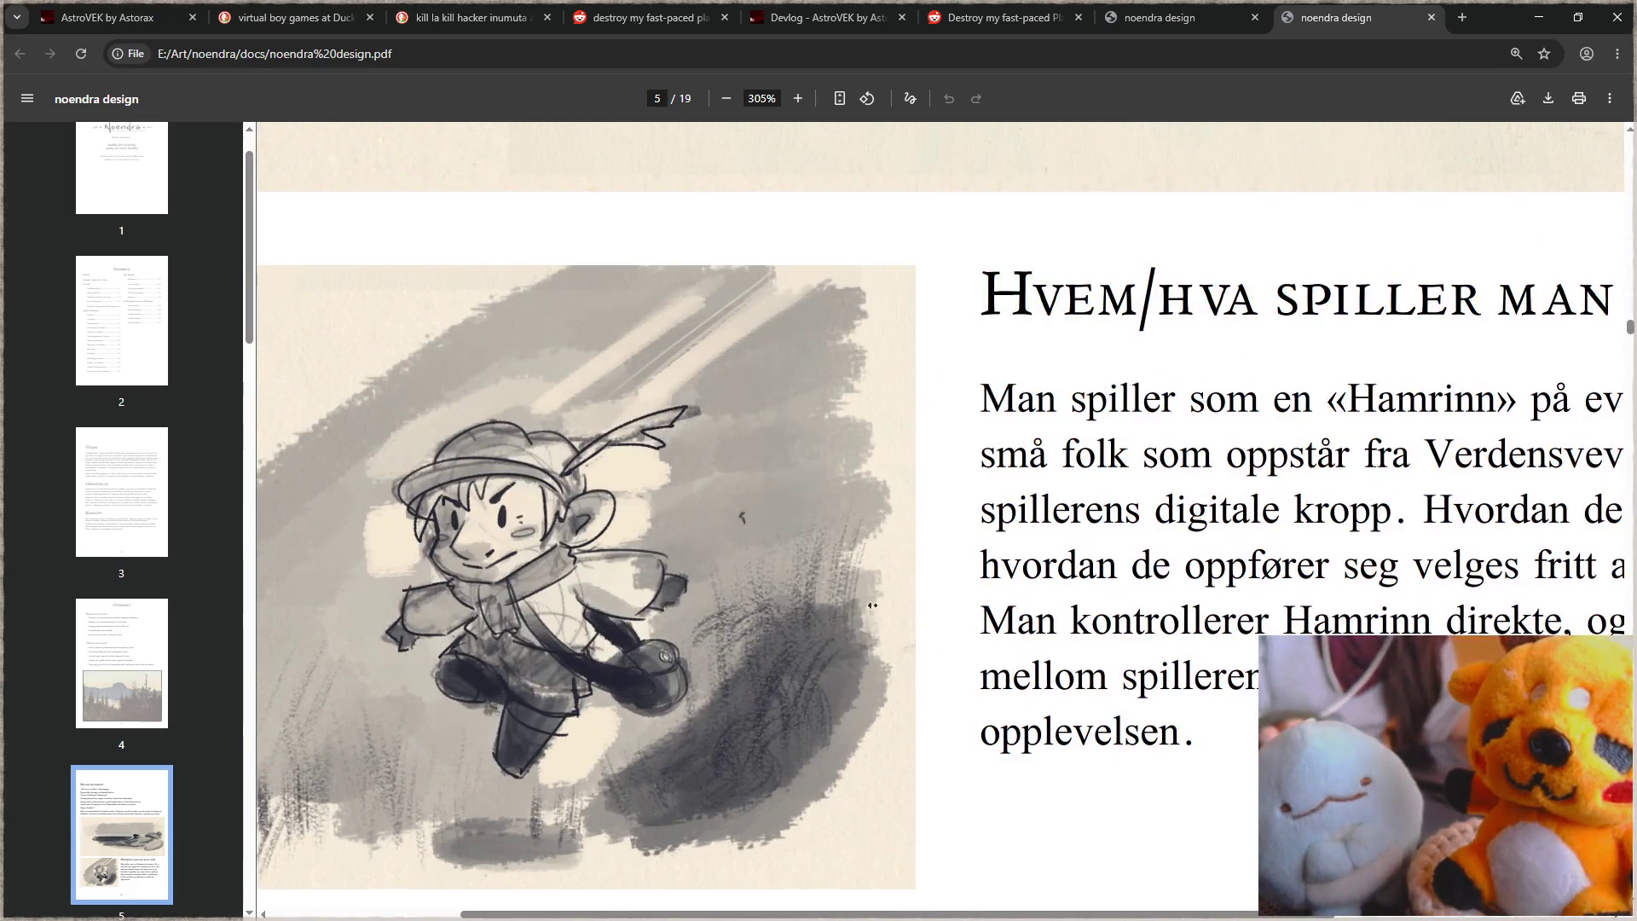
scroll(977, 611, "up", 2)
scroll(977, 611, "down", 1)
scroll(780, 743, "up", 1)
scroll(791, 725, "down", 1)
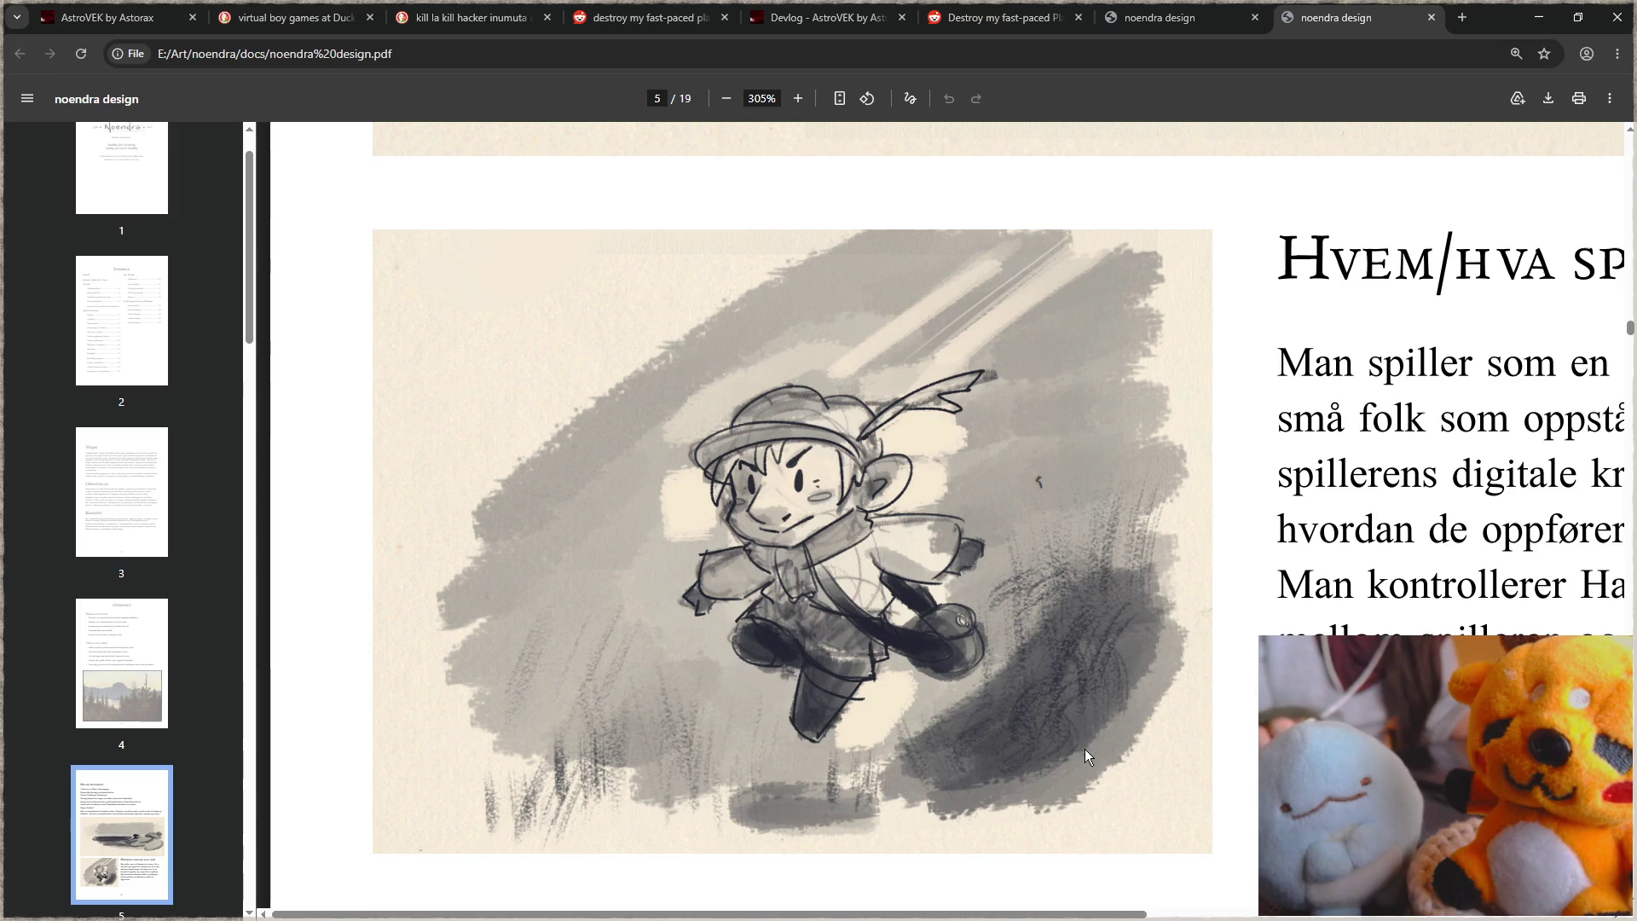
Step: Continue reading down to the Ressurser section's Malm part on page 11
scroll(1085, 757, "down", 5)
scroll(1084, 748, "down", 3)
scroll(1071, 730, "down", 5)
scroll(1066, 717, "down", 4)
scroll(1067, 716, "down", 4)
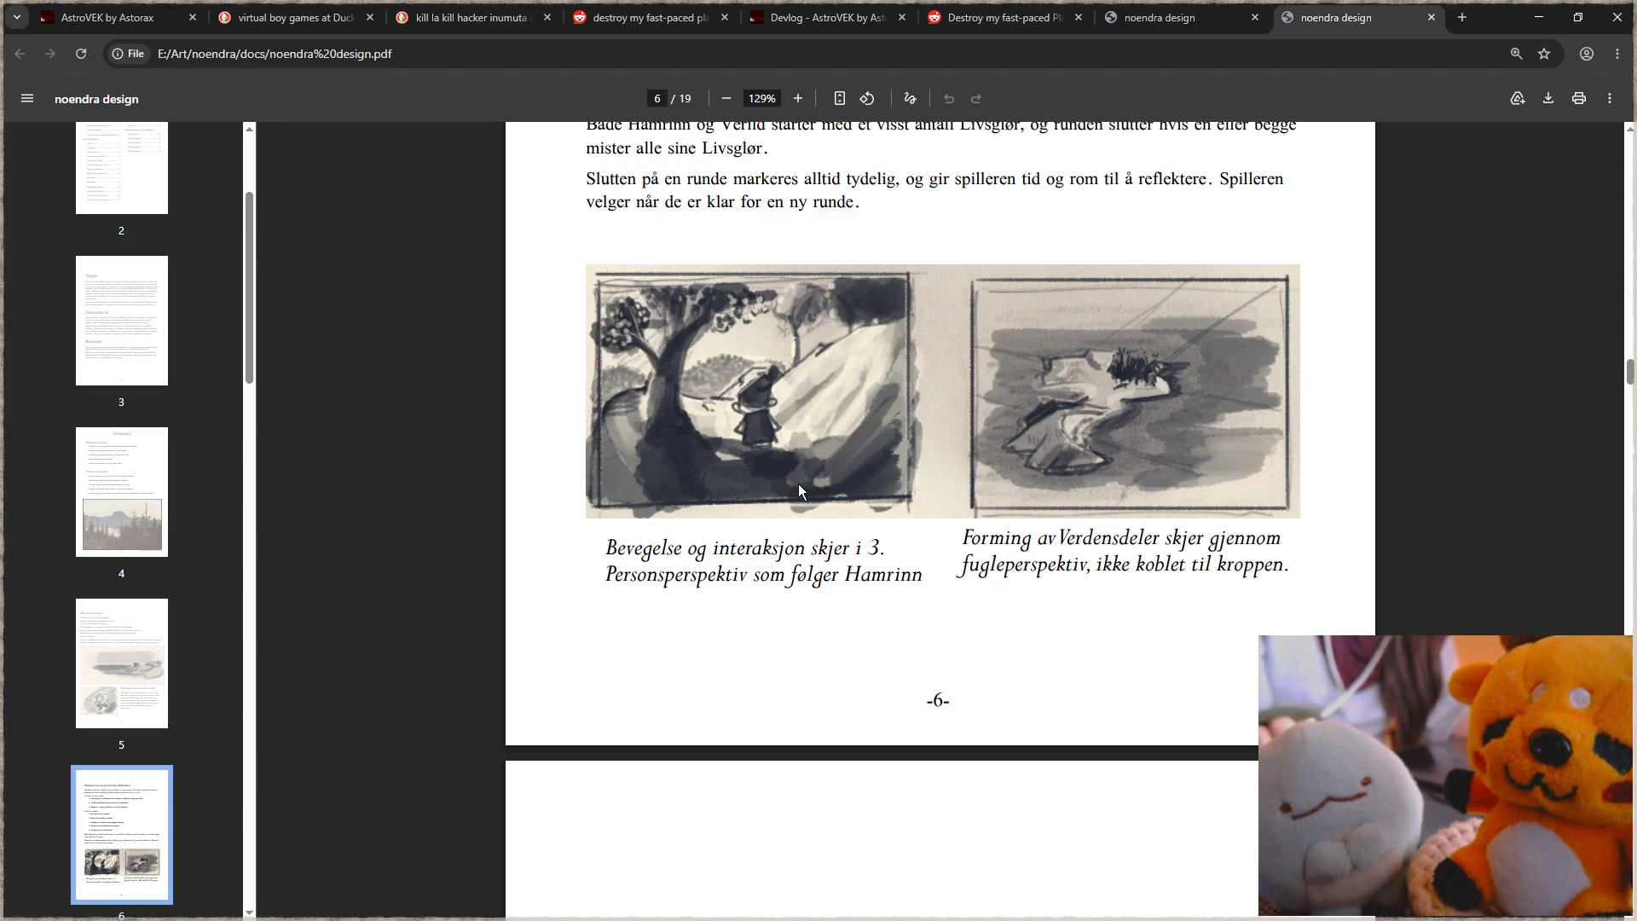
scroll(872, 518, "down", 9)
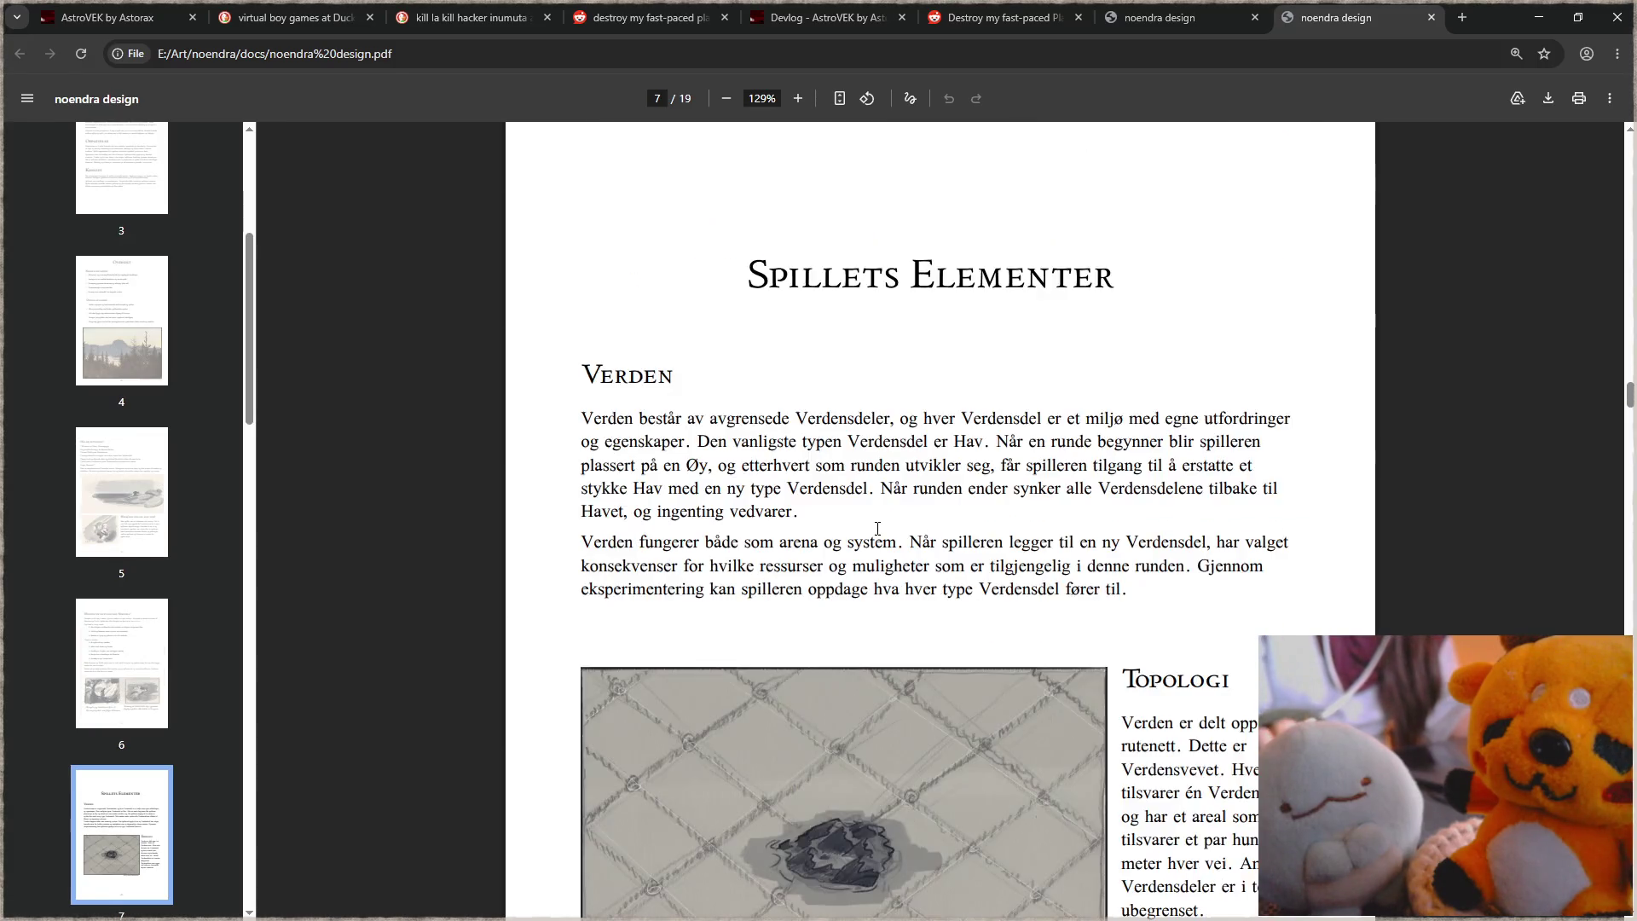
scroll(877, 528, "down", 5)
scroll(877, 528, "down", 12)
scroll(878, 529, "down", 4)
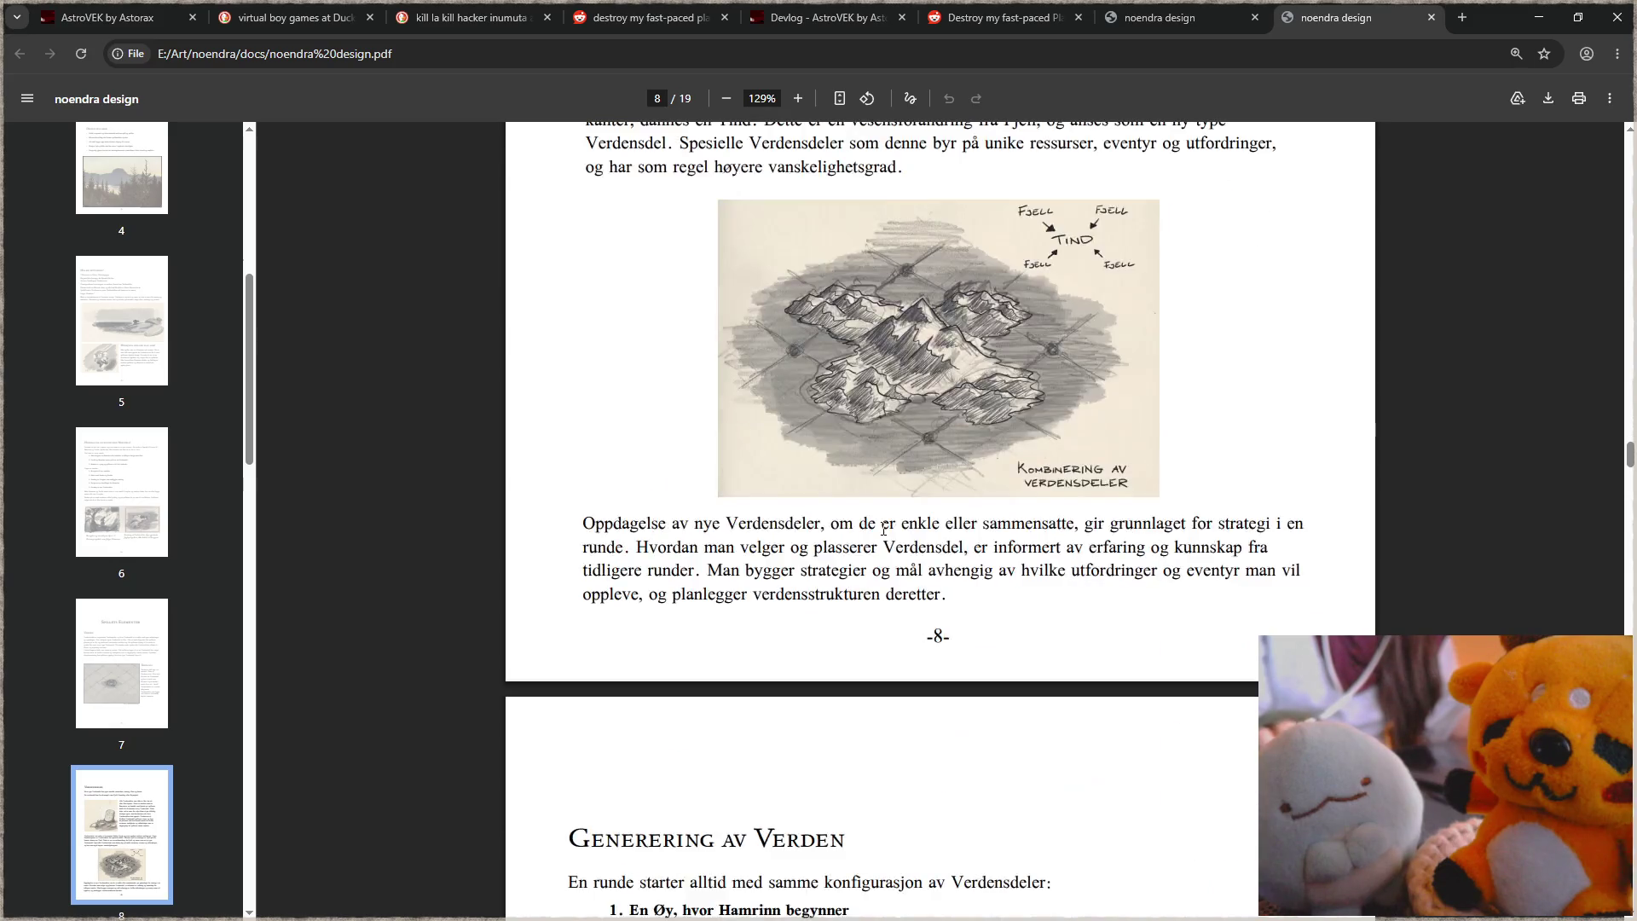
scroll(880, 529, "down", 5)
scroll(883, 529, "down", 5)
scroll(883, 529, "down", 5)
scroll(883, 528, "down", 4)
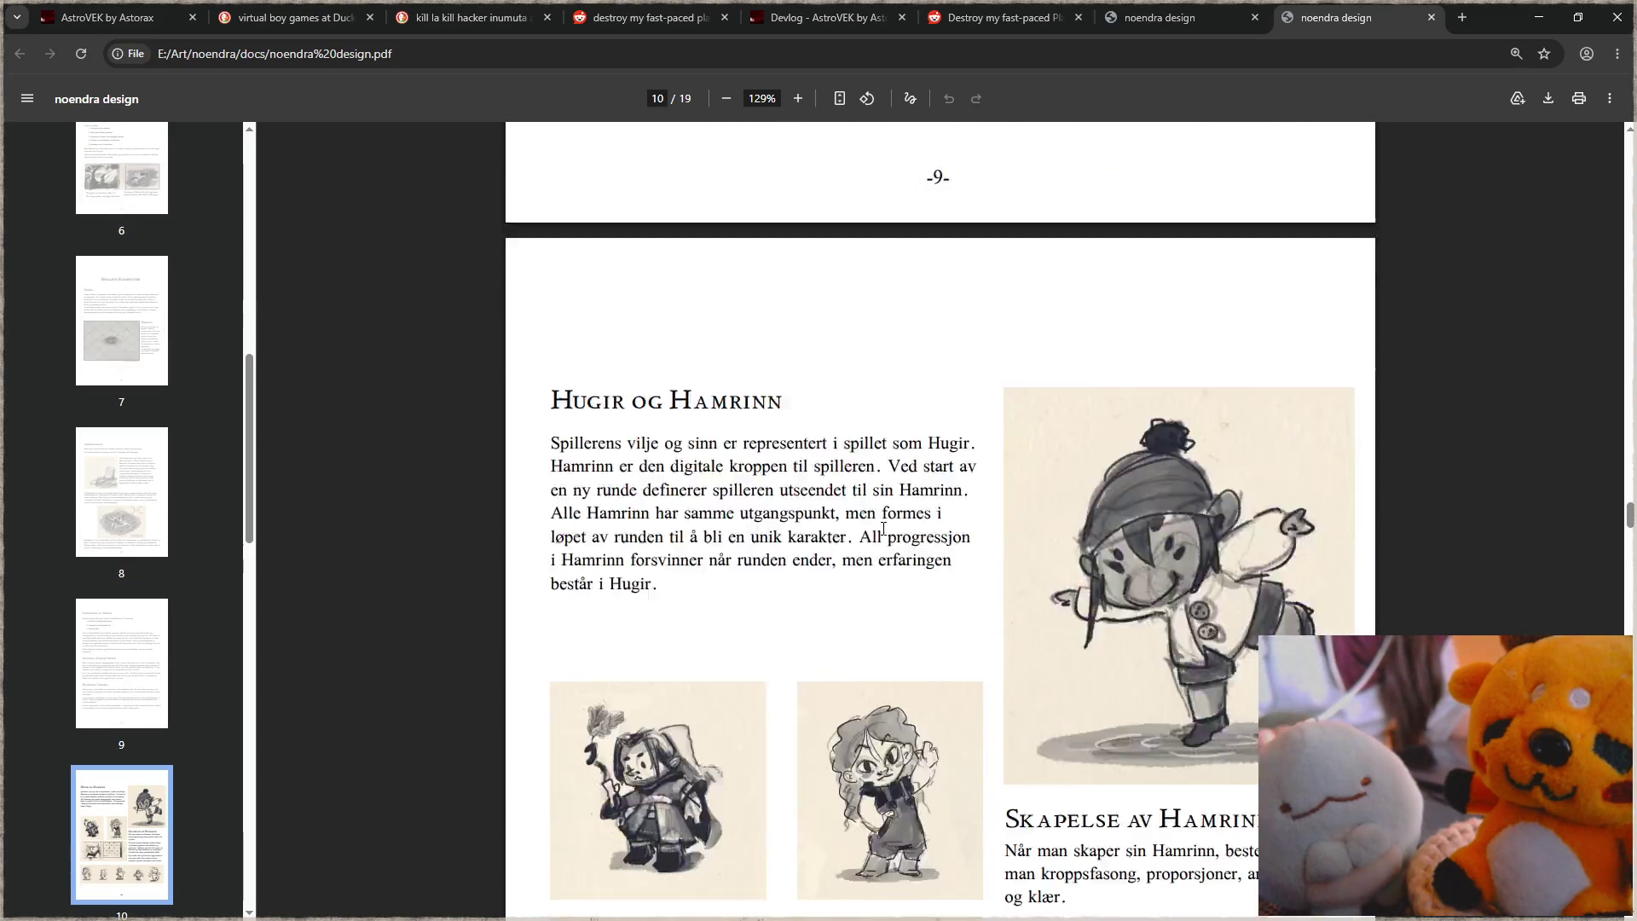
scroll(883, 529, "down", 2)
scroll(883, 529, "down", 2)
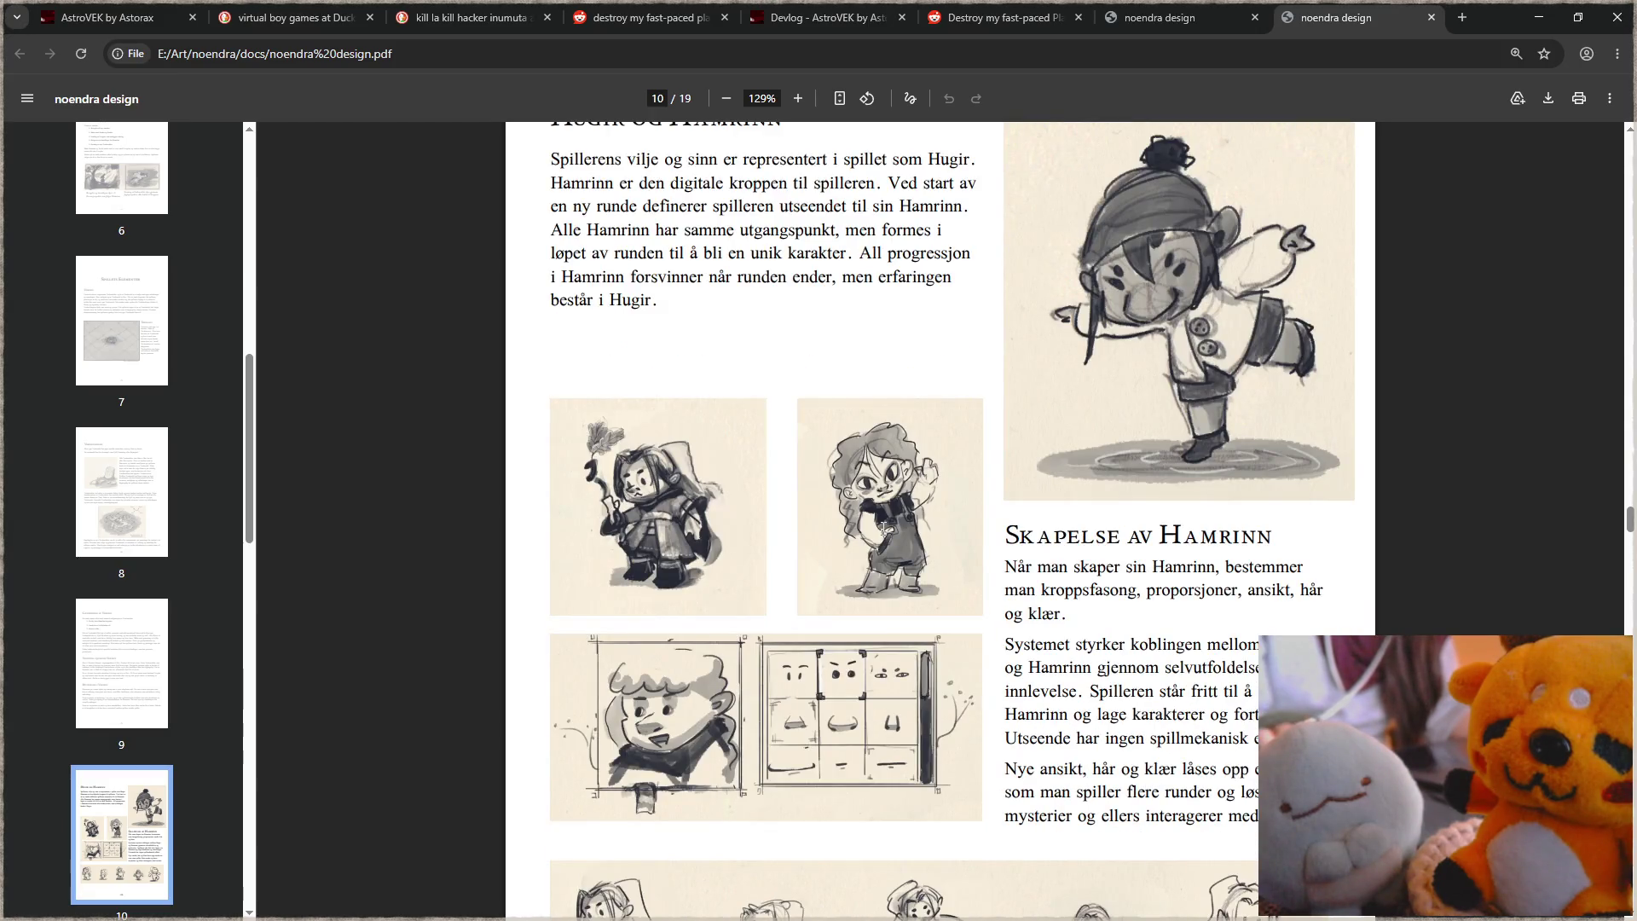
scroll(884, 526, "down", 2)
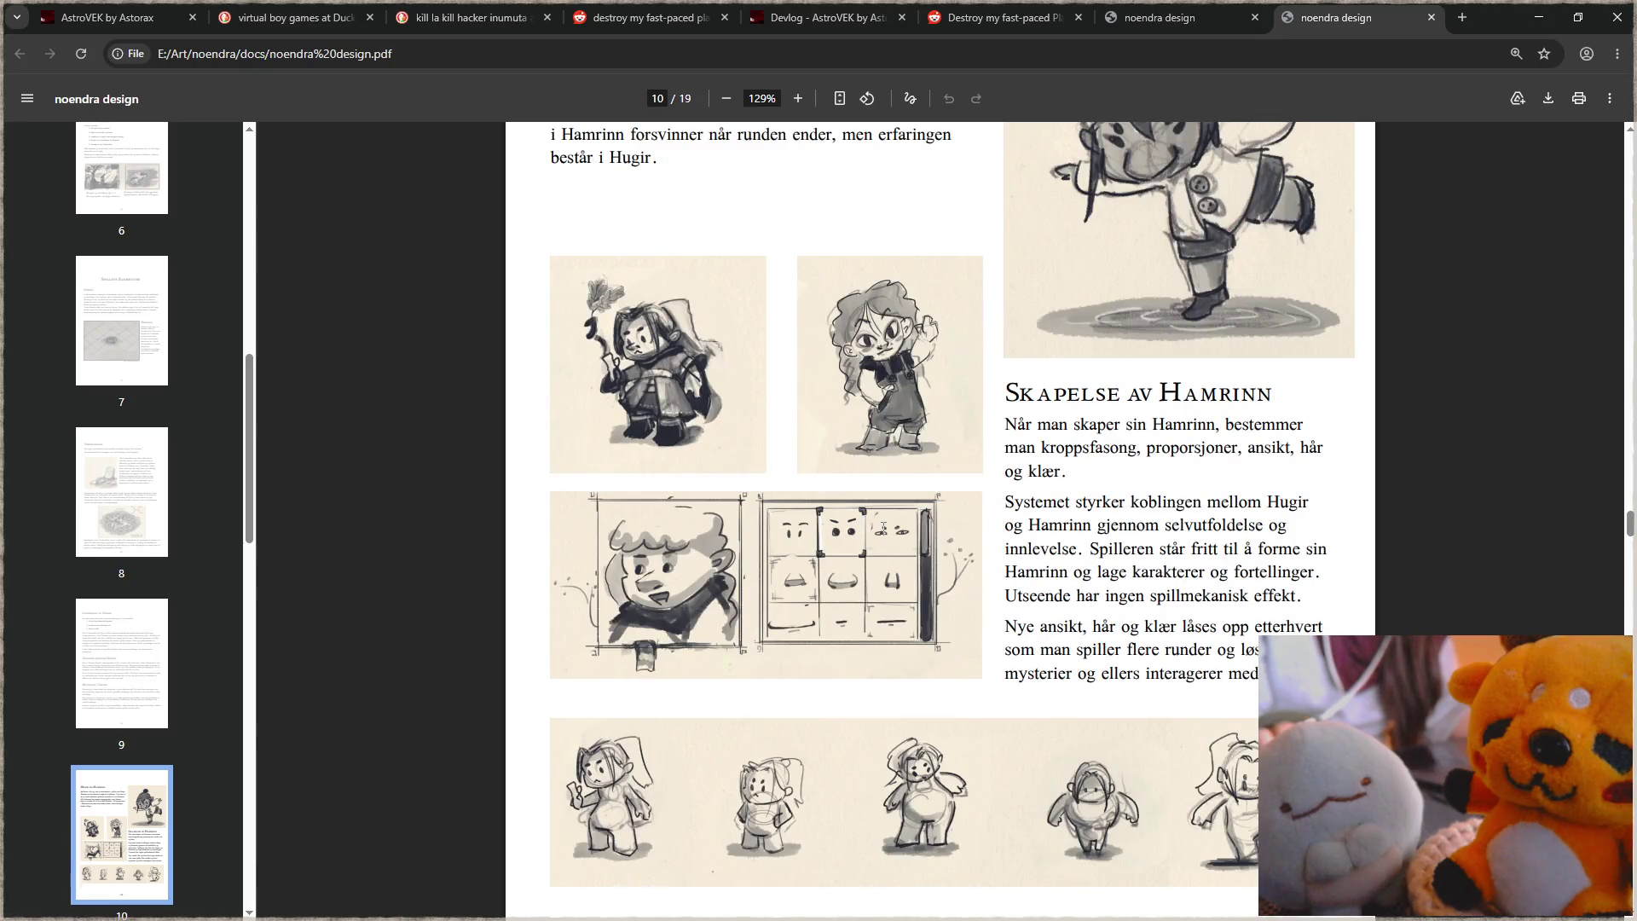
scroll(884, 529, "down", 4)
scroll(883, 528, "down", 2)
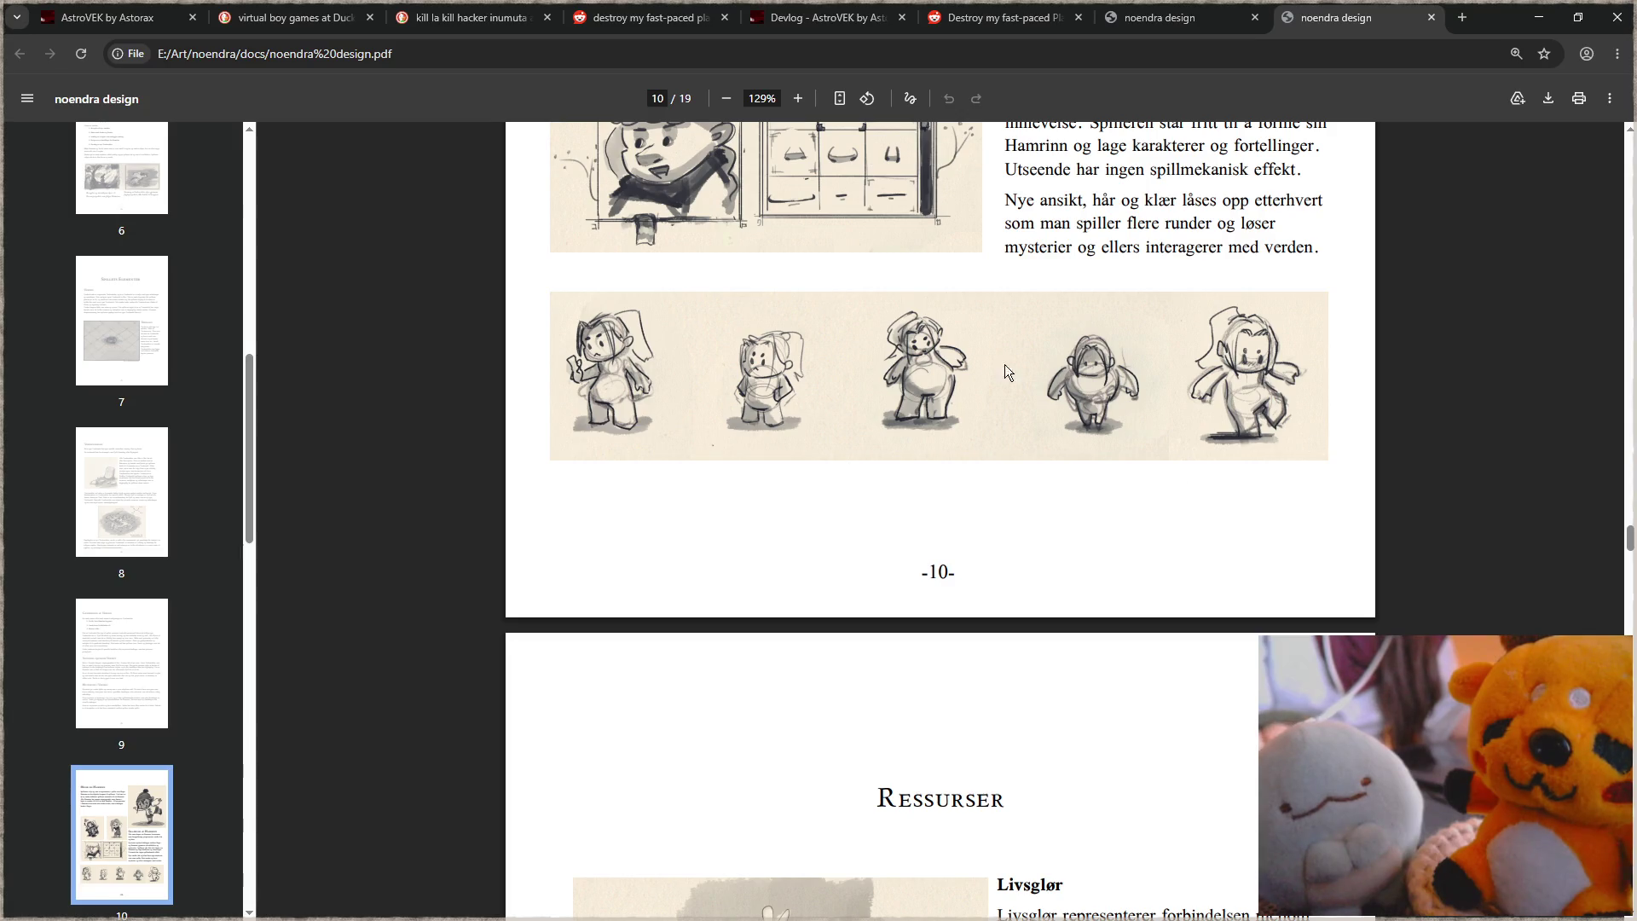
scroll(1037, 483, "down", 4)
scroll(1036, 479, "down", 2)
scroll(1037, 479, "down", 4)
scroll(1037, 479, "down", 2)
scroll(1037, 479, "down", 3)
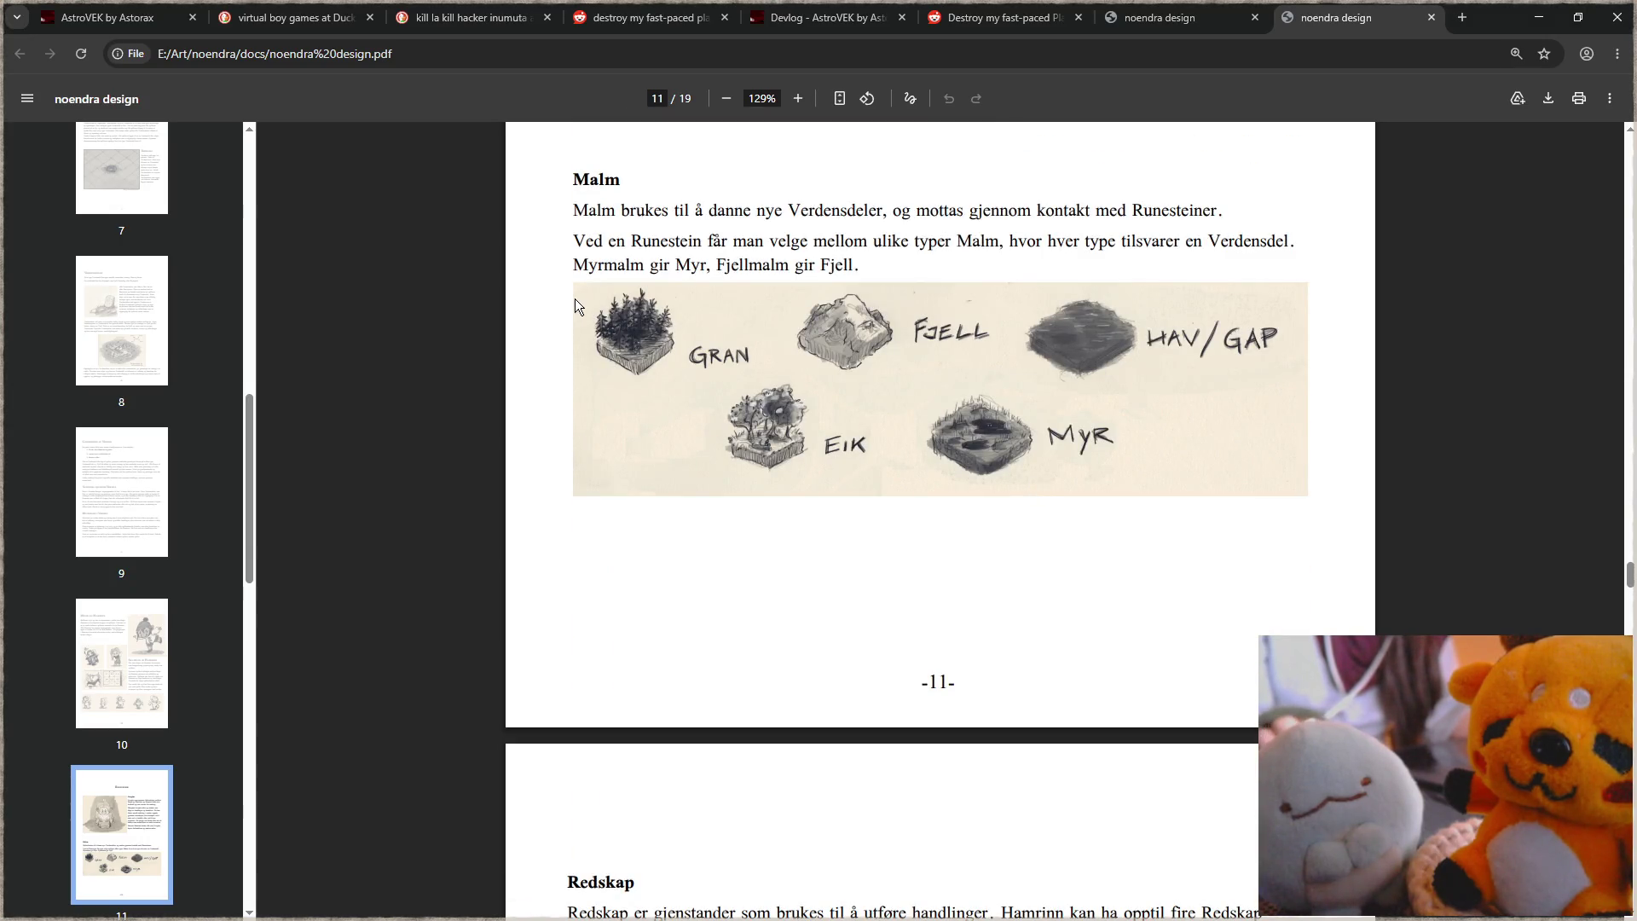
Step: Zoom out to 221% and read from the Malm sketch grid to page 13's leaping figure
scroll(574, 298, "up", 3, "ctrl")
scroll(831, 397, "up", 1, "ctrl")
scroll(766, 428, "up", 1, "ctrl")
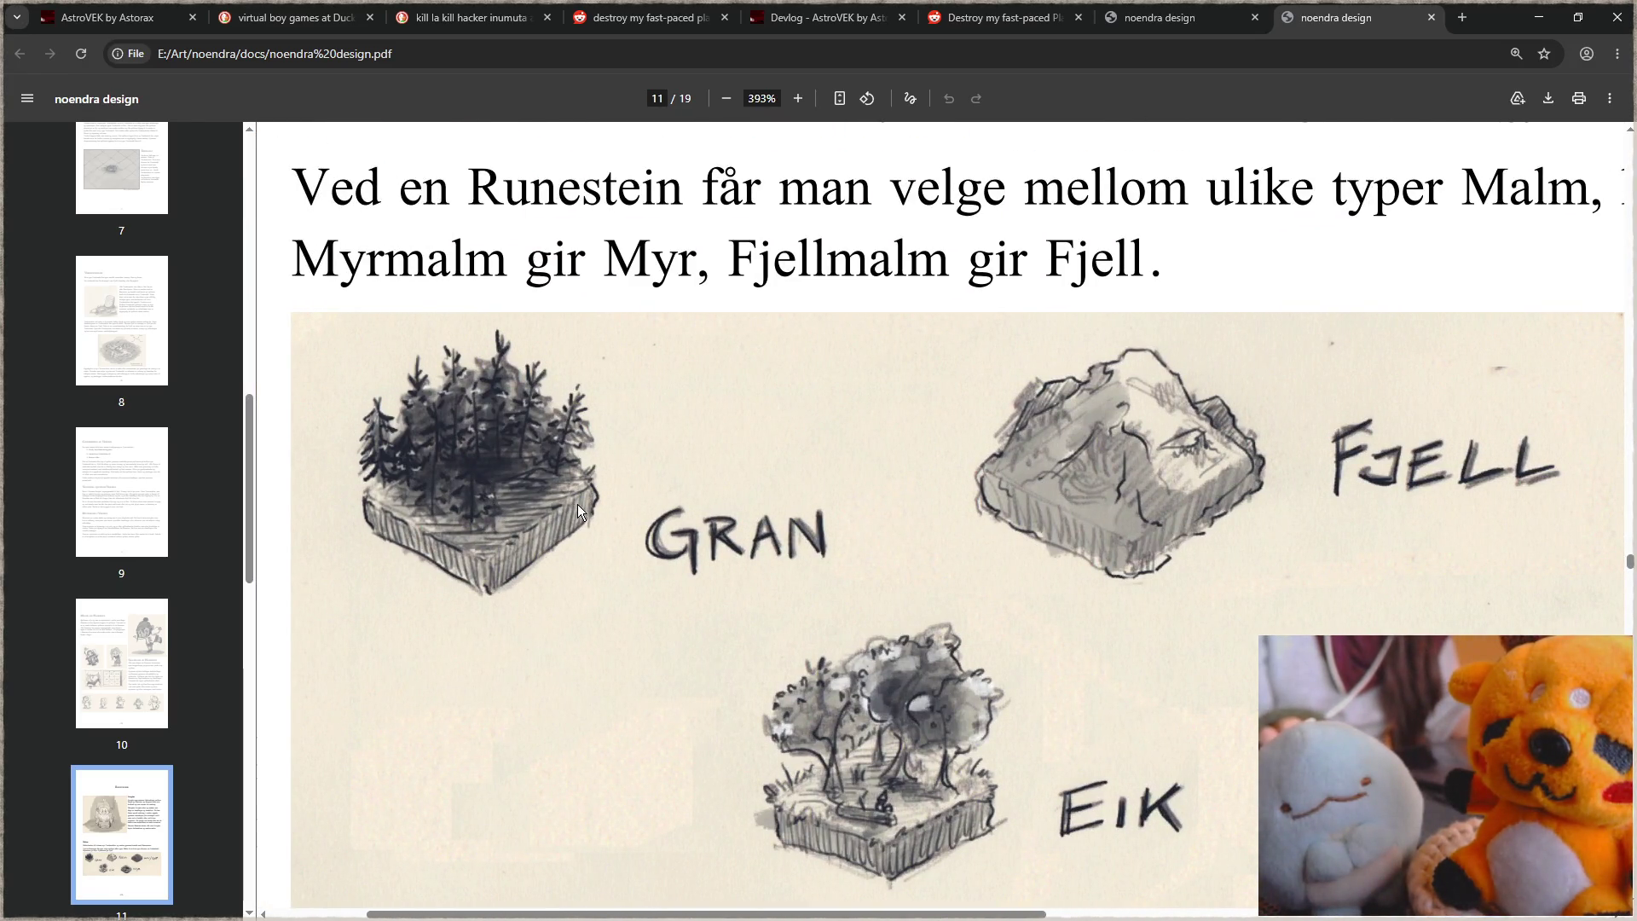
scroll(754, 575, "down", 2, "ctrl")
scroll(948, 609, "down", 1, "ctrl")
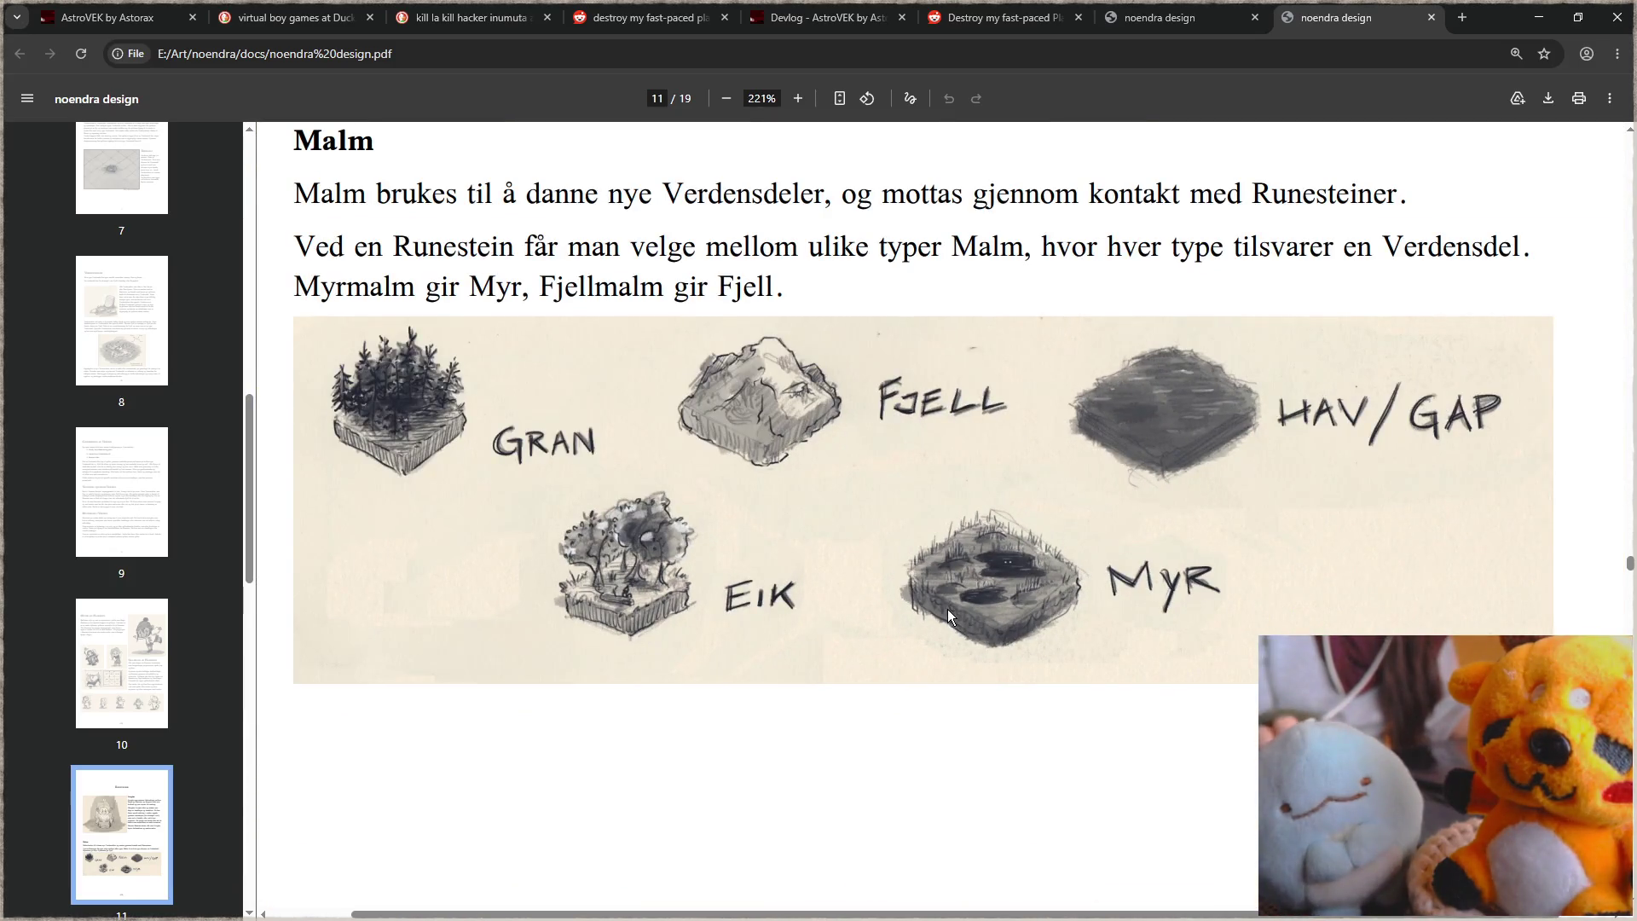
scroll(955, 529, "down", 2)
scroll(955, 529, "down", 8)
scroll(954, 527, "down", 3)
scroll(955, 525, "down", 3)
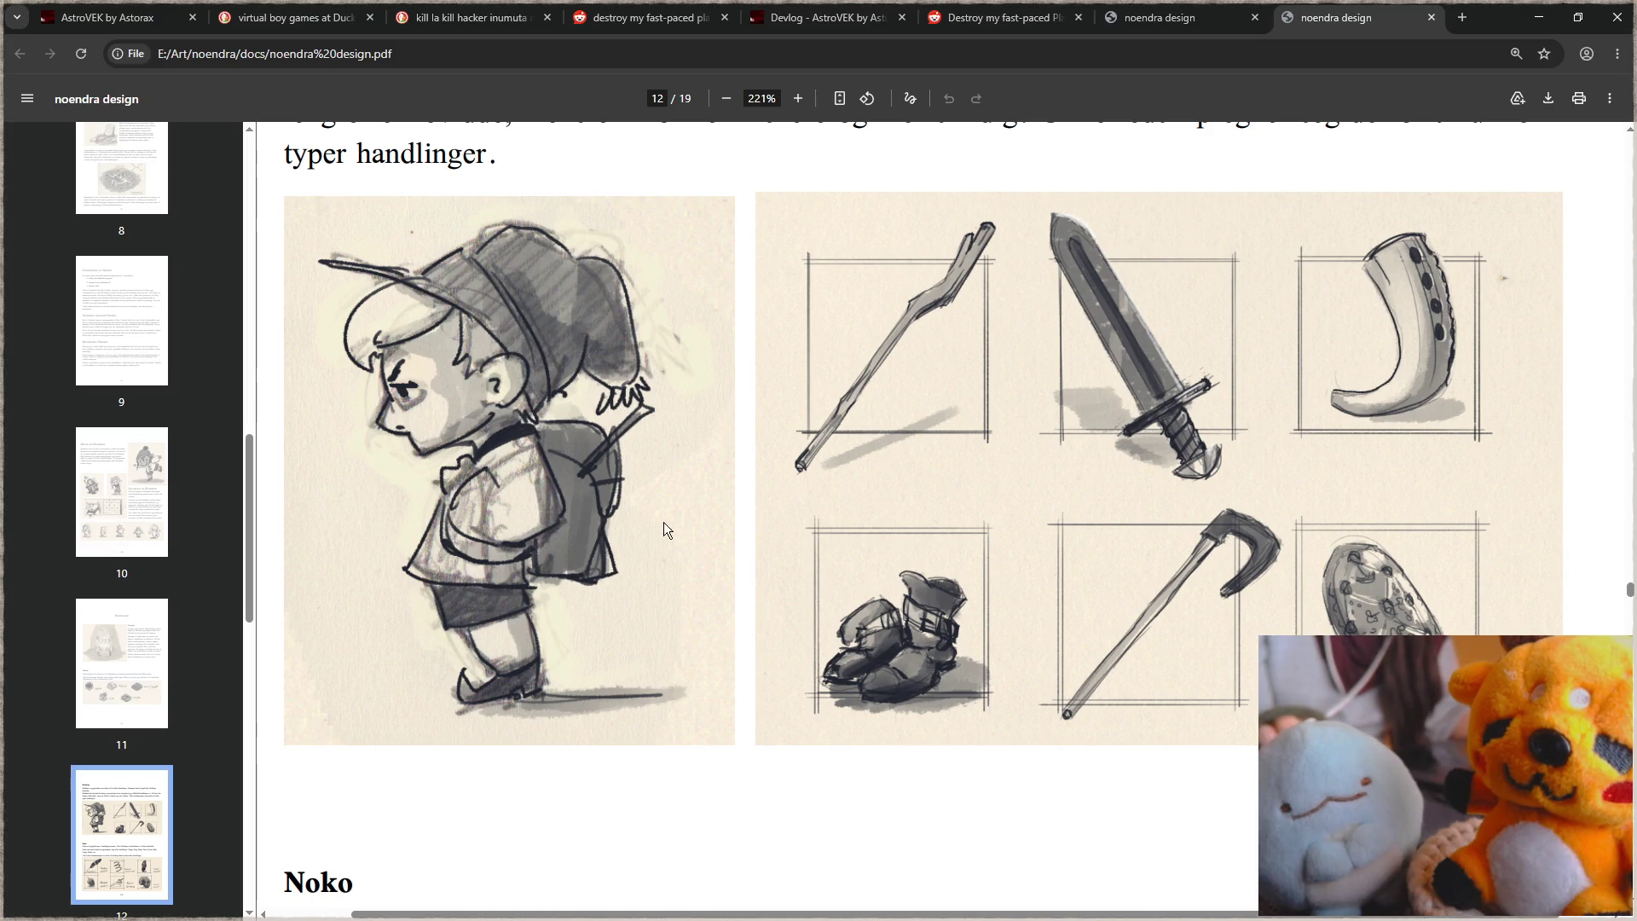
scroll(769, 522, "down", 3)
scroll(772, 521, "down", 3)
scroll(772, 522, "down", 3)
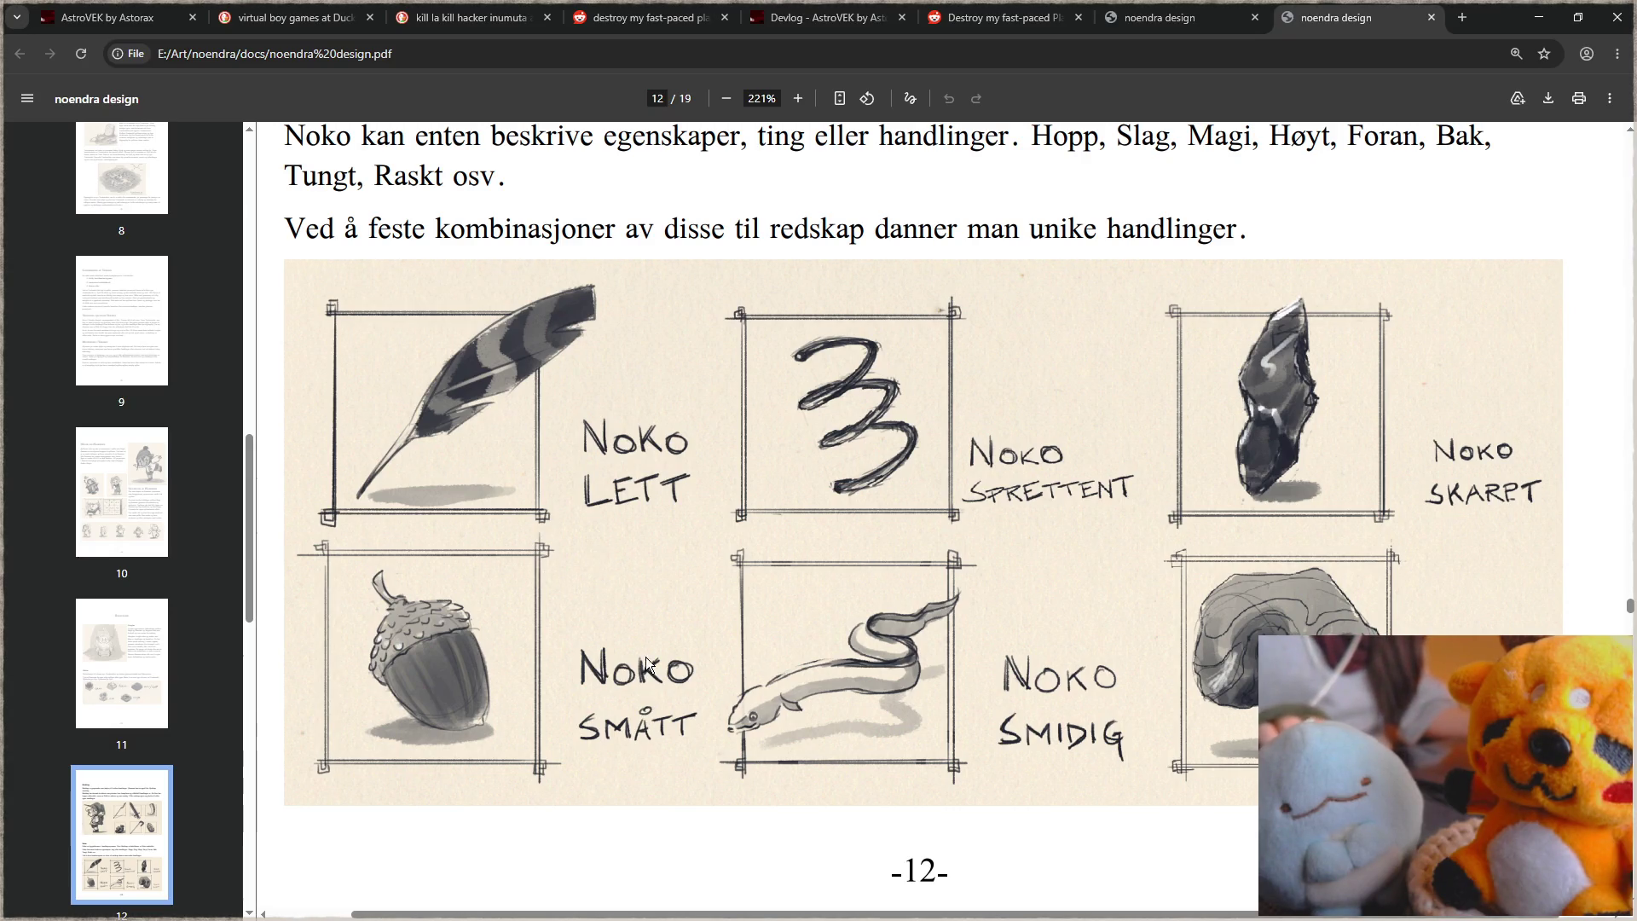
scroll(646, 451, "down", 1)
scroll(648, 477, "down", 2)
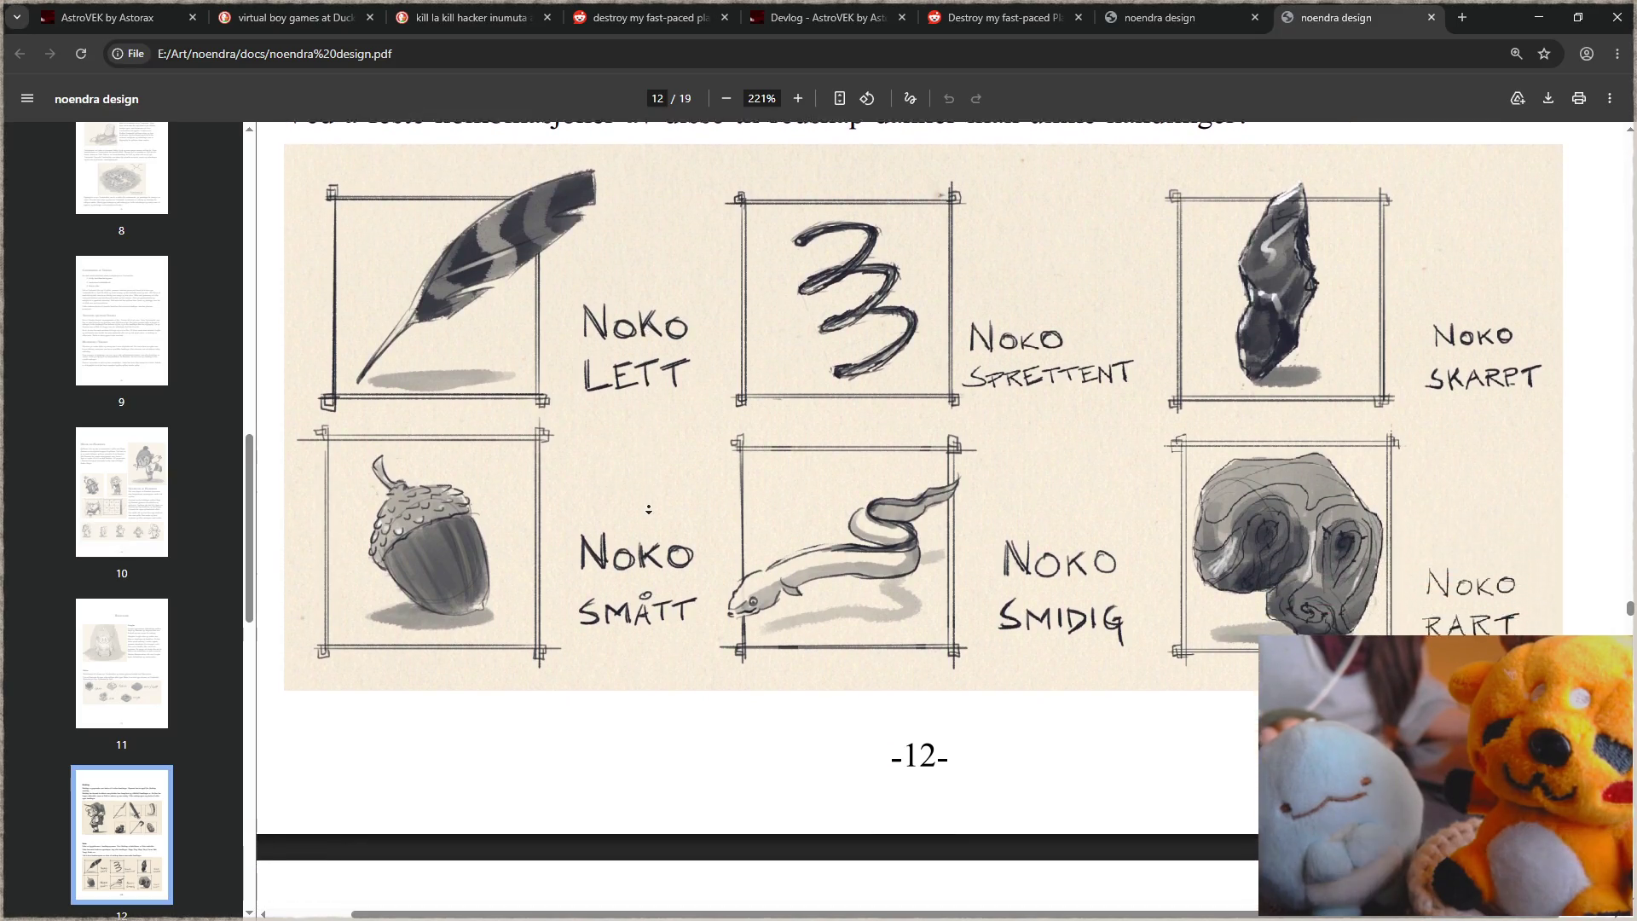
scroll(651, 512, "down", 2)
scroll(655, 537, "down", 3)
scroll(665, 533, "down", 2)
scroll(697, 525, "down", 8)
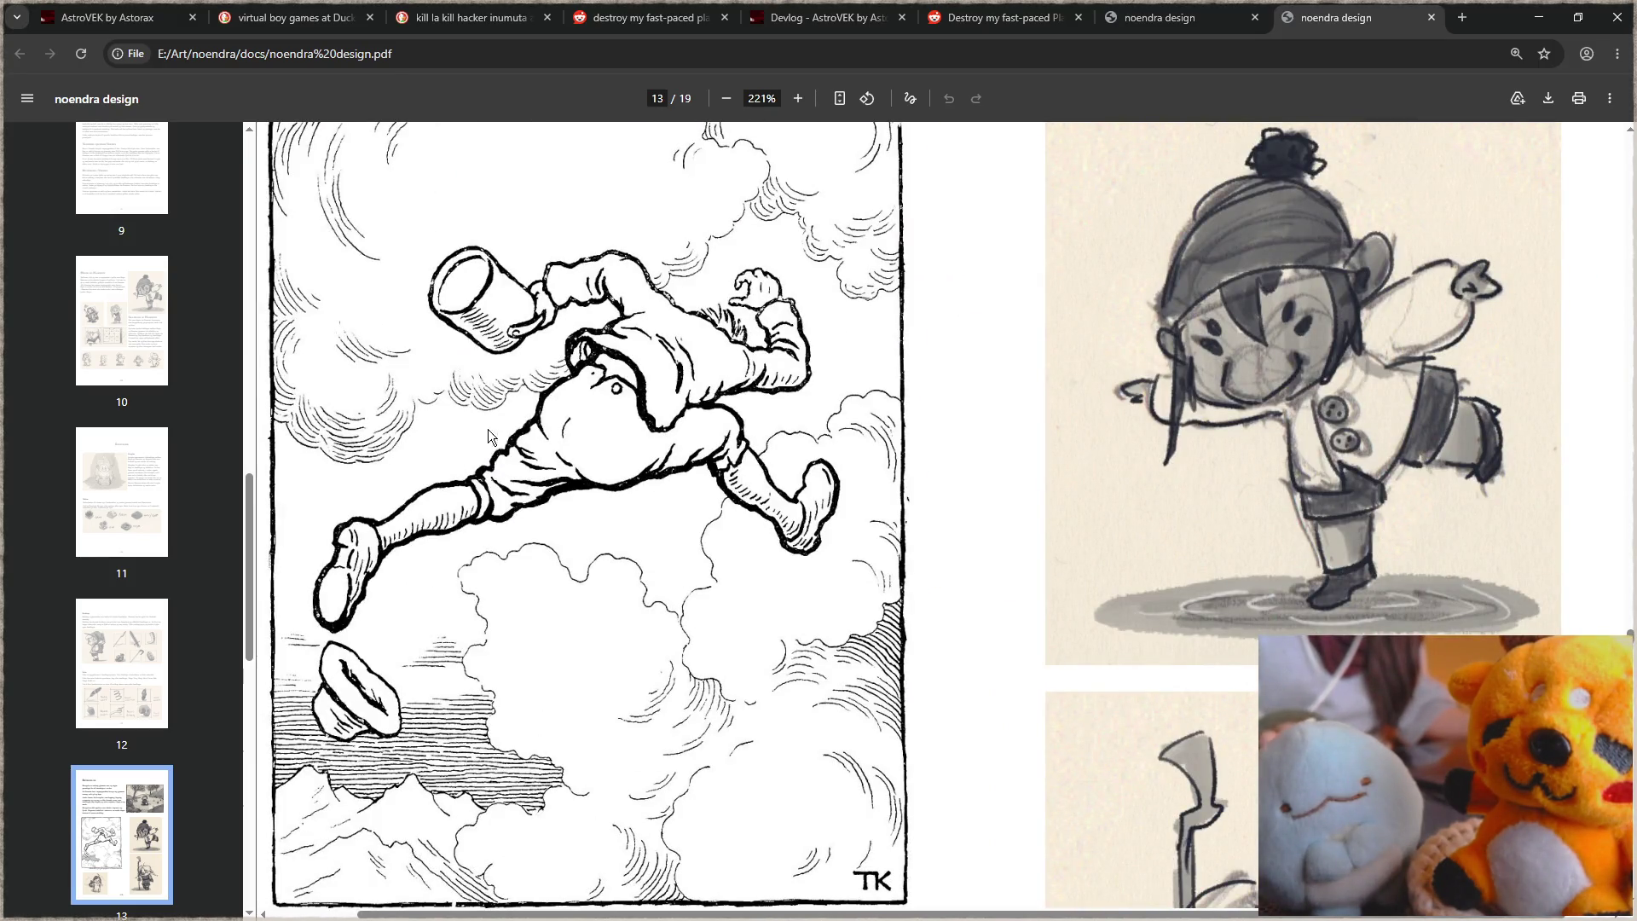
Step: Read through the Handlingssystemet and Frender og Fiender pages
scroll(784, 803, "down", 2)
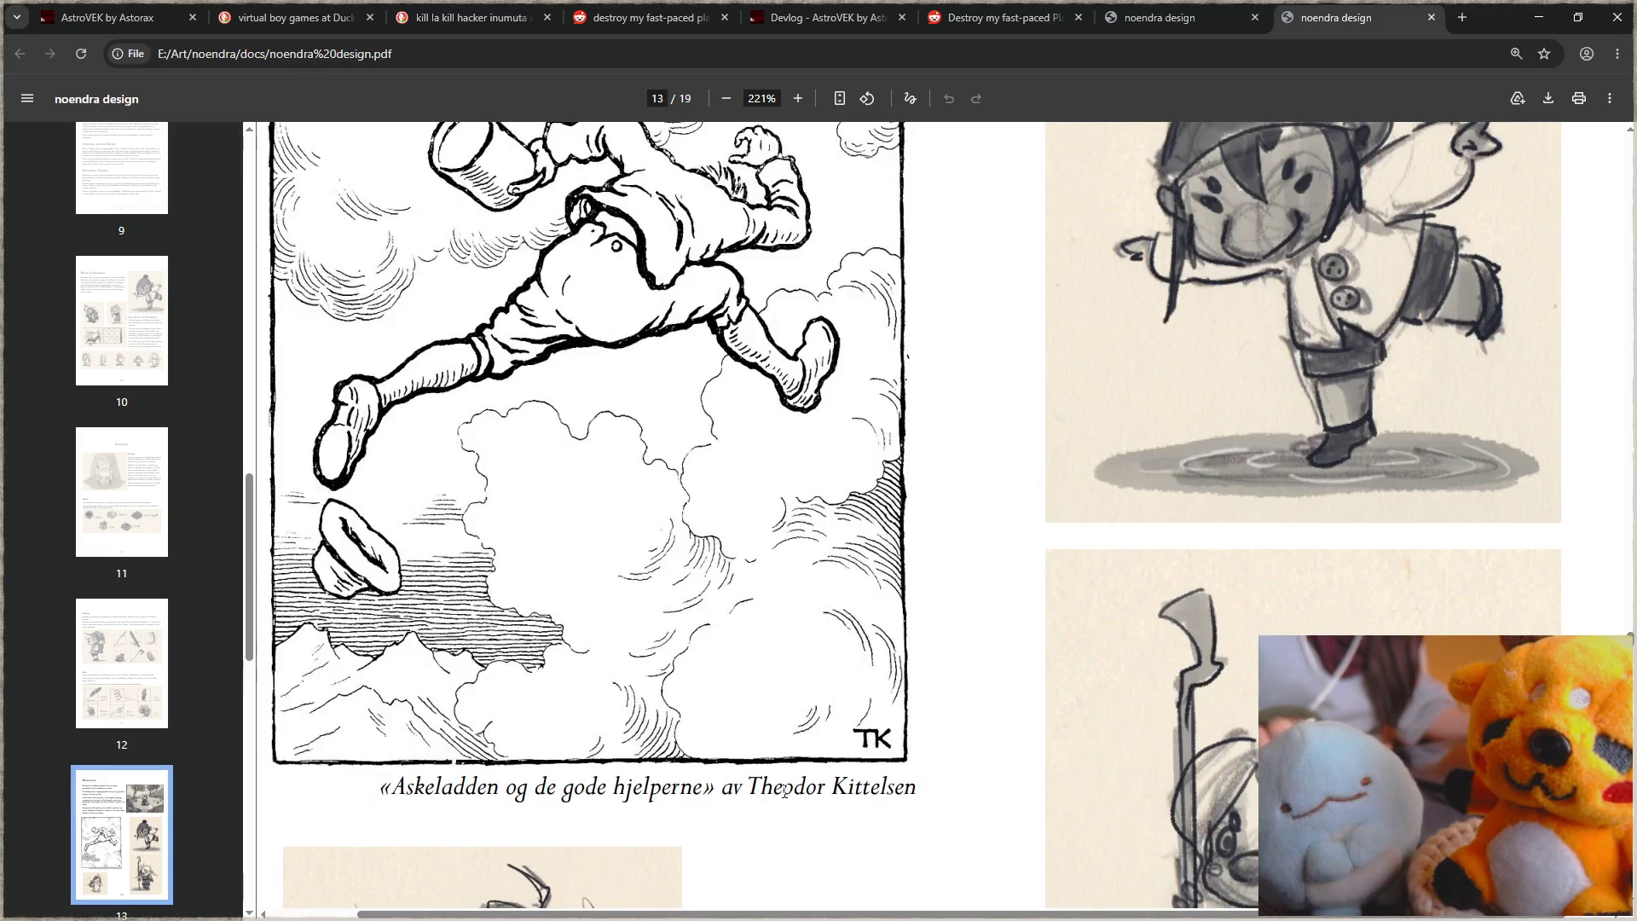
scroll(1166, 500, "down", 3)
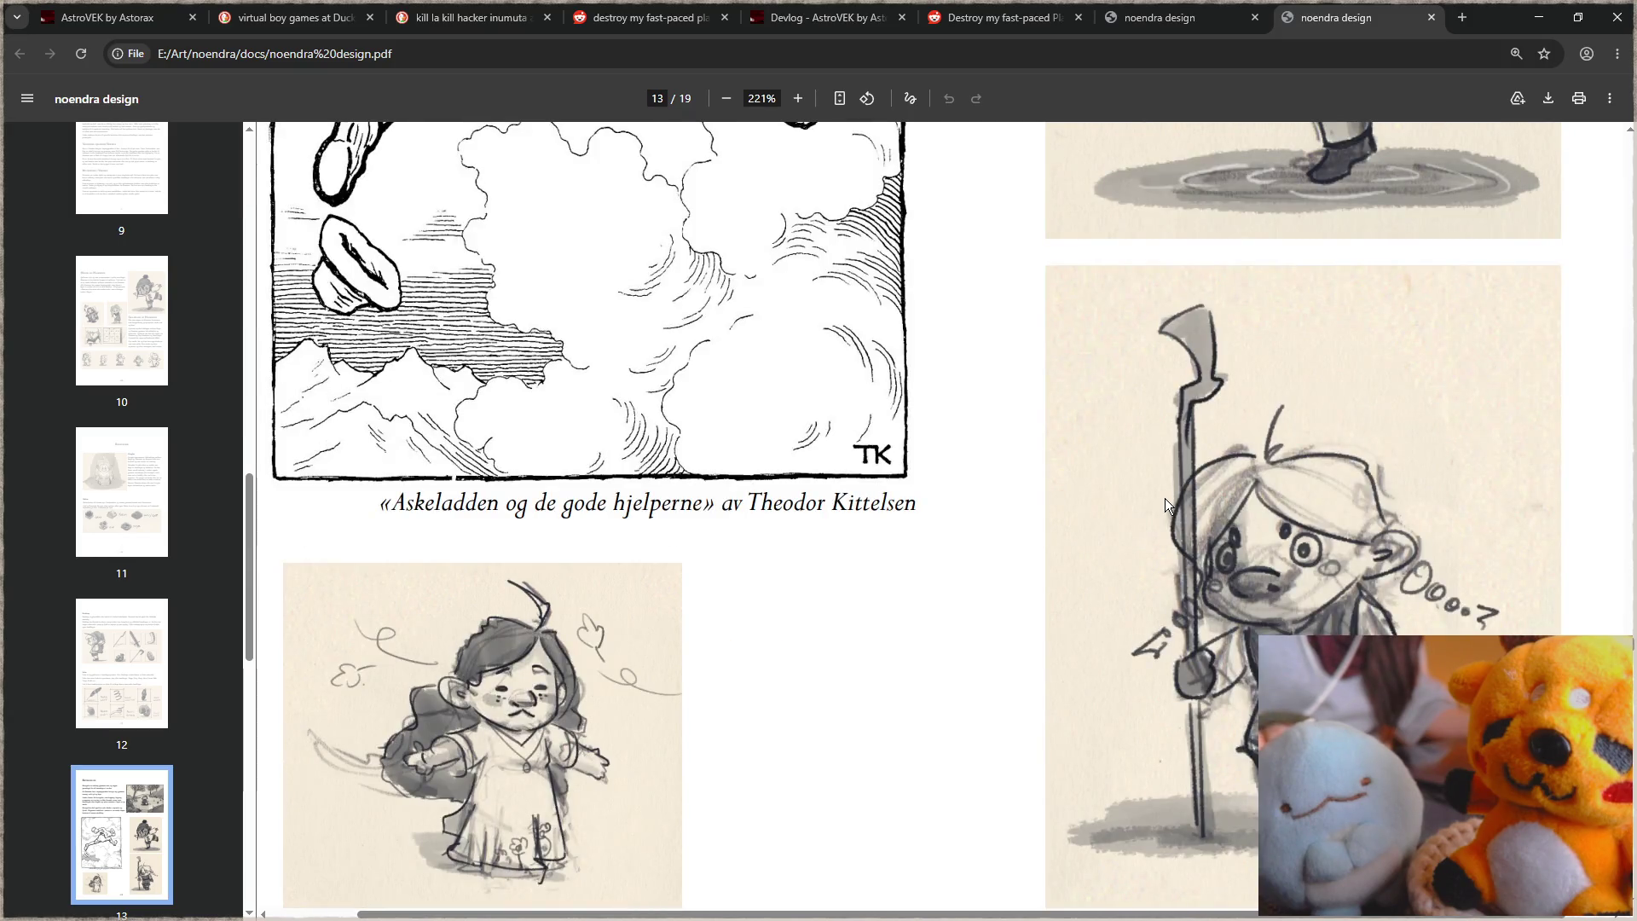
scroll(1165, 500, "down", 2)
scroll(1165, 499, "down", 2)
scroll(1185, 496, "down", 5)
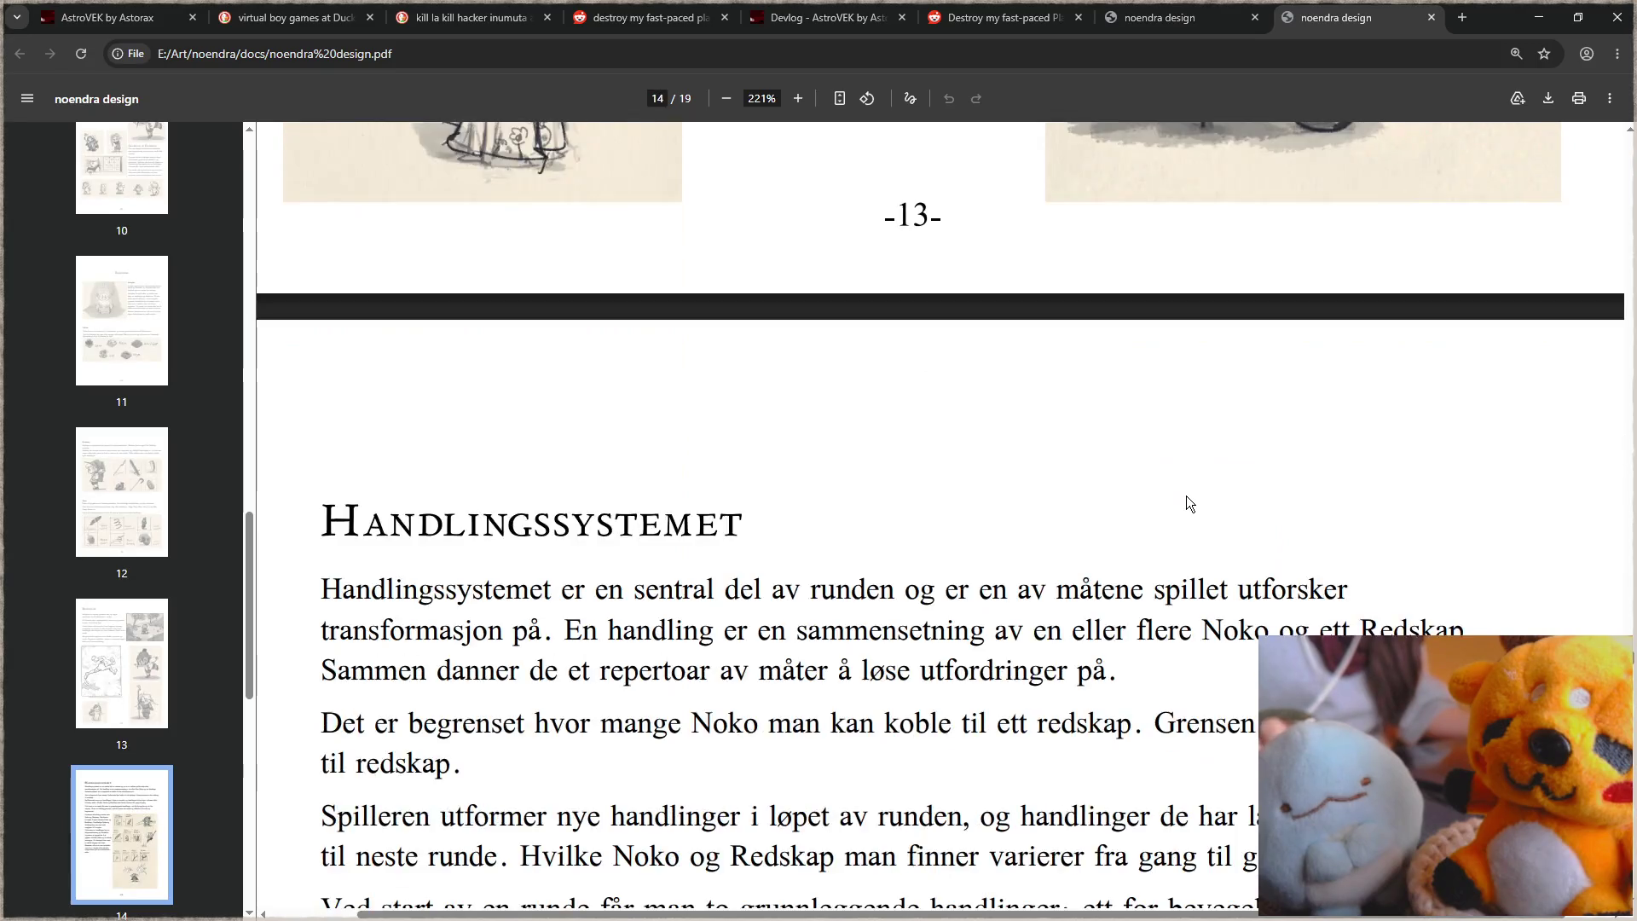
scroll(1185, 496, "down", 8)
scroll(1186, 496, "down", 2)
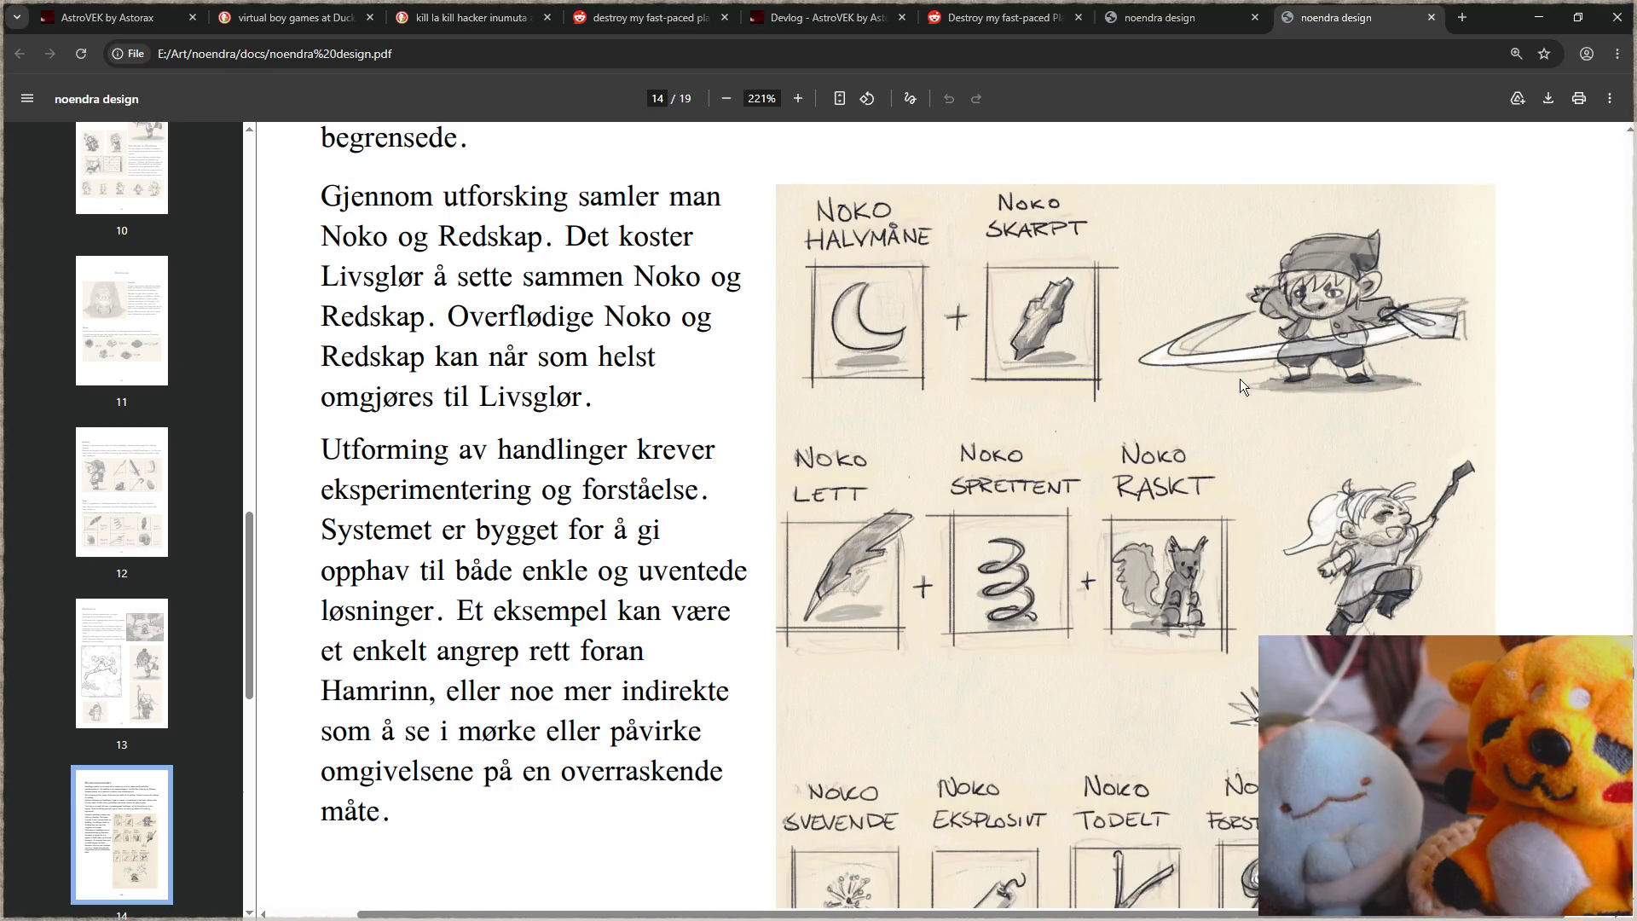
scroll(1394, 593, "down", 3)
scroll(1395, 593, "down", 2)
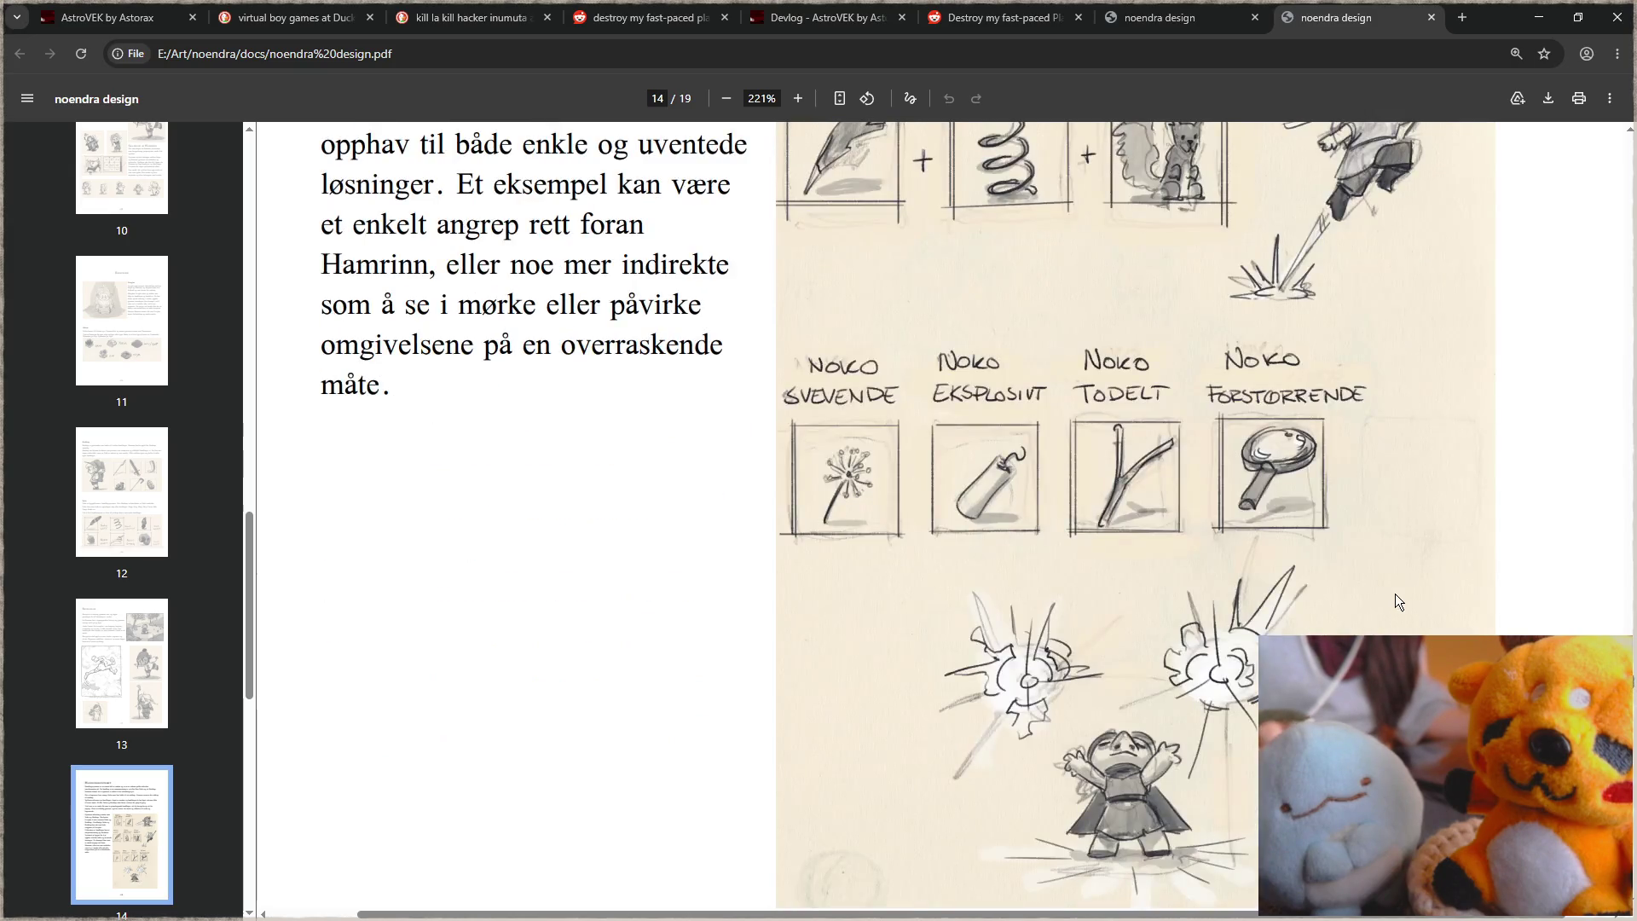
scroll(1394, 594, "down", 6)
scroll(1378, 581, "down", 5)
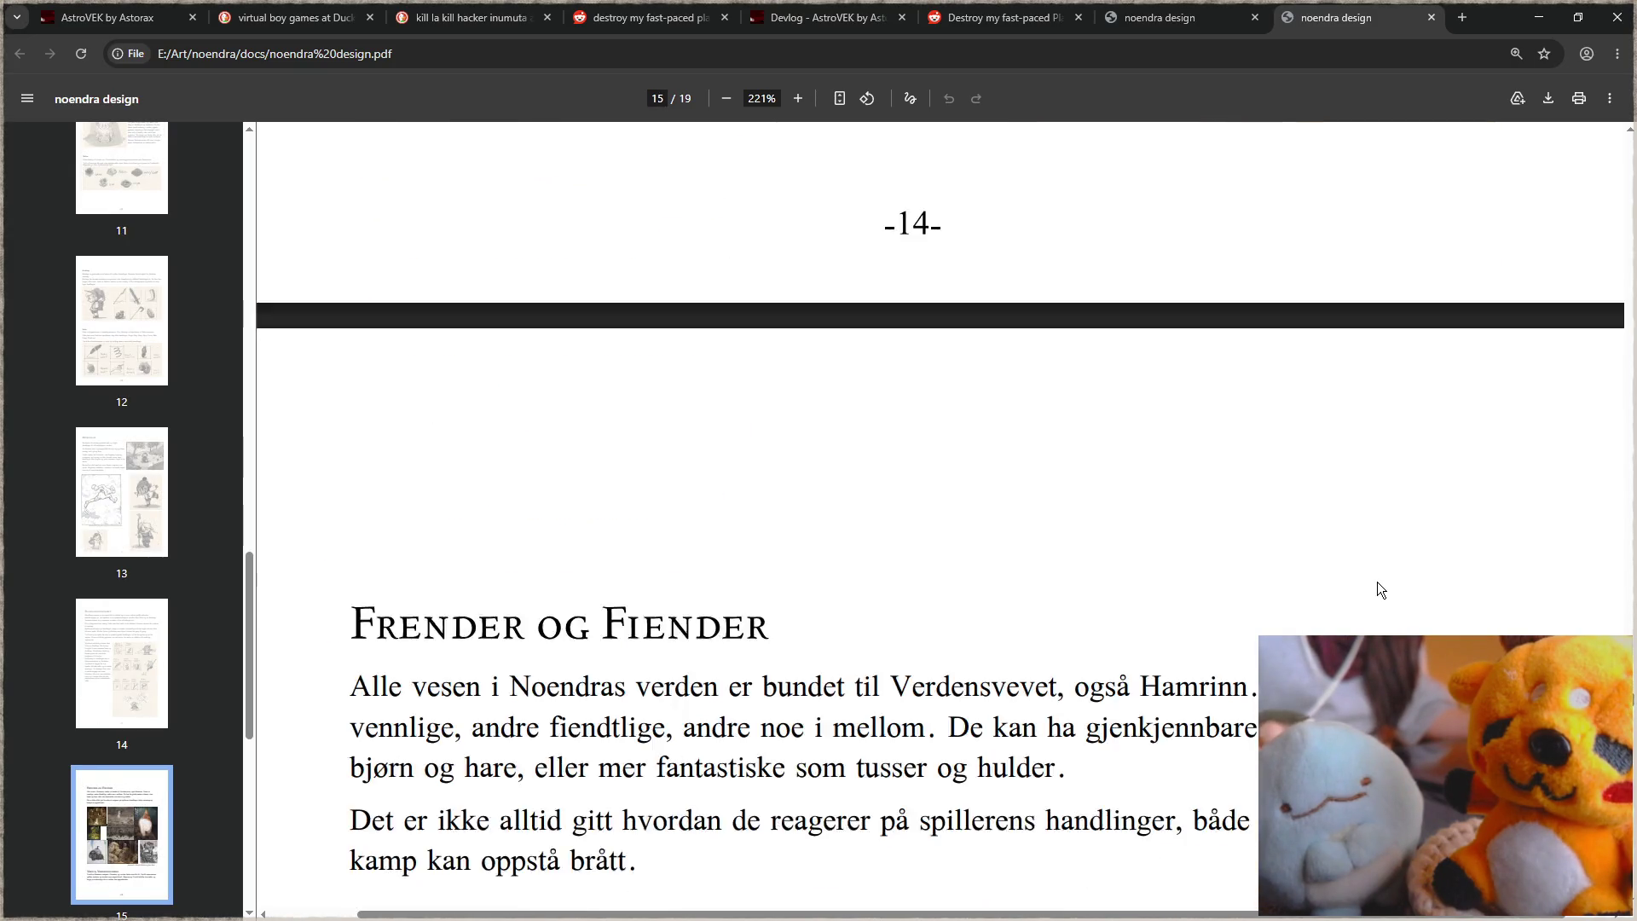
scroll(1377, 581, "down", 5)
scroll(1377, 582, "down", 8)
scroll(1378, 575, "up", 2)
scroll(1355, 562, "up", 3)
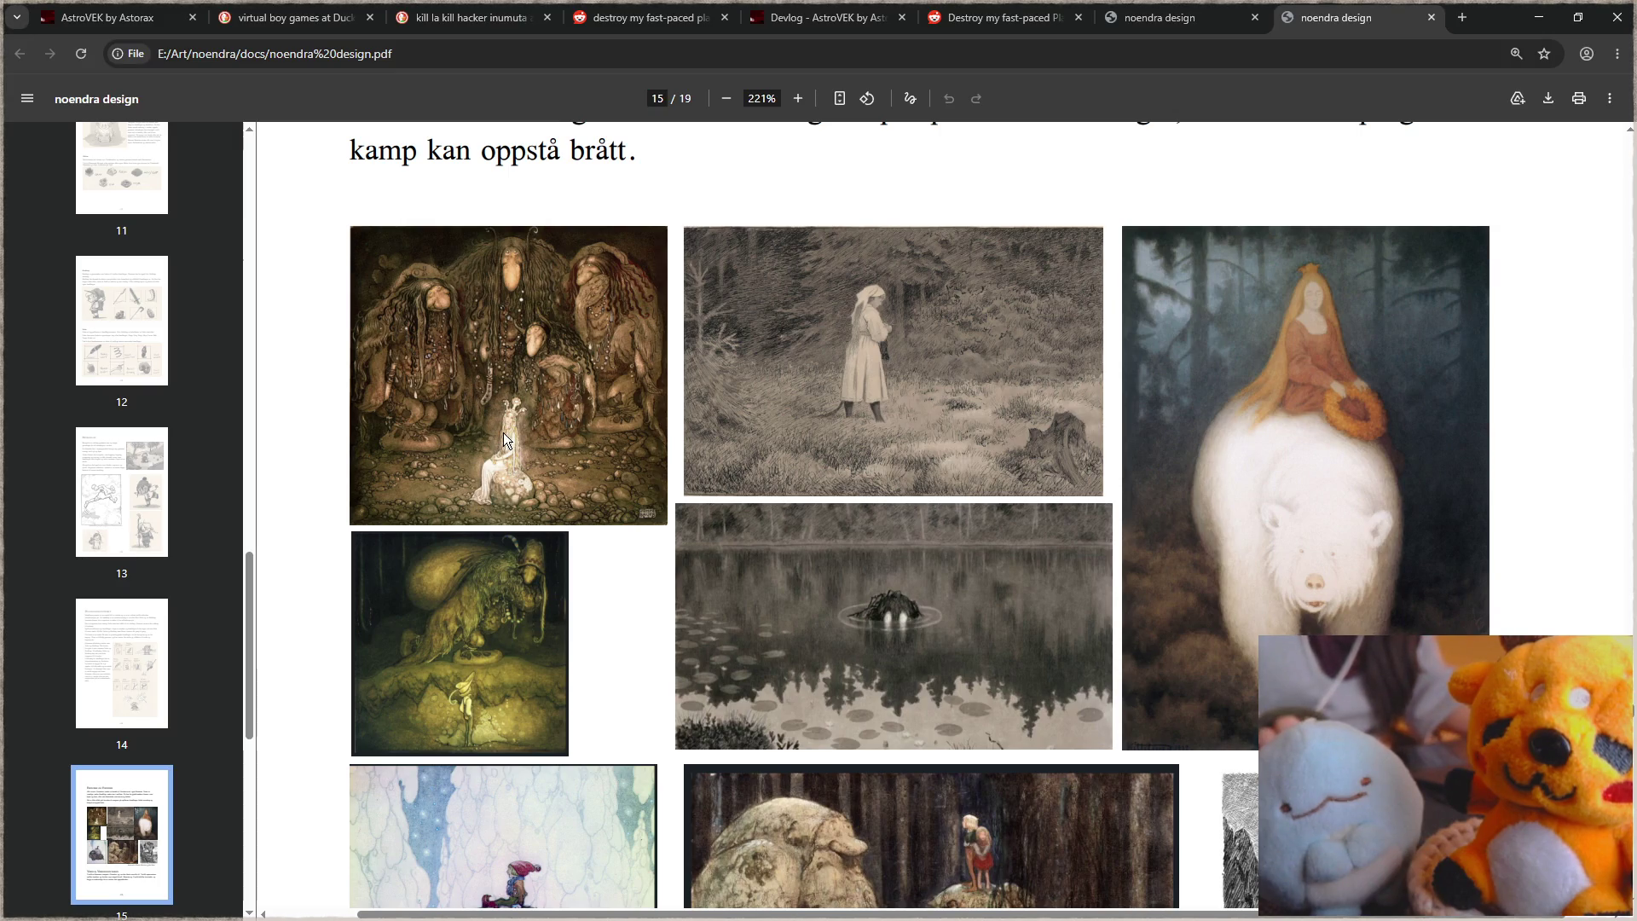
Step: Zoom out to 70% and reach the page 18 milestones section with campfire sketches
scroll(1033, 486, "down", 2)
scroll(1041, 491, "down", 4)
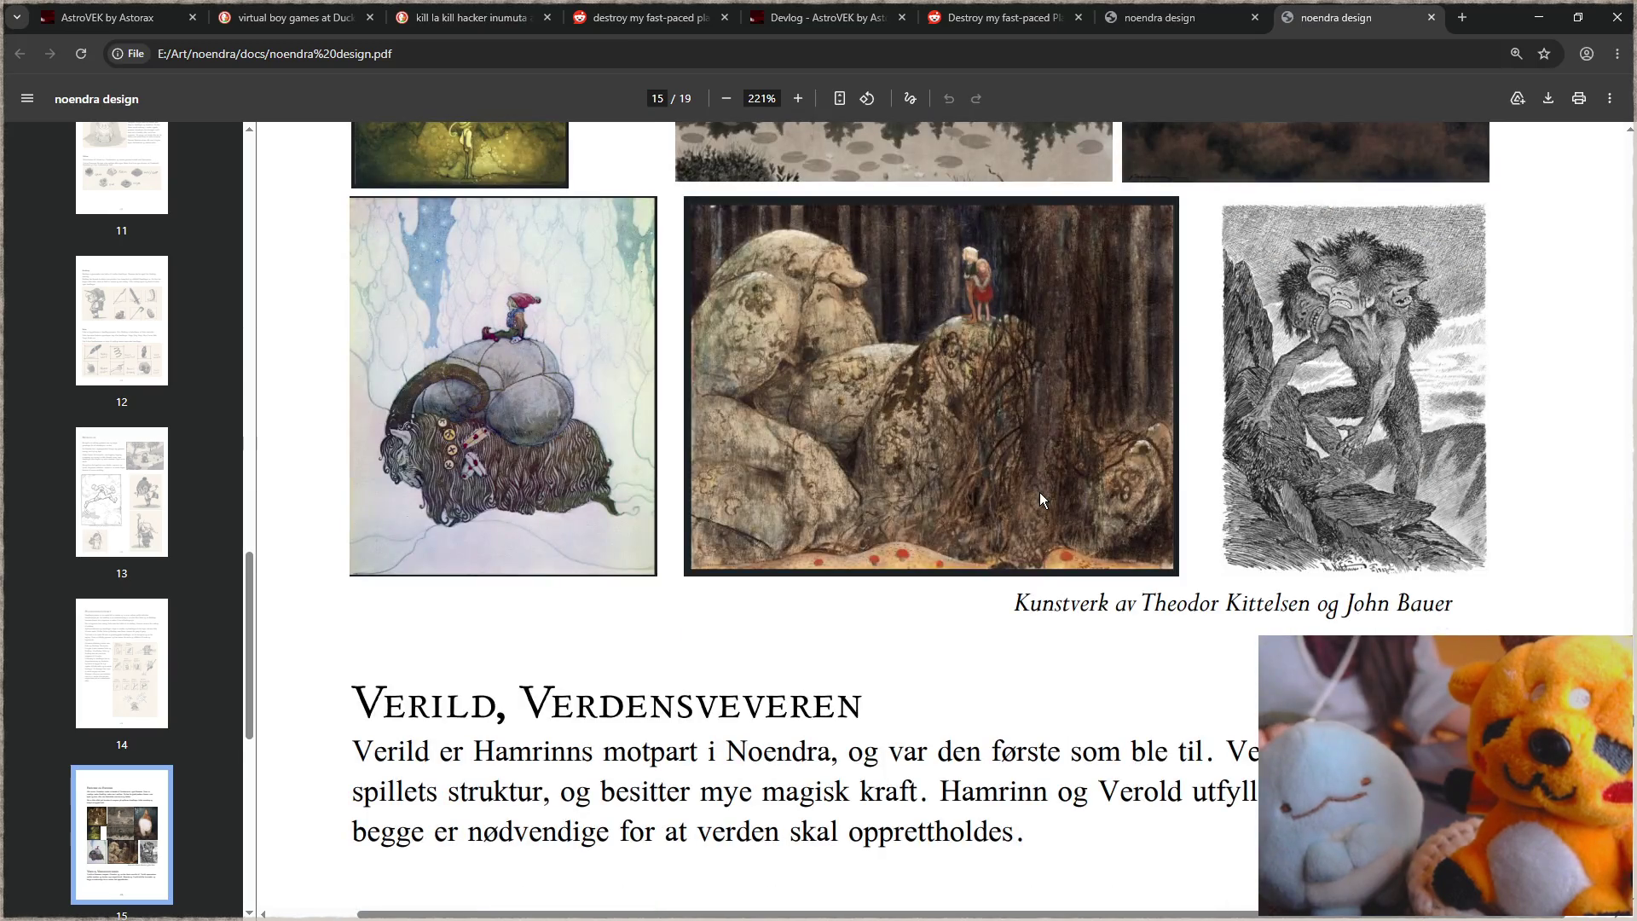
scroll(1040, 494, "down", 6)
scroll(1040, 494, "down", 6)
scroll(1035, 496, "down", 4)
scroll(1038, 496, "down", 6)
scroll(1037, 496, "down", 3)
scroll(1038, 496, "down", 5)
scroll(1038, 496, "down", 7)
scroll(1035, 490, "down", 5, "ctrl")
scroll(1035, 489, "down", 8)
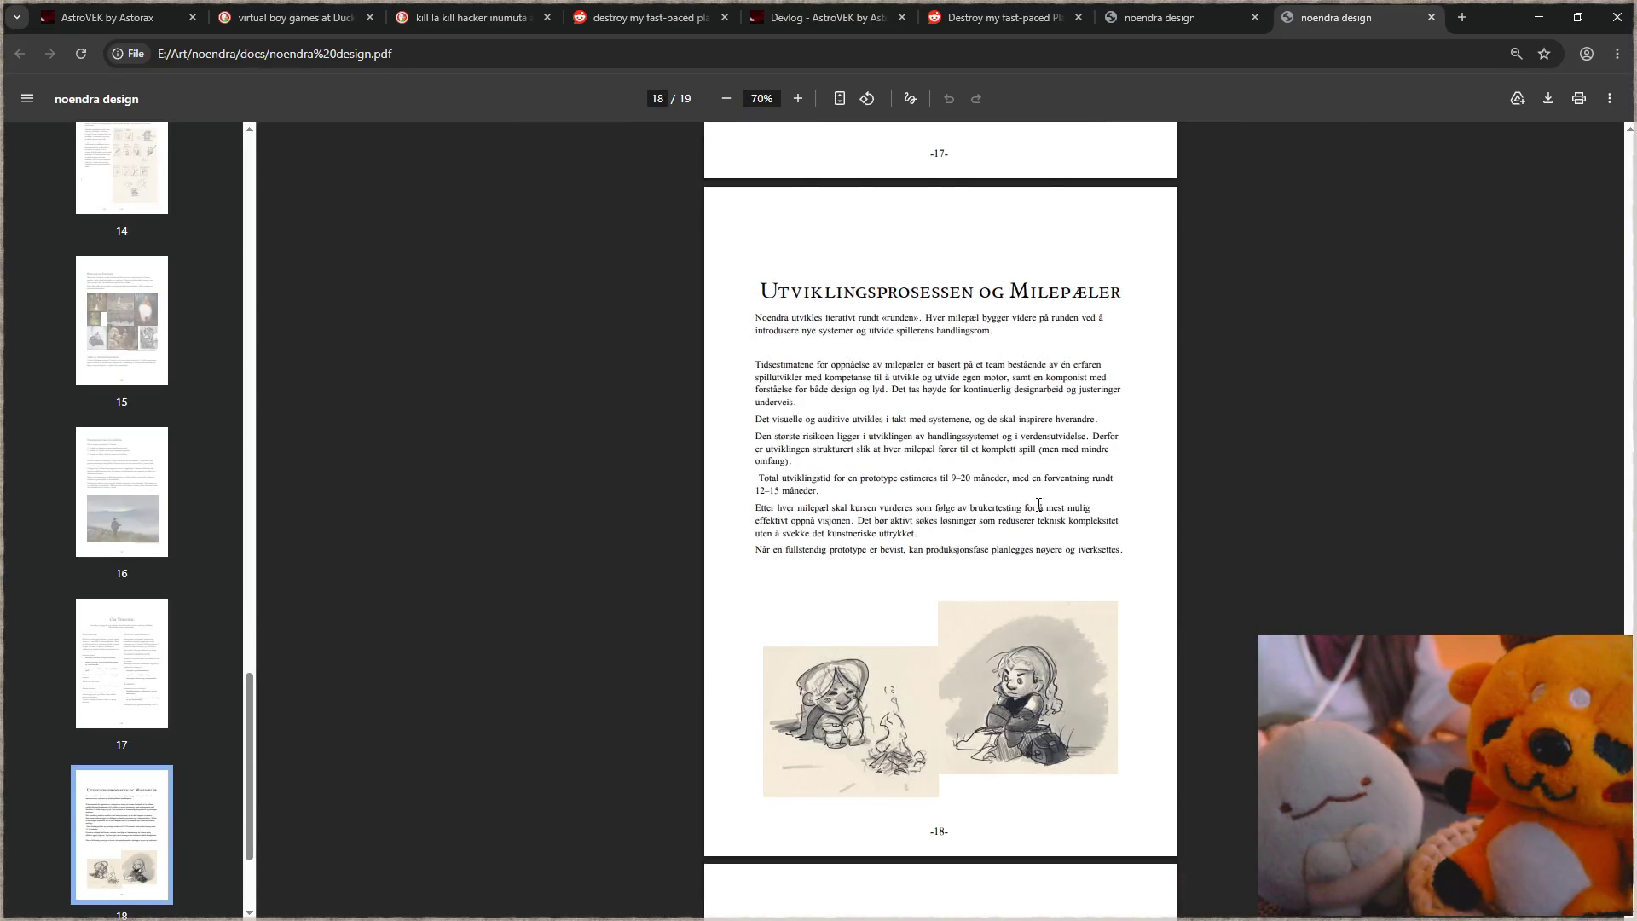
scroll(1067, 513, "down", 4)
scroll(1066, 513, "up", 2, "ctrl")
scroll(1098, 509, "up", 2, "ctrl")
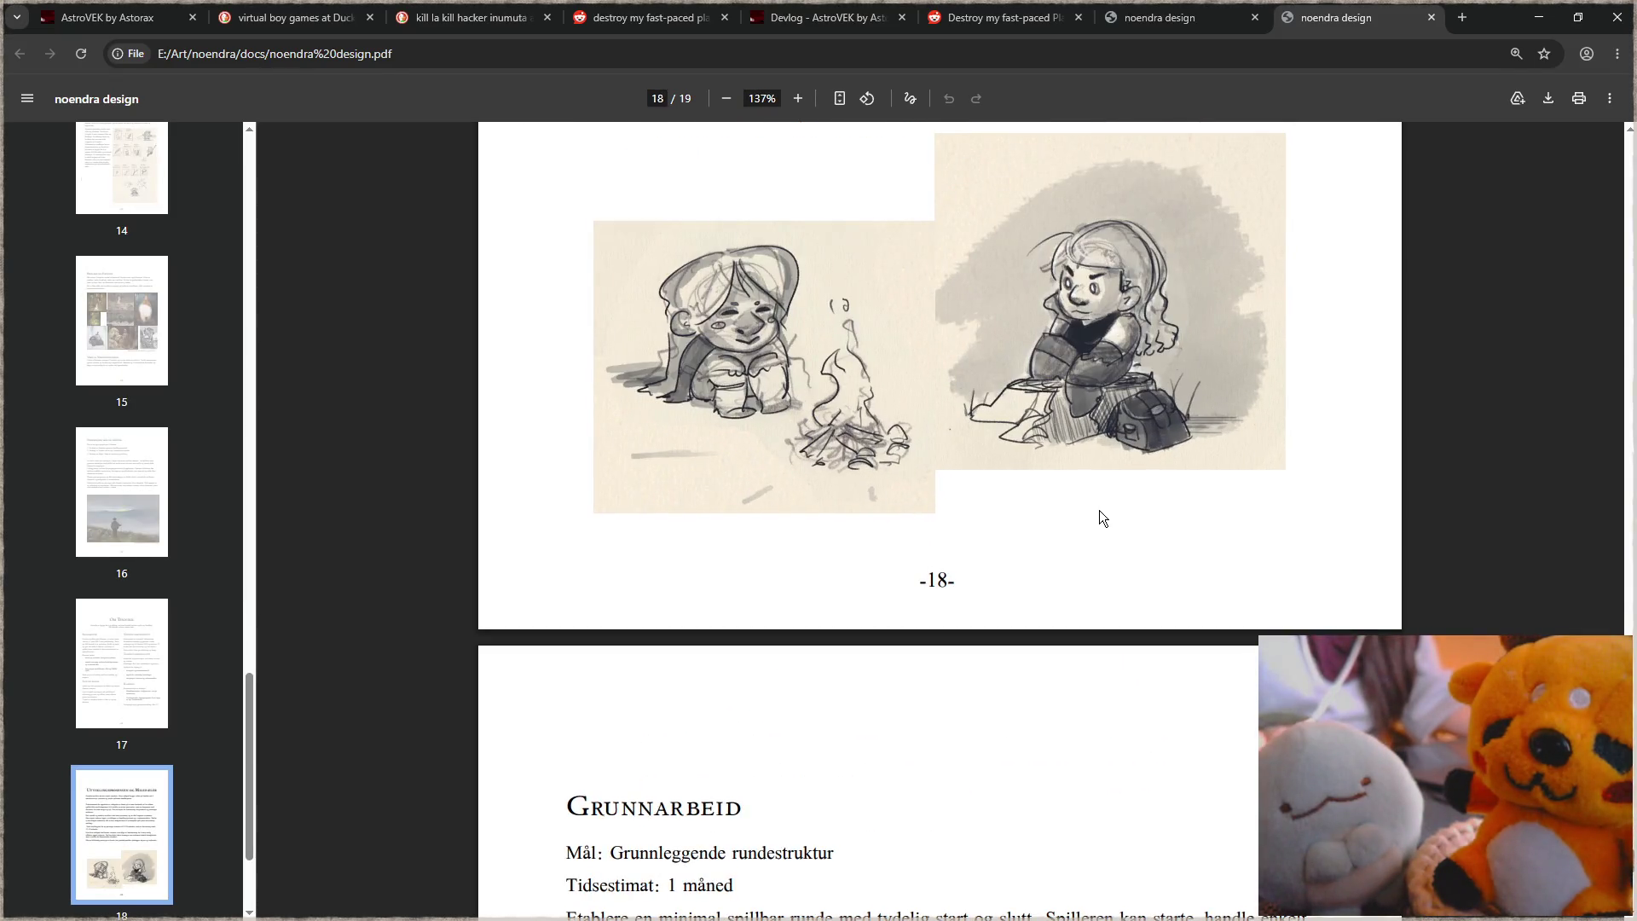
scroll(1098, 510, "down", 3, "ctrl")
scroll(1093, 430, "down", 5)
scroll(980, 566, "up", 3)
scroll(1033, 573, "up", 3)
scroll(1108, 585, "up", 3, "ctrl")
scroll(1302, 614, "up", 3, "ctrl")
scroll(1302, 614, "up", 2, "ctrl")
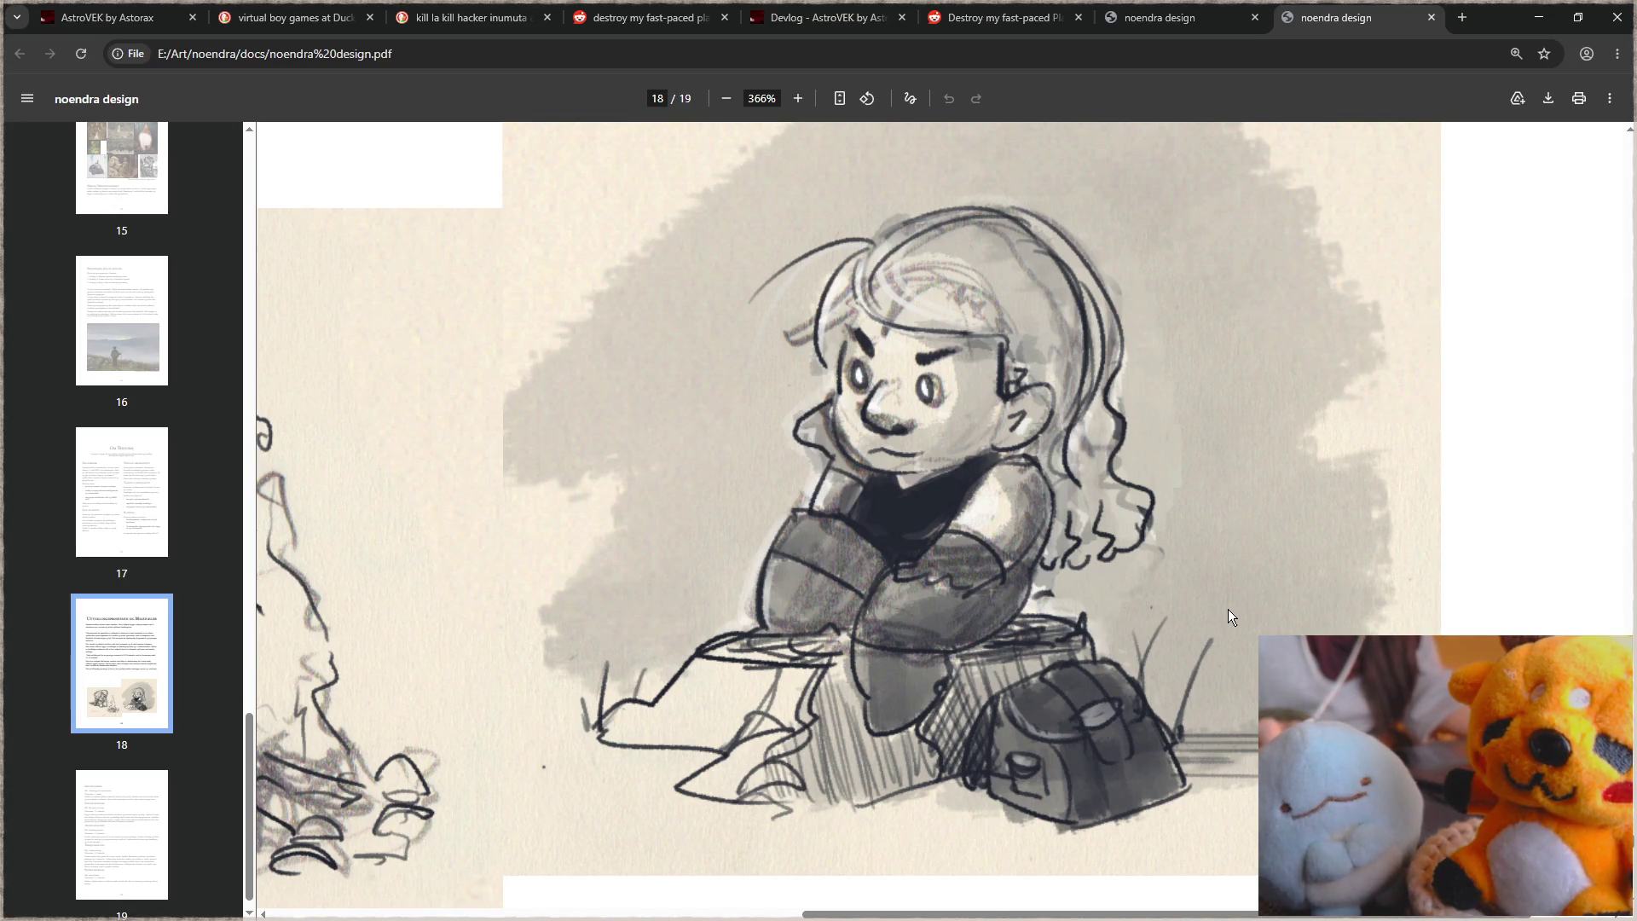
scroll(1222, 606, "down", 4, "ctrl")
scroll(1202, 584, "down", 3, "ctrl")
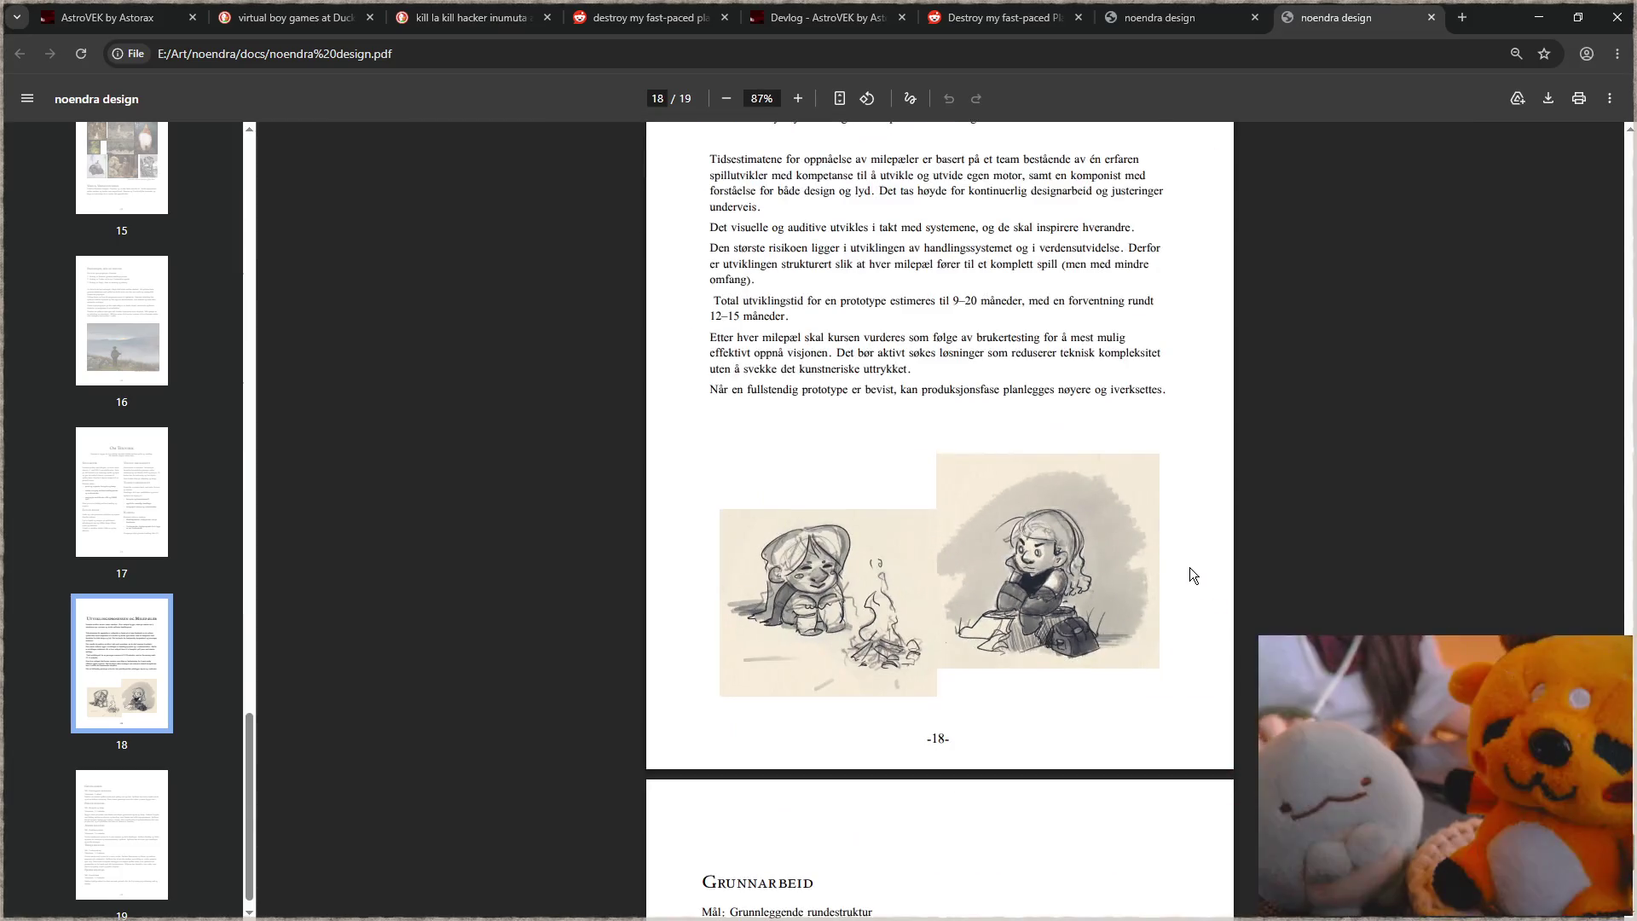
Step: Close the PDF, file browser, Negative Pull-Up video and Milton canvas windows
left_click(1620, 16)
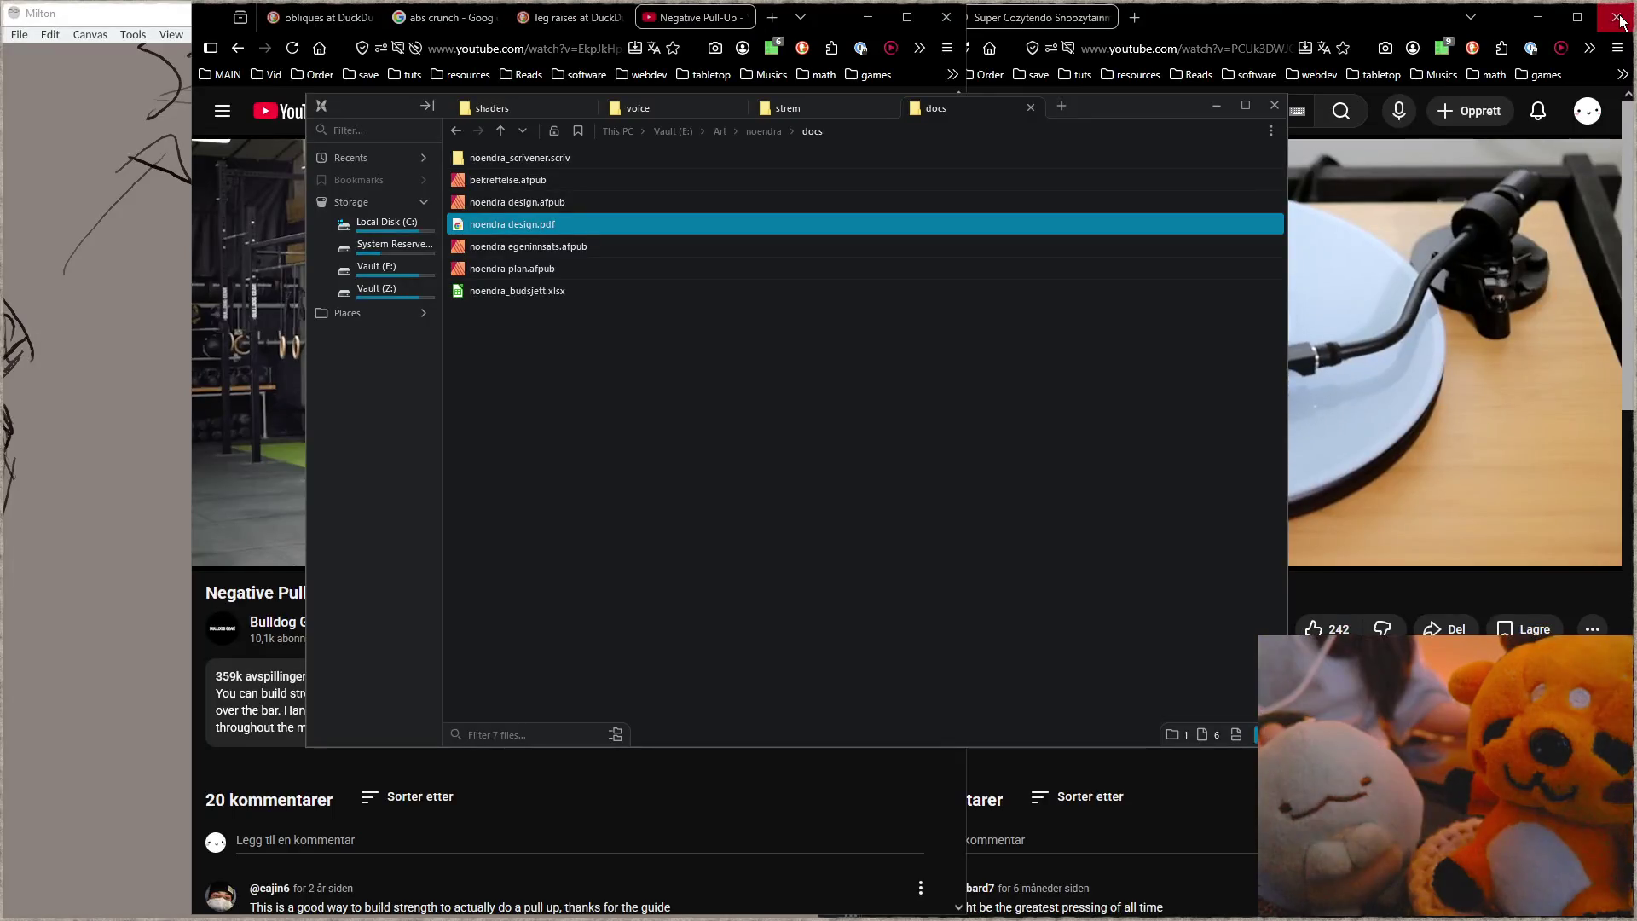
left_click(1281, 116)
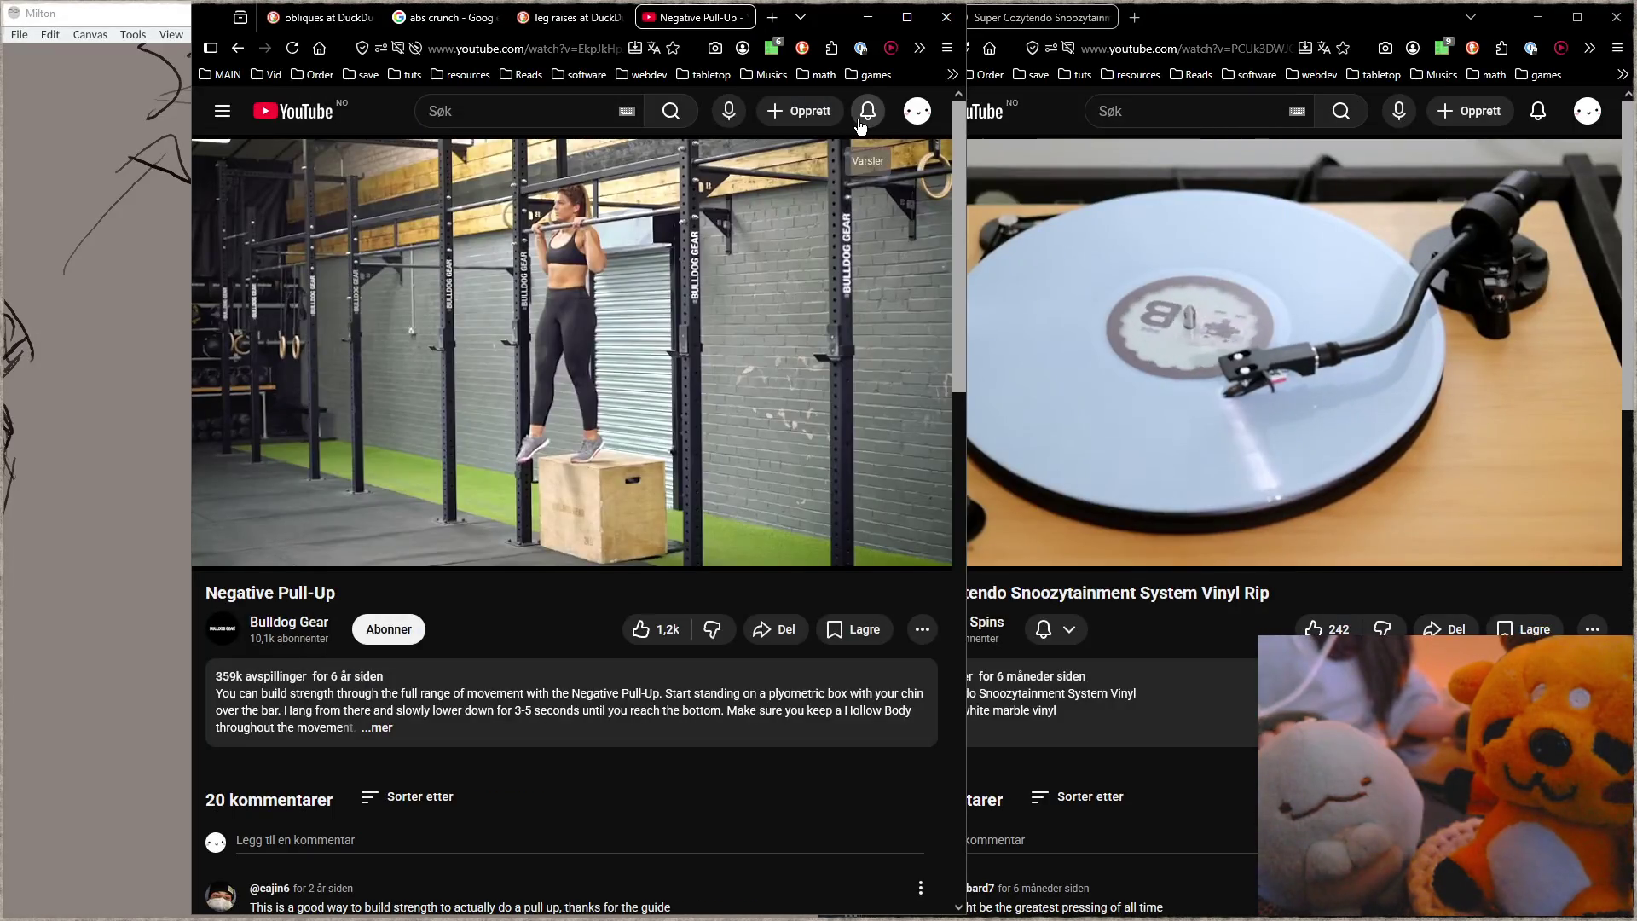
left_click(945, 17)
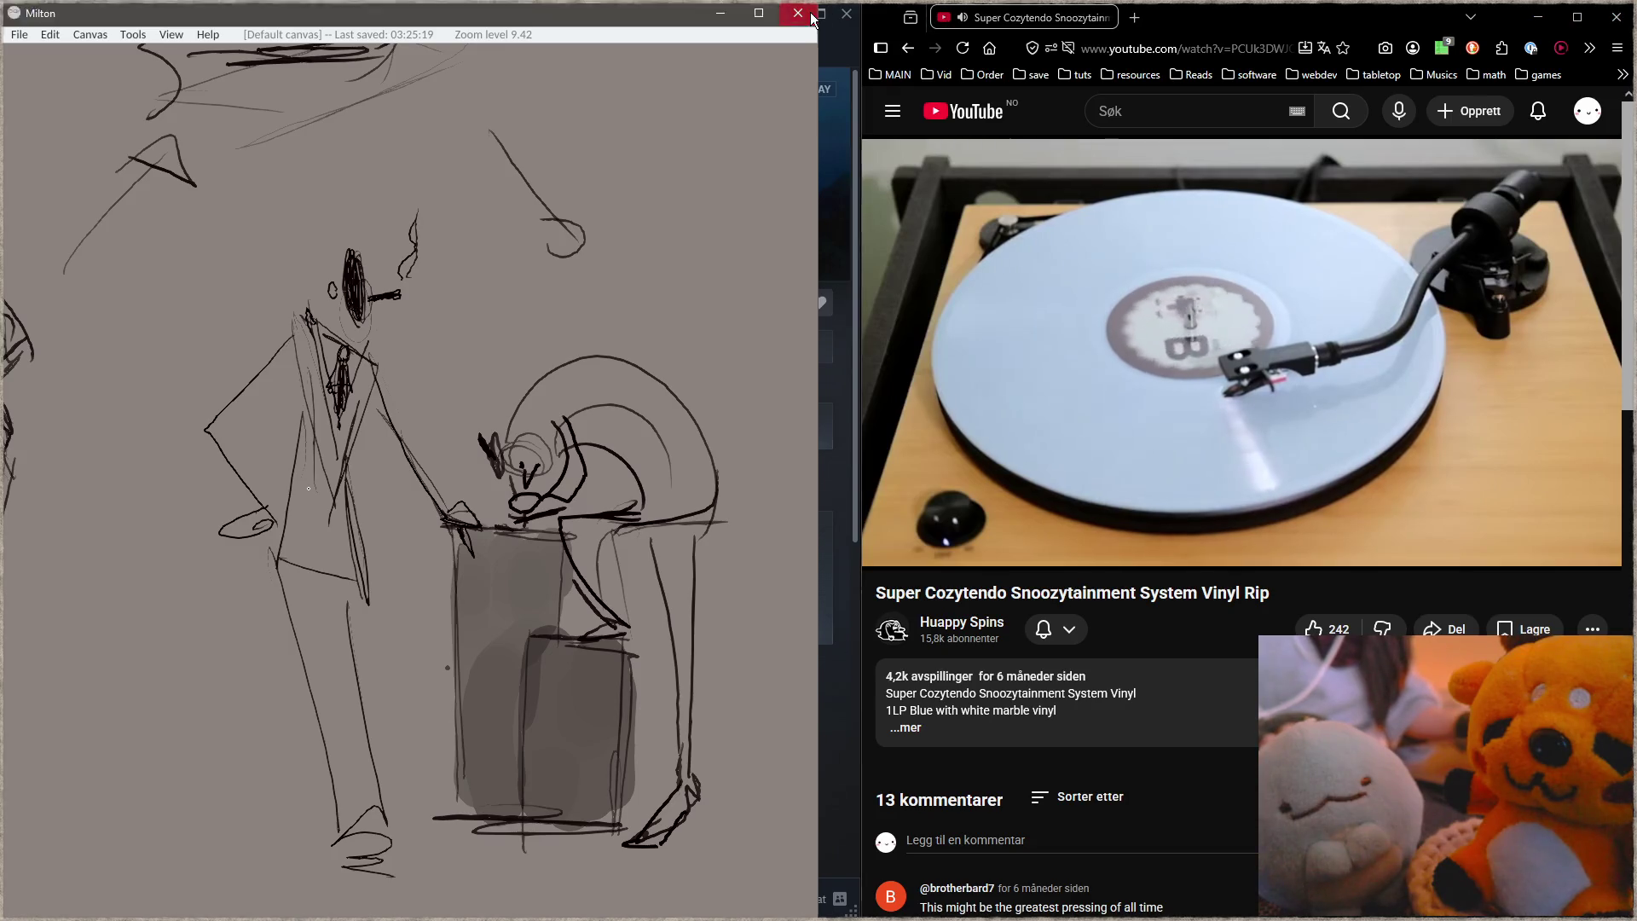
left_click(800, 17)
Step: Minimize Steam, quit Blender without saving the scene, and close Command Prompt
left_click(799, 17)
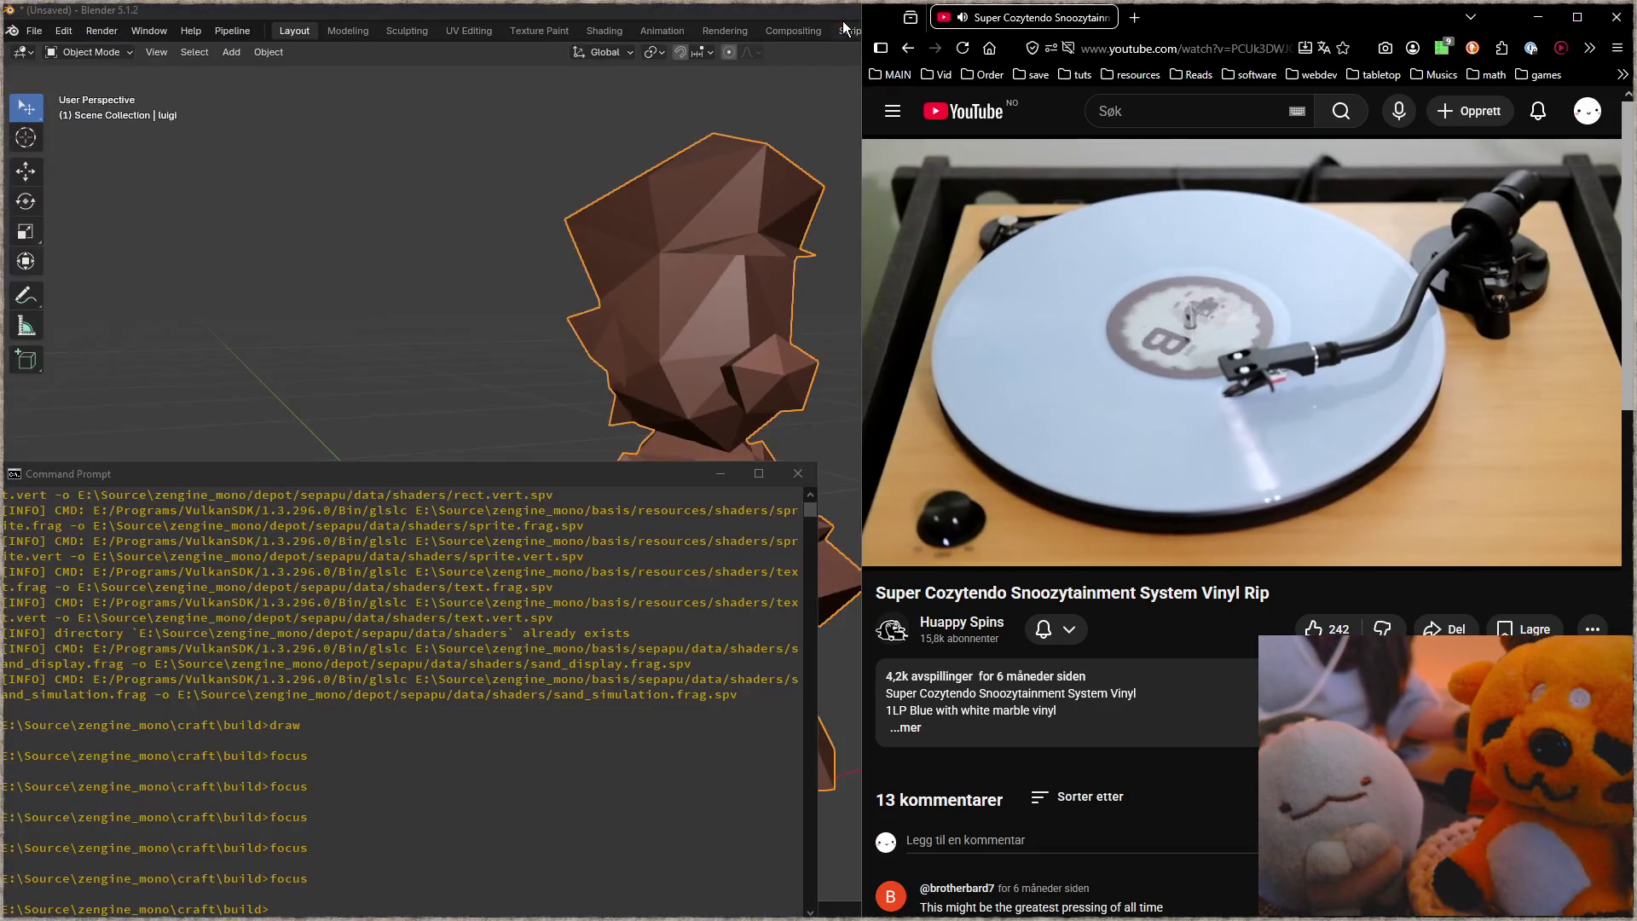
left_click(825, 10)
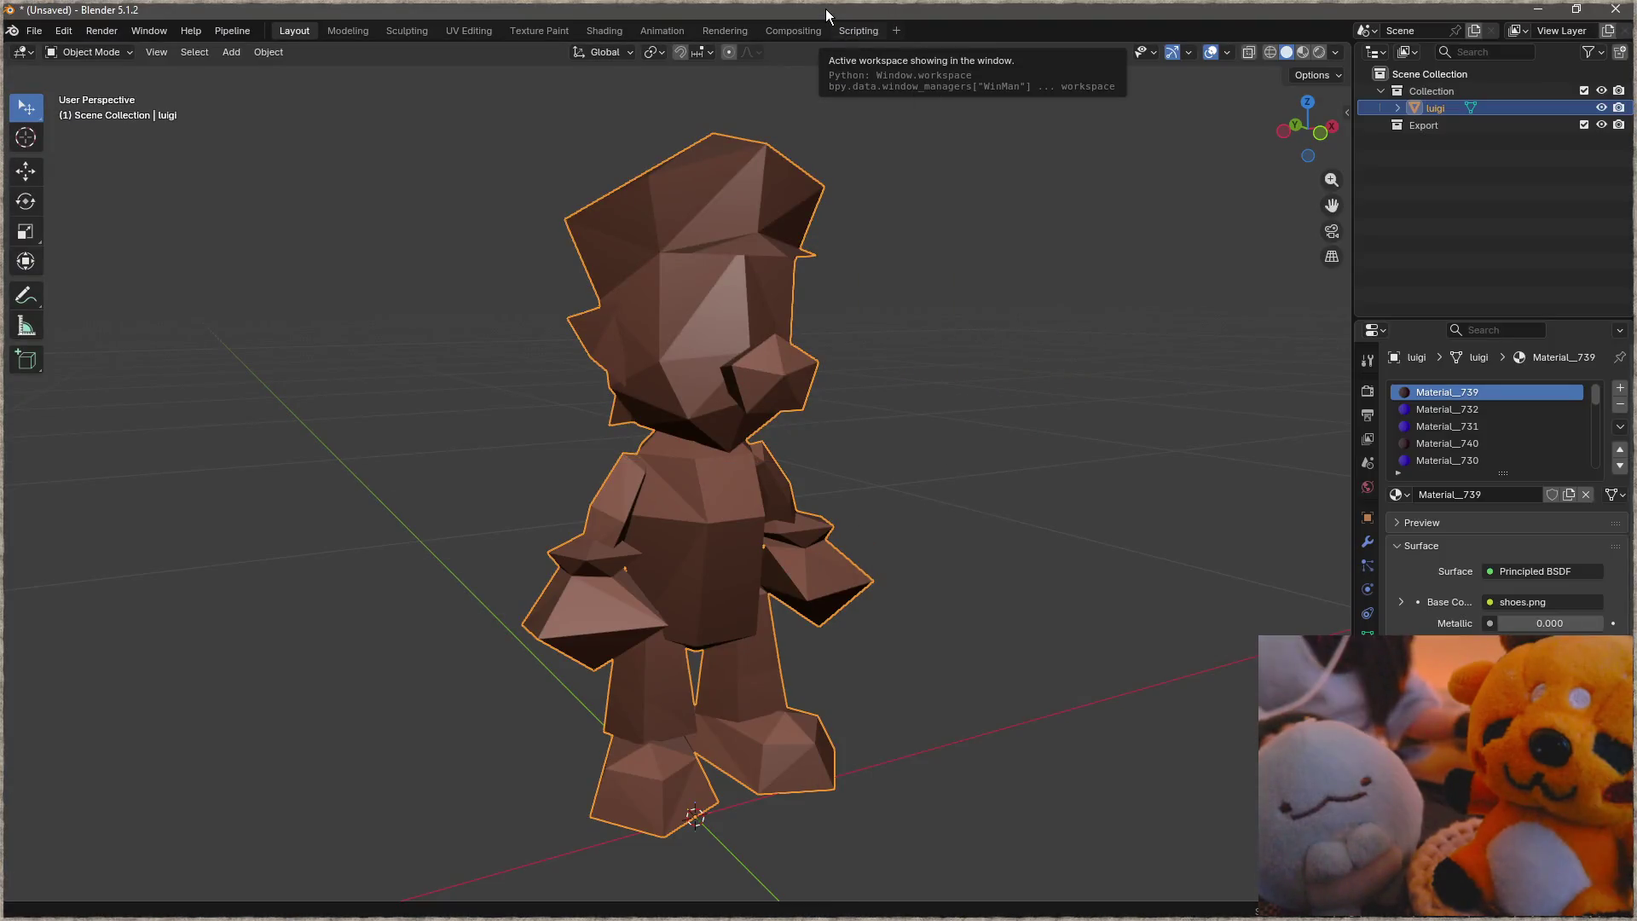
left_click(1616, 9)
left_click(861, 492)
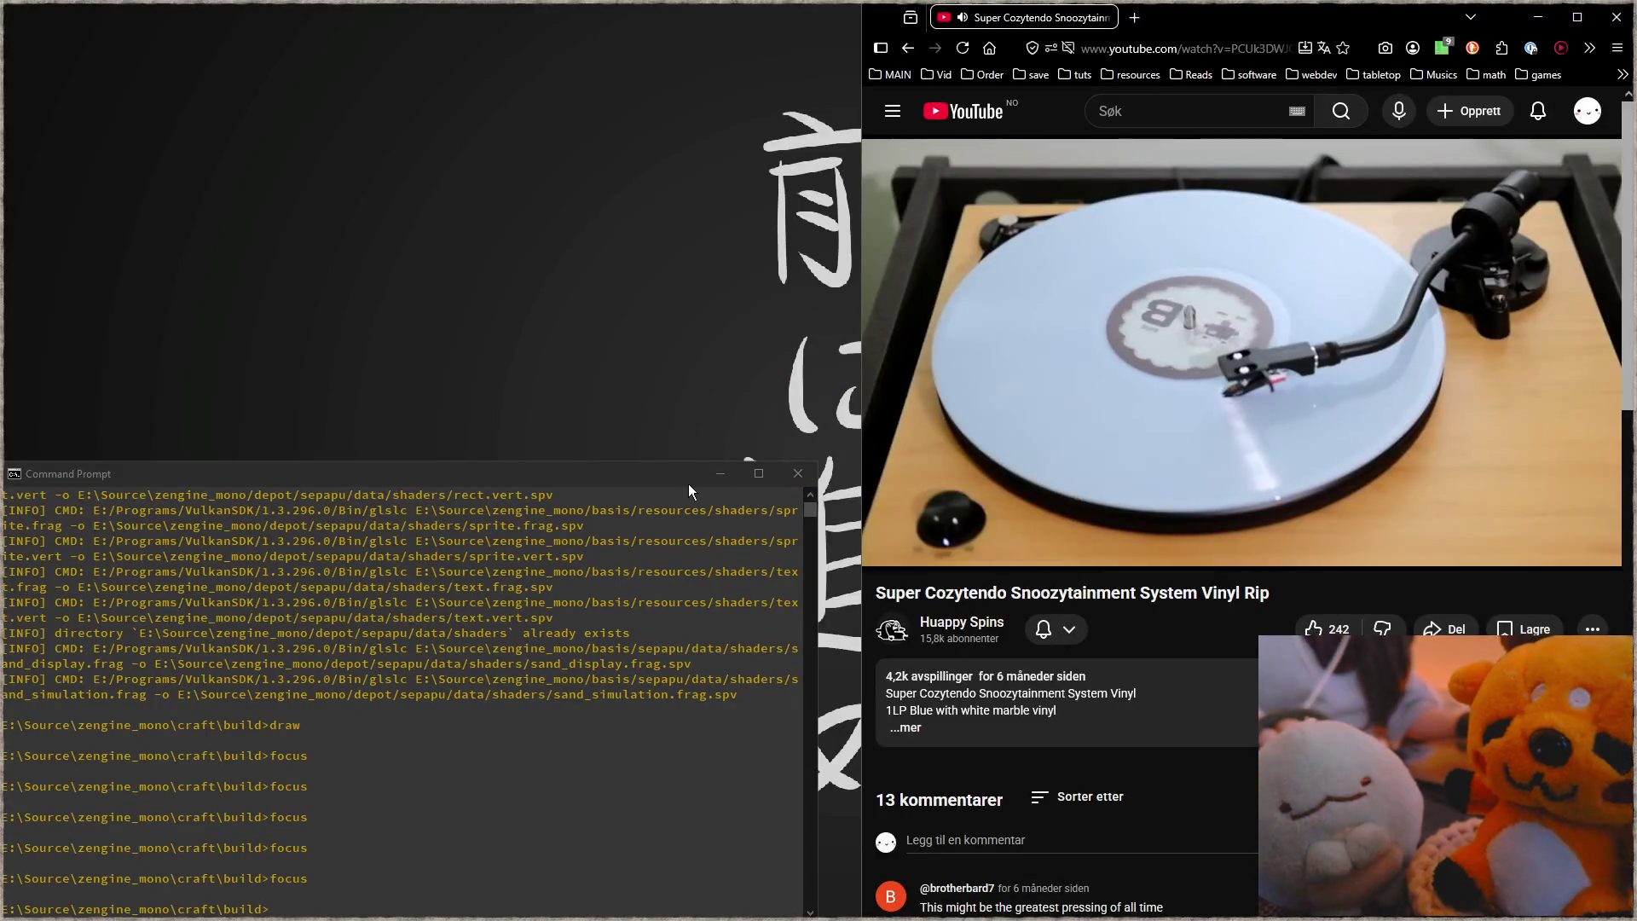
left_click(783, 477)
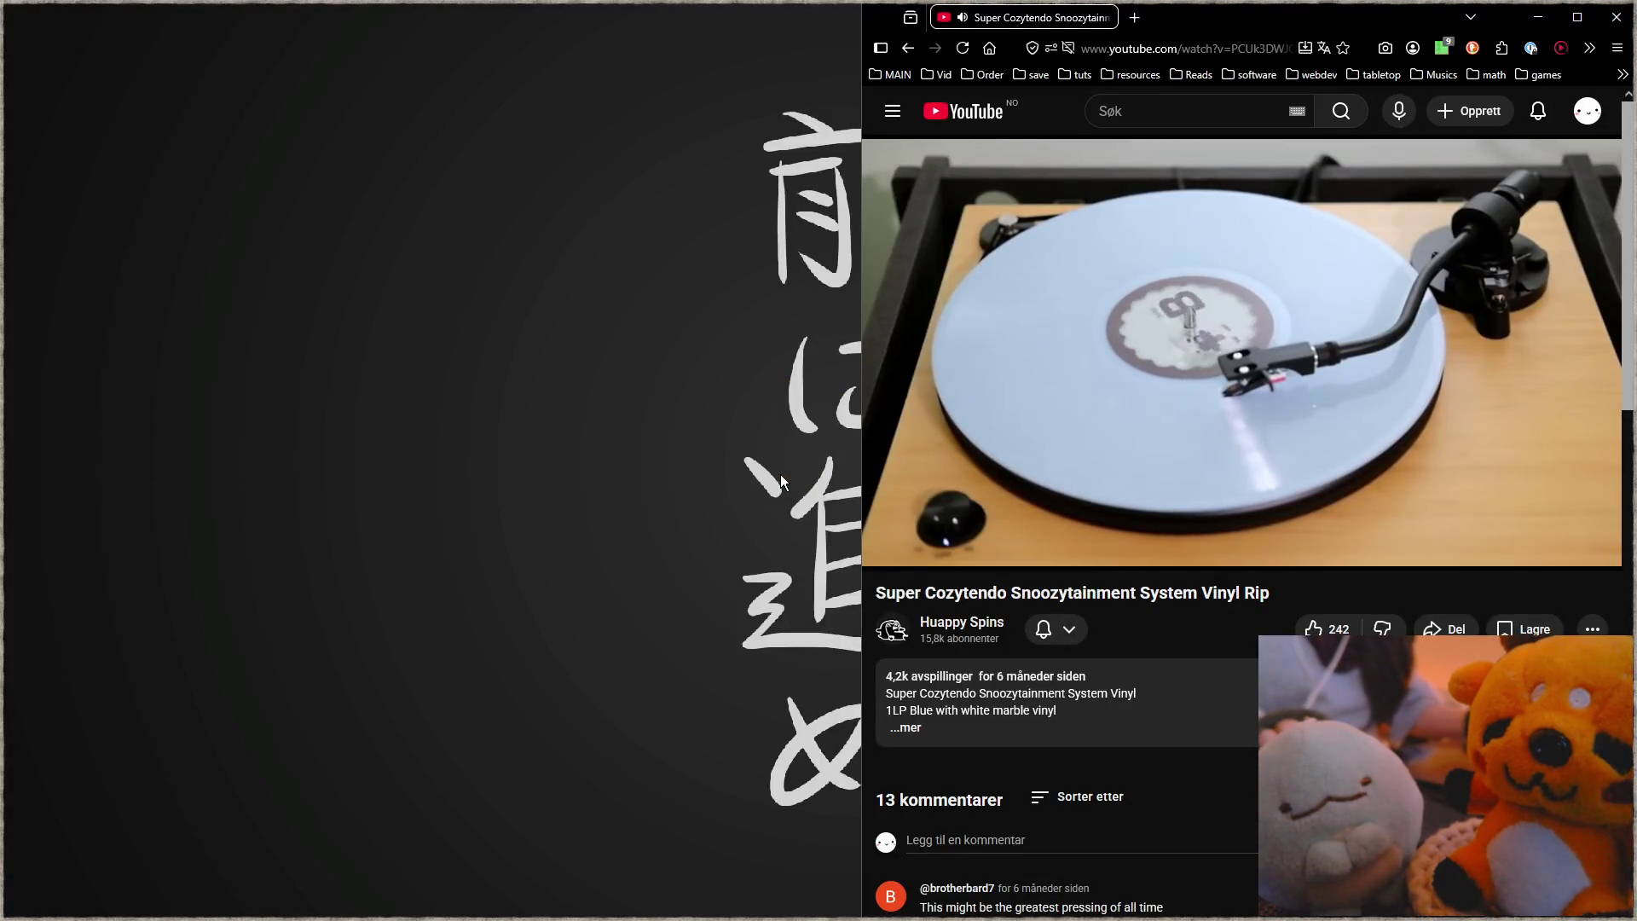